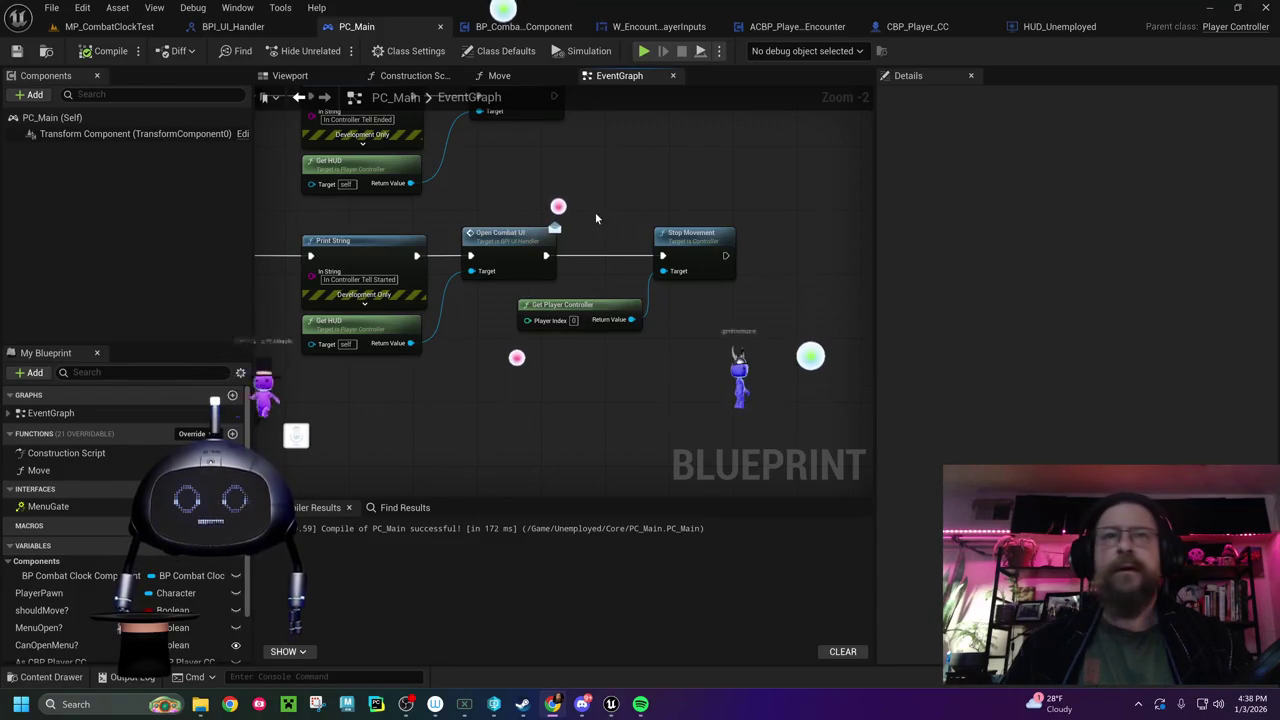
Replace the unused Get Player Controller node with a Character Movement getter from the cast
left_click_drag(595, 212, 609, 283)
key("Delete")
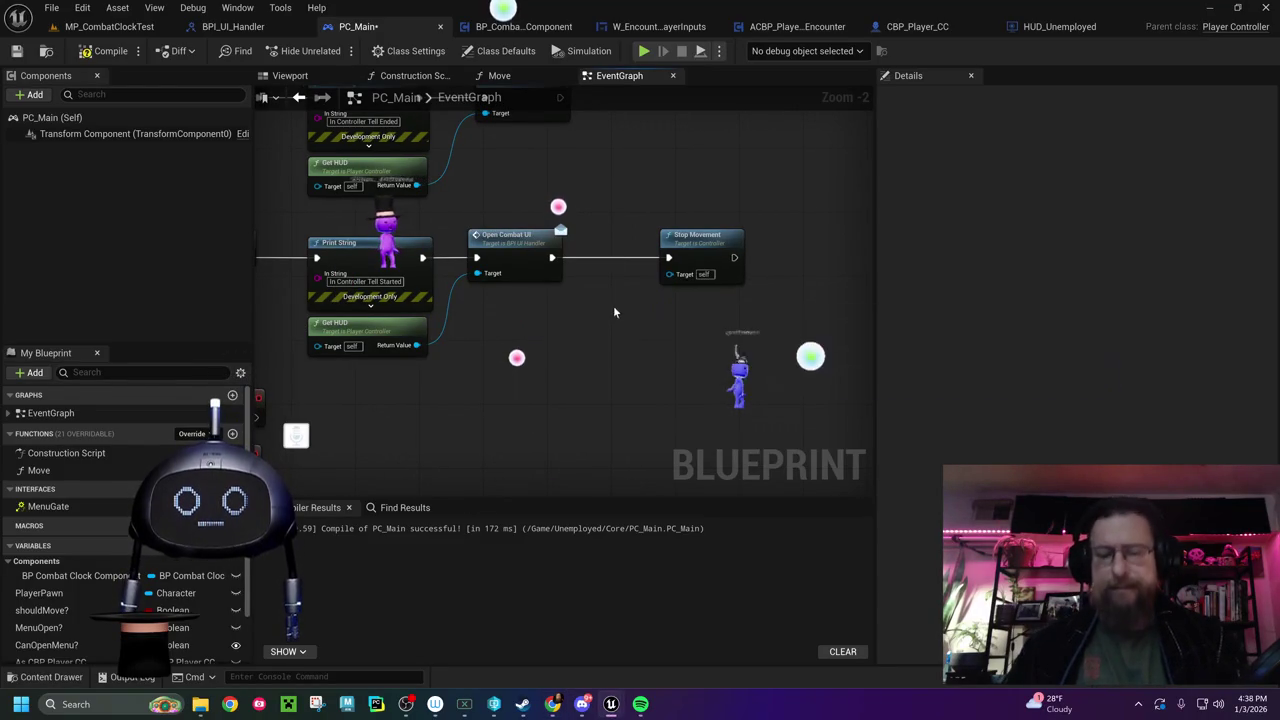
left_click_drag(674, 267, 598, 346)
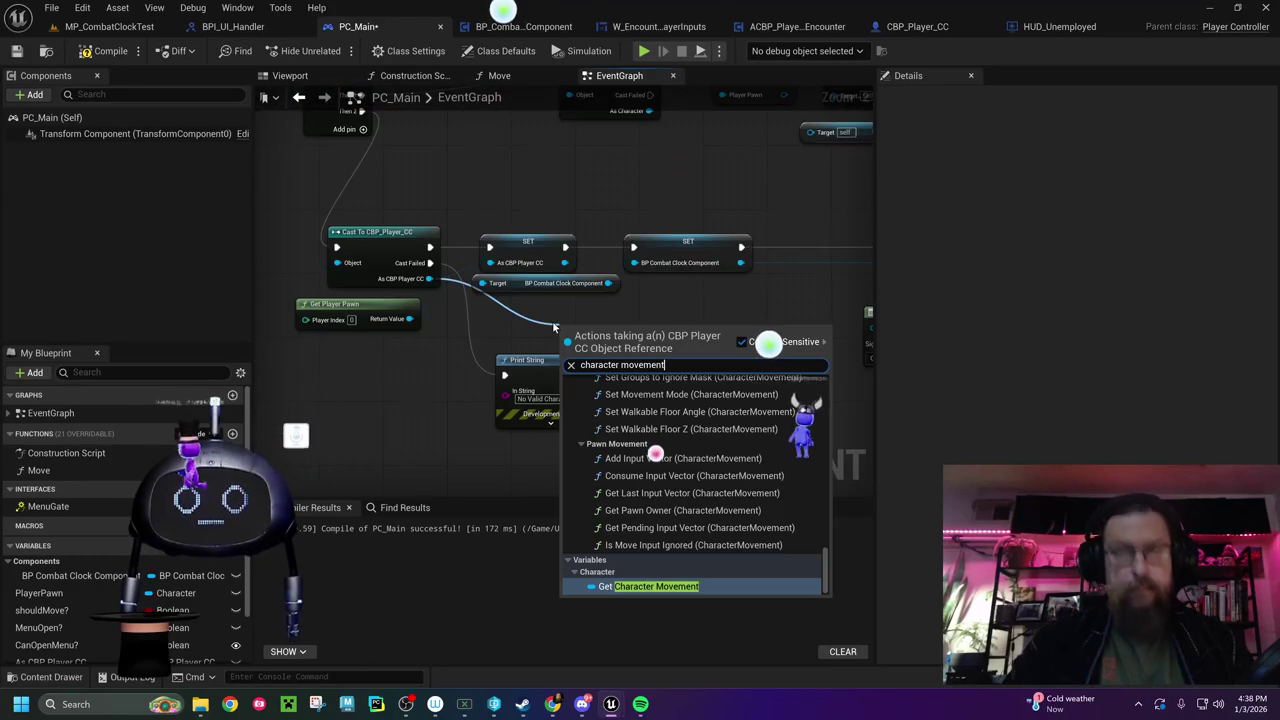
key("Return")
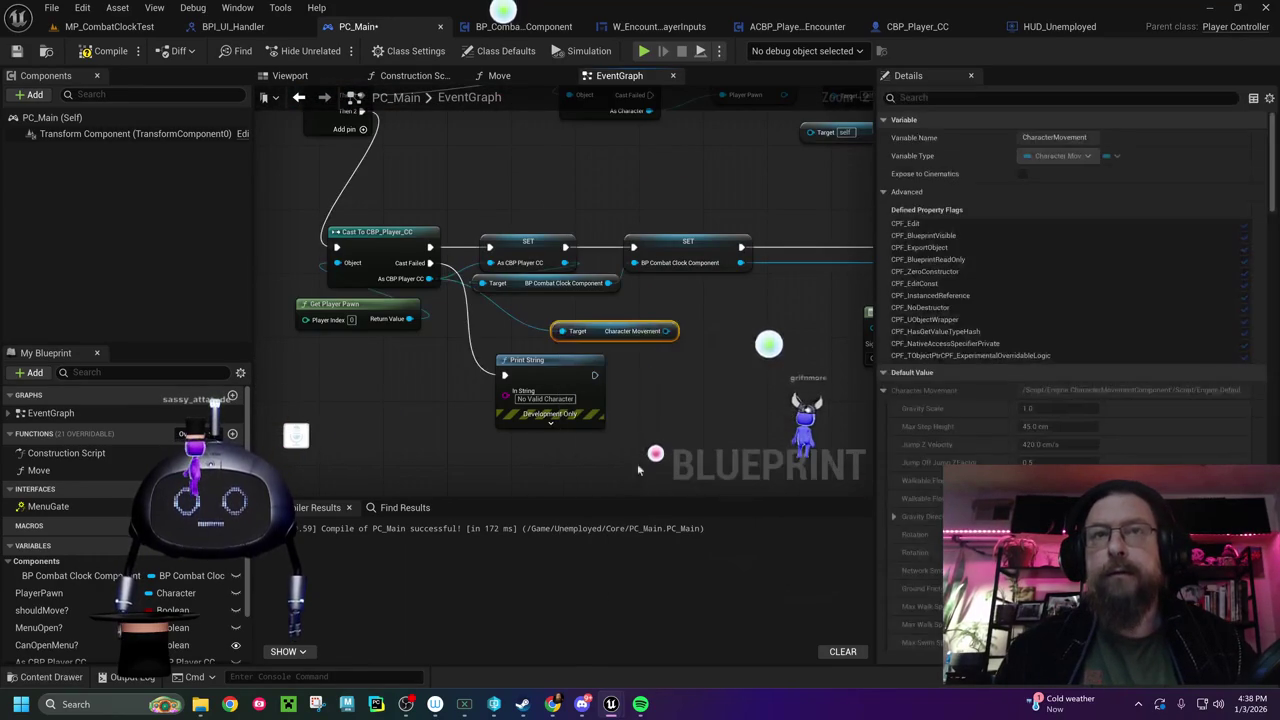
Promote Character Movement to a variable, chain its SET before Bind Event on Tell Started, and compile
right_click(667, 334)
left_click(722, 376)
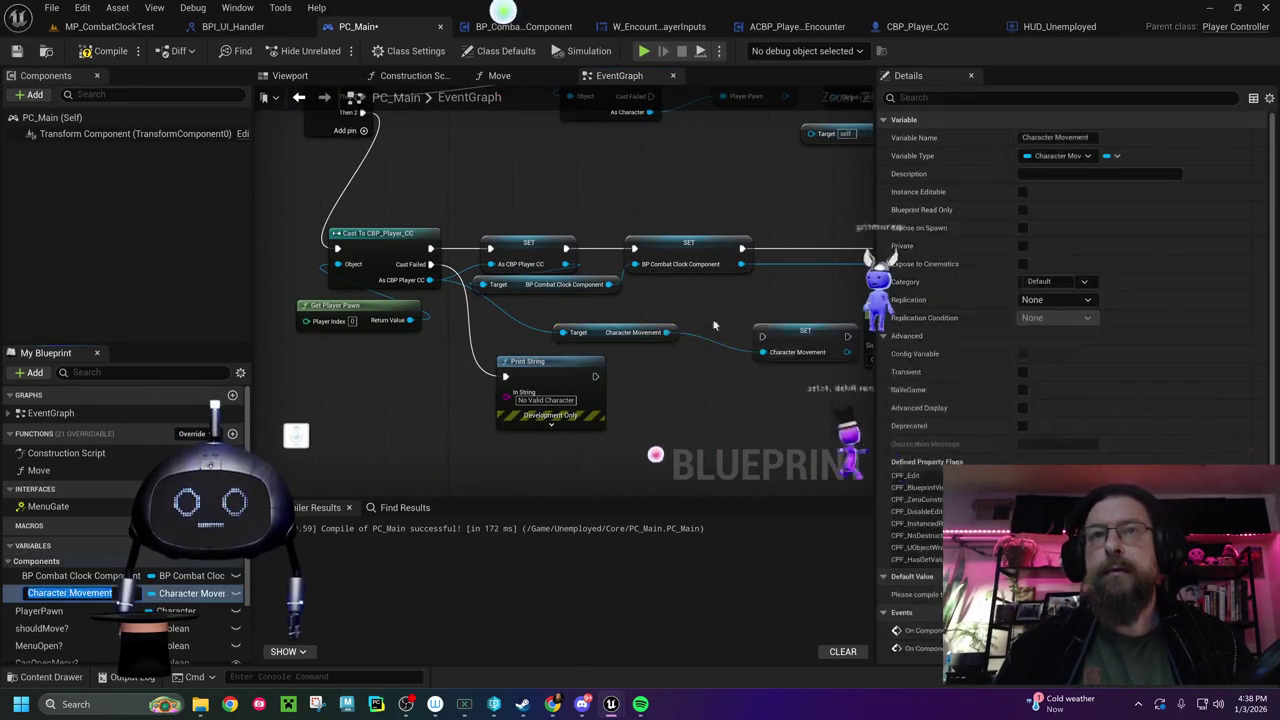
mouse_move(810, 337)
left_mouse_down()
mouse_move(810, 252)
mouse_move(603, 298)
mouse_move(594, 274)
mouse_move(610, 268)
left_mouse_up()
left_click_drag(692, 273, 786, 270)
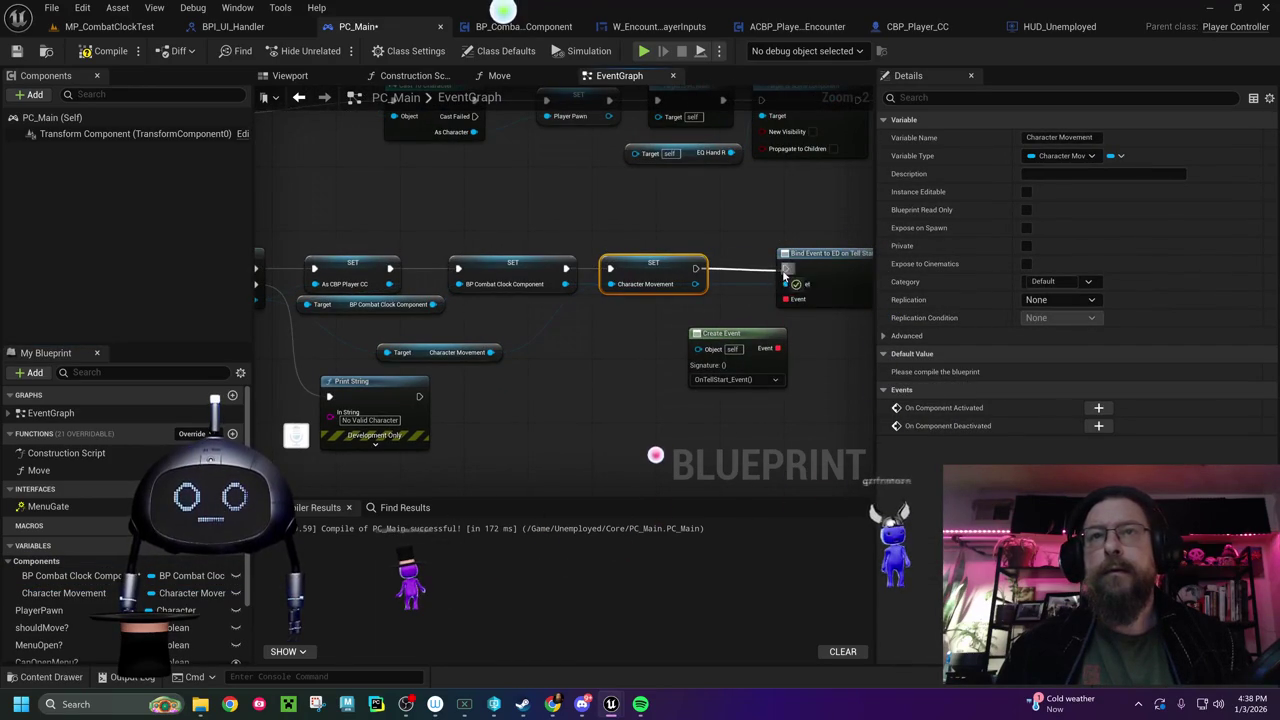
left_click_drag(588, 374, 293, 301)
key("F7")
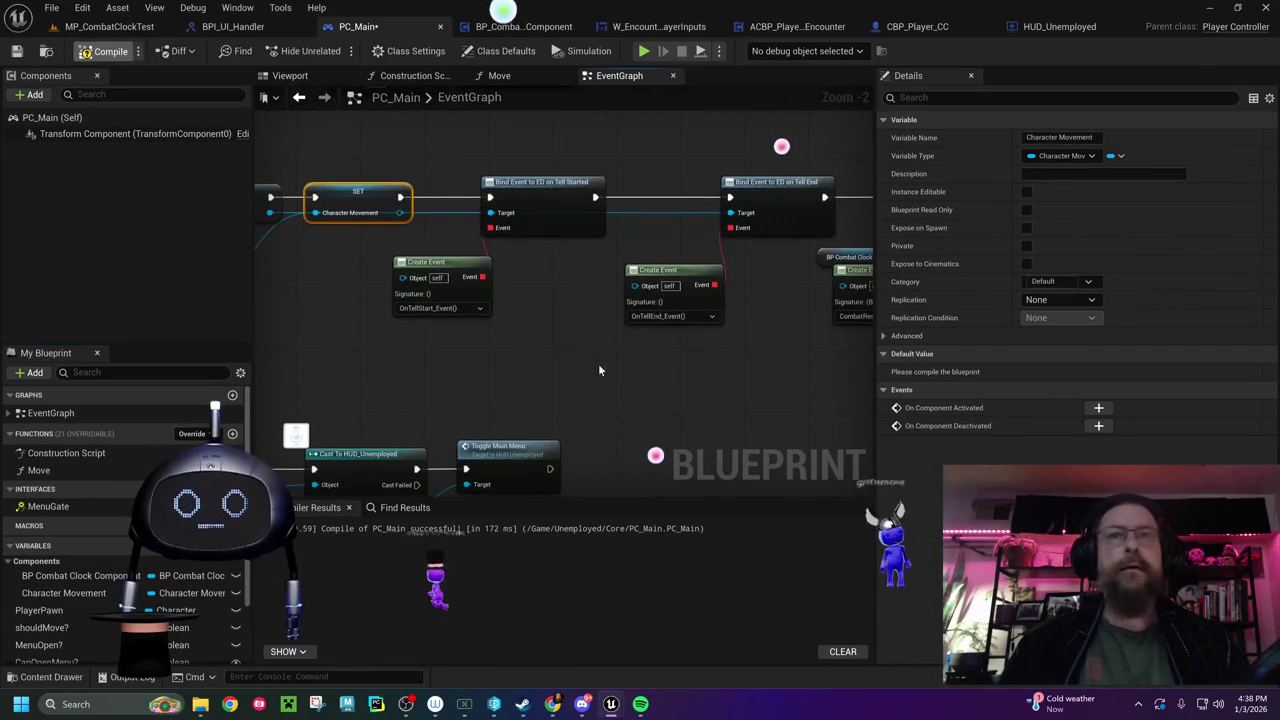
left_click_drag(594, 359, 286, 197)
Add Stop Movement Immediately on the Character Movement variable after Open Combat UI, then compile PC_Main
mouse_move(520, 400)
left_mouse_down()
mouse_move(348, 399)
mouse_move(179, 223)
left_mouse_up()
mouse_move(560, 300)
left_mouse_down()
mouse_move(515, 296)
mouse_move(443, 361)
left_mouse_up()
mouse_move(63, 593)
left_mouse_down()
mouse_move(680, 372)
mouse_move(695, 350)
mouse_move(834, 319)
mouse_move(823, 319)
left_mouse_up()
left_click(775, 378)
type("stop mo")
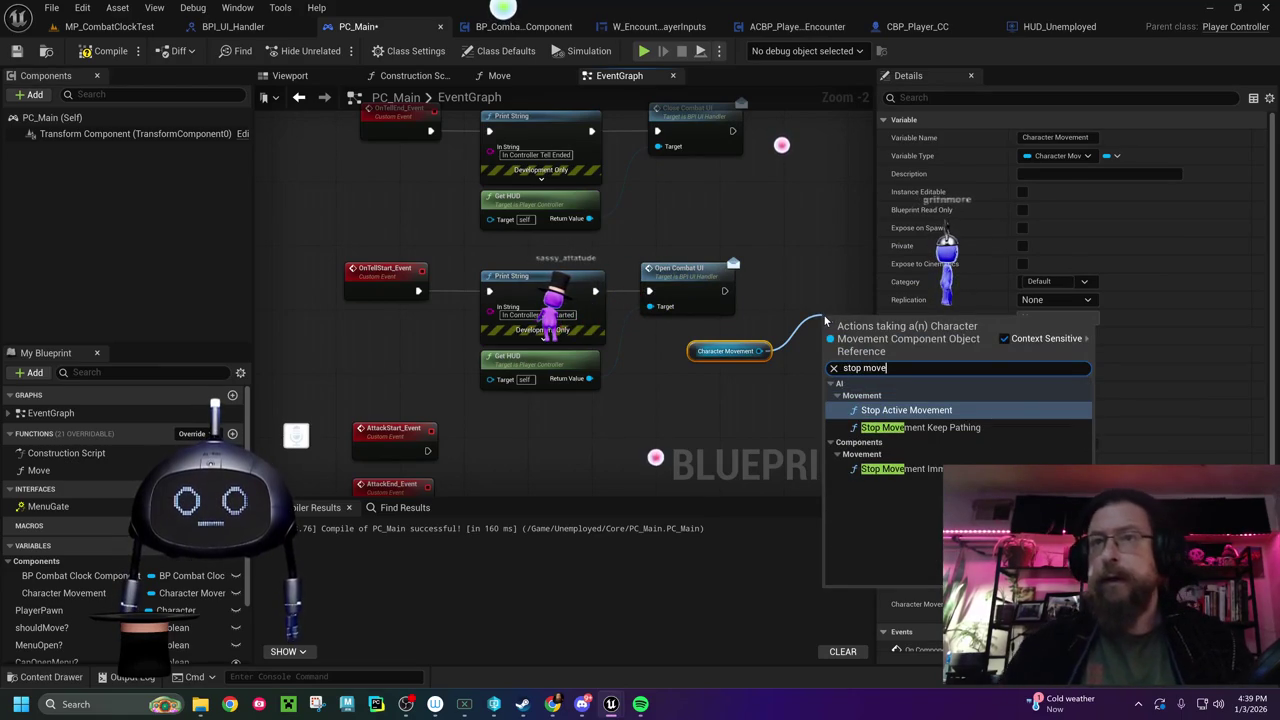
type("ve")
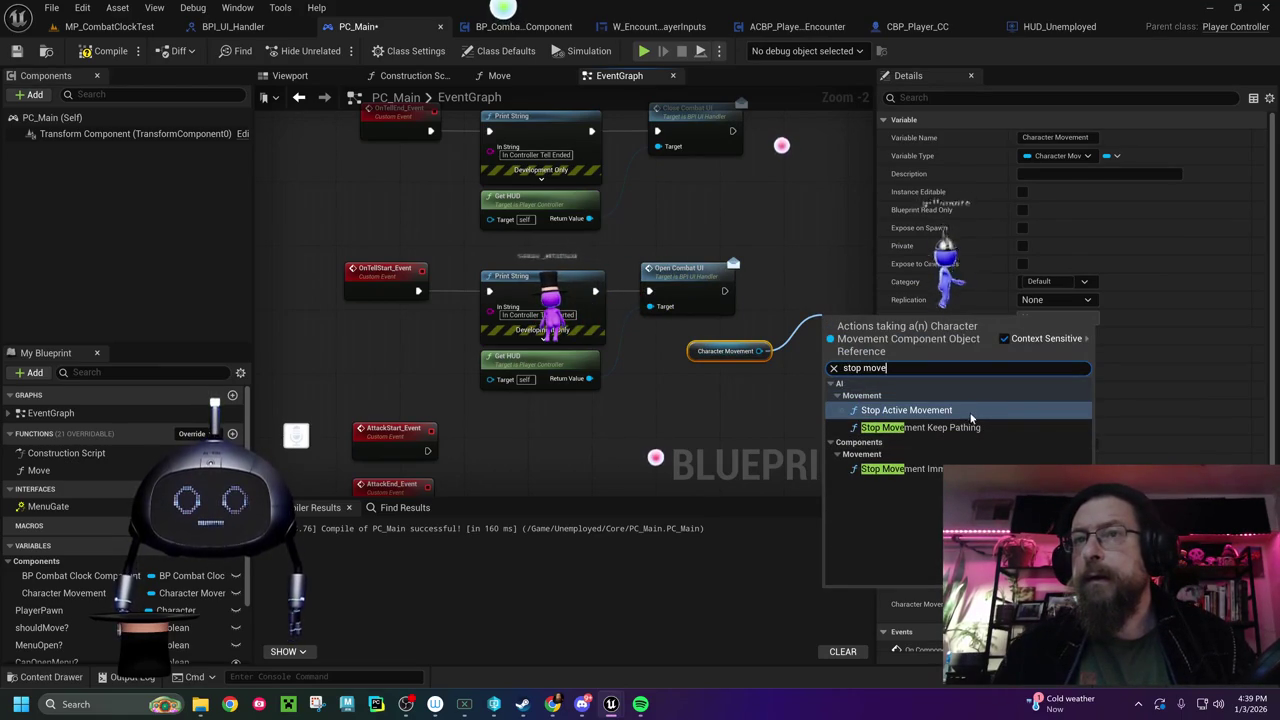
left_click(900, 469)
left_click_drag(845, 317, 805, 269)
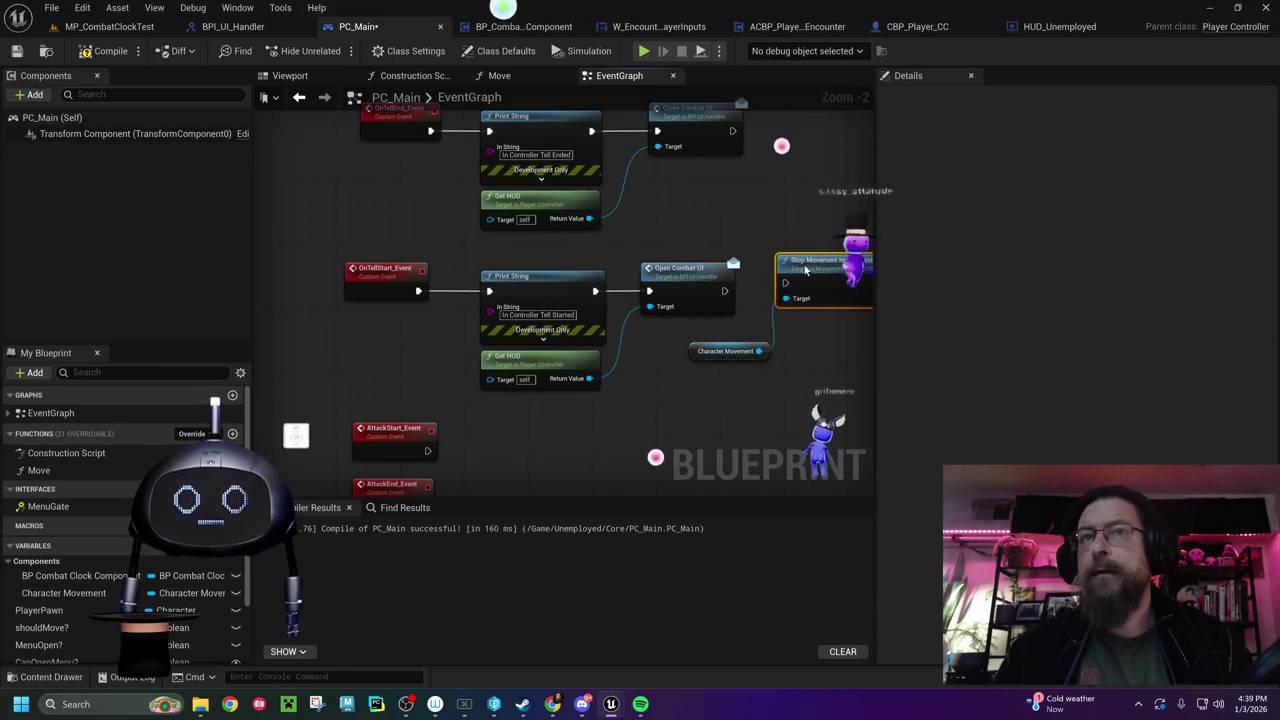
left_click_drag(724, 290, 785, 291)
left_click(104, 50)
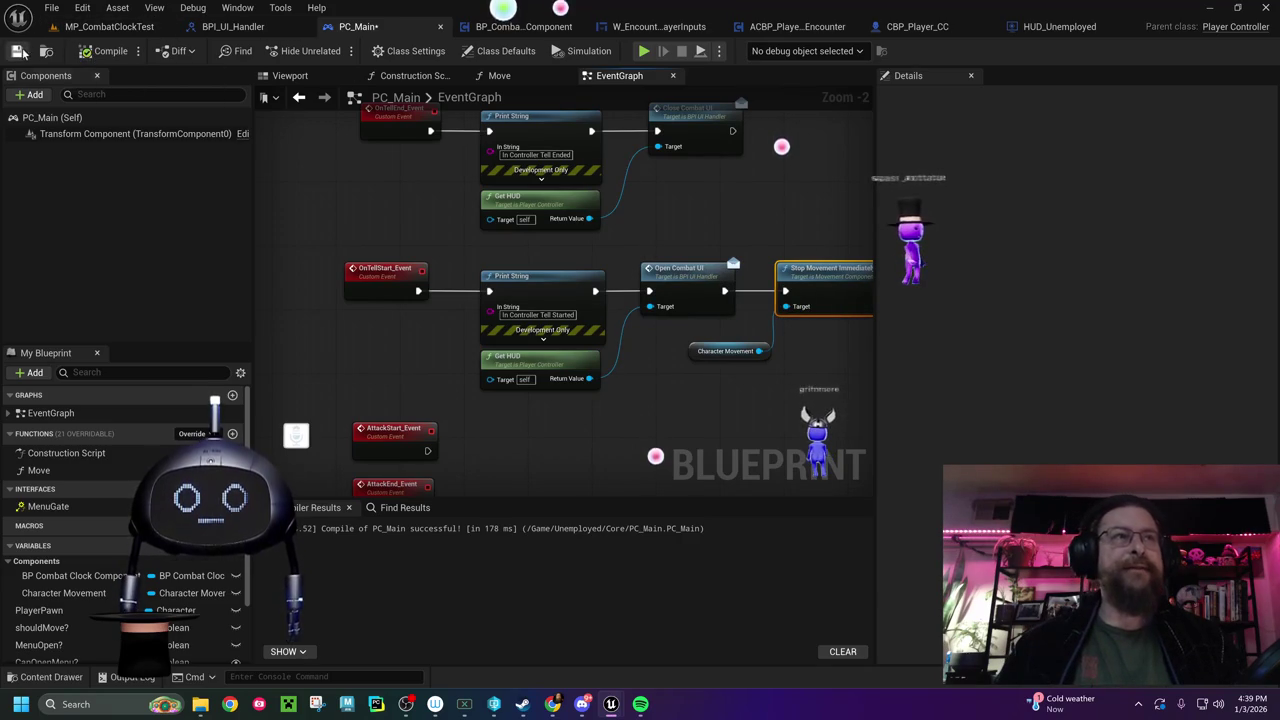
Play-test the MP_CombatClockTest level, then stop the session with Esc
left_click(104, 26)
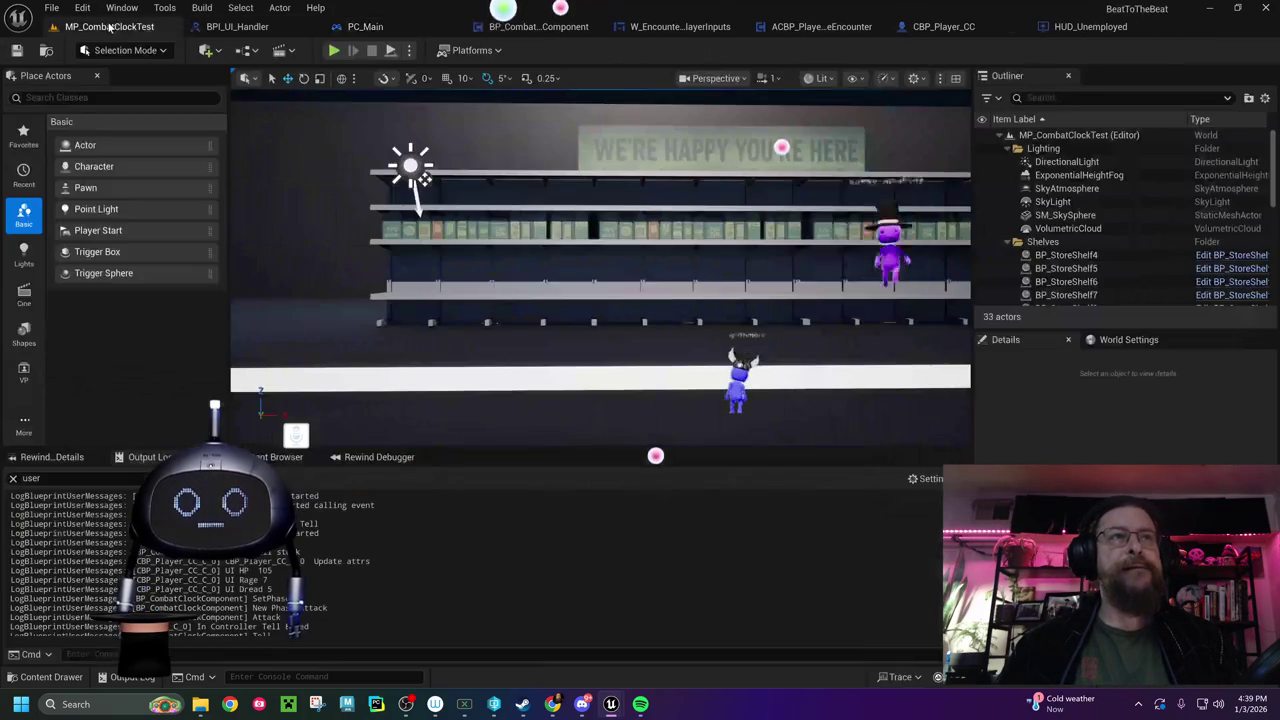
left_click(333, 50)
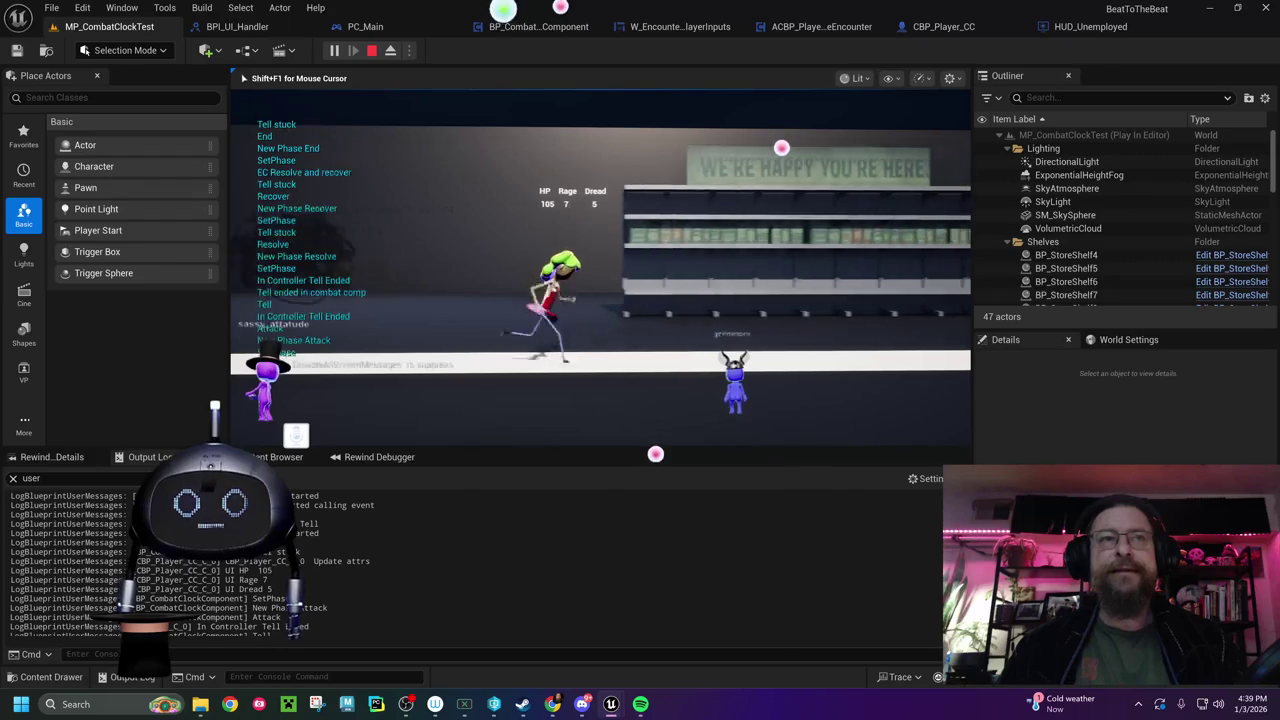
key("Escape")
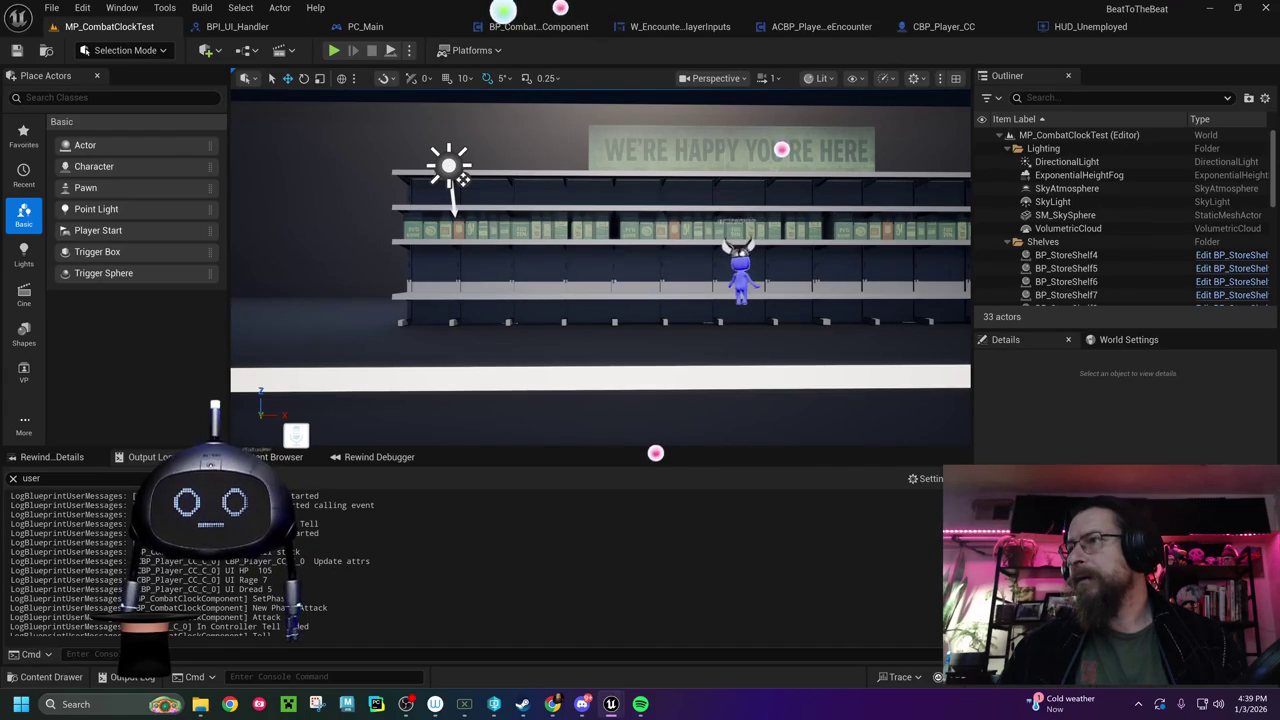
Look over the BPI_UI_Handler and CBP_Player_CC blueprints, then return to PC_Main
left_click(240, 27)
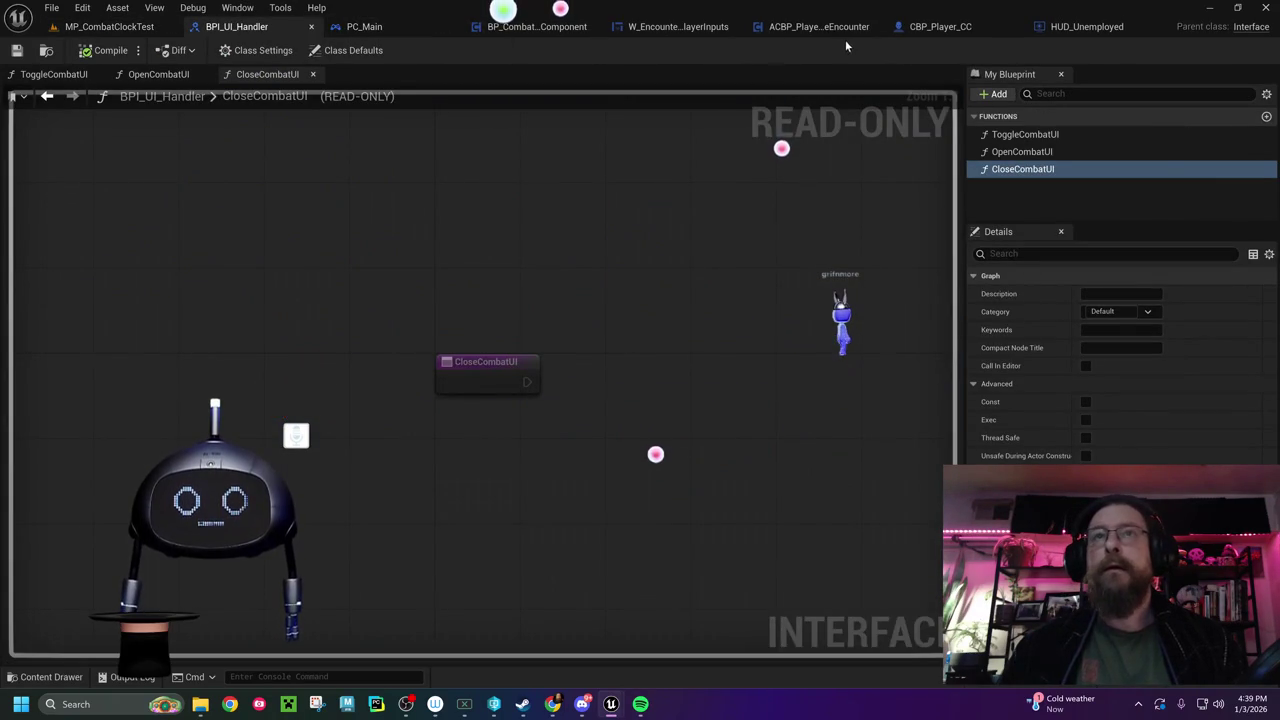
left_click(930, 26)
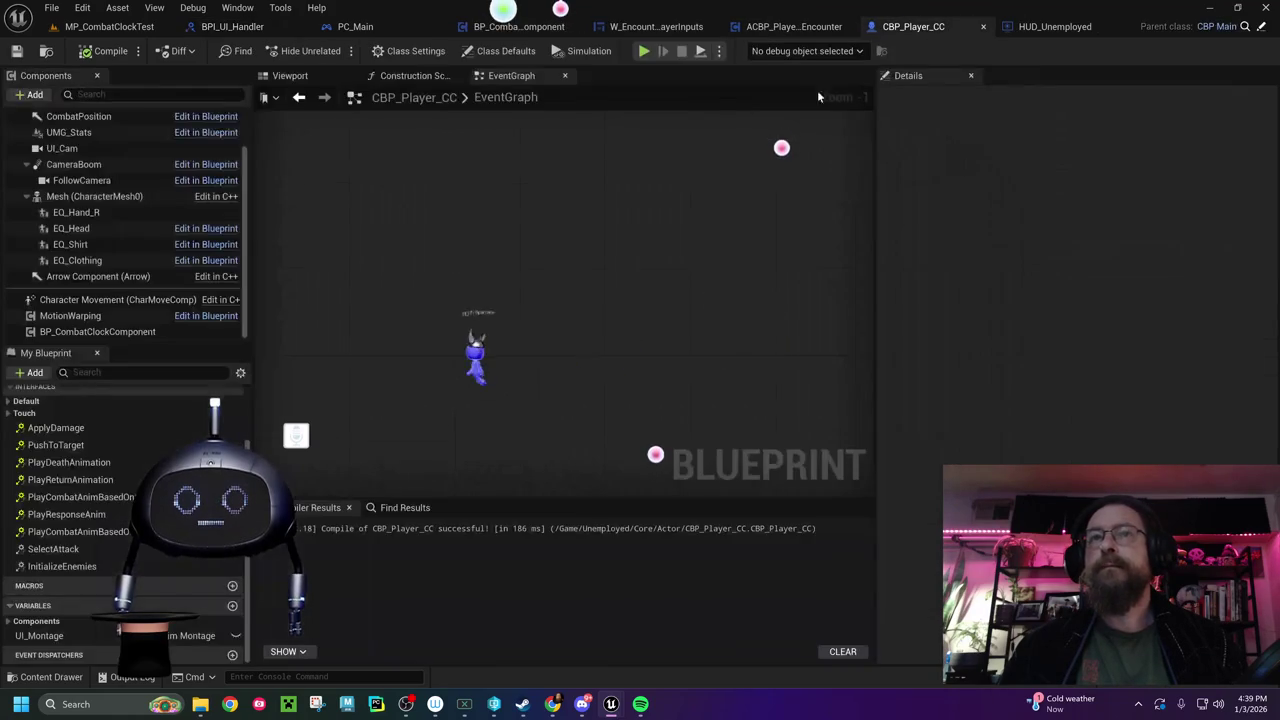
left_click(355, 27)
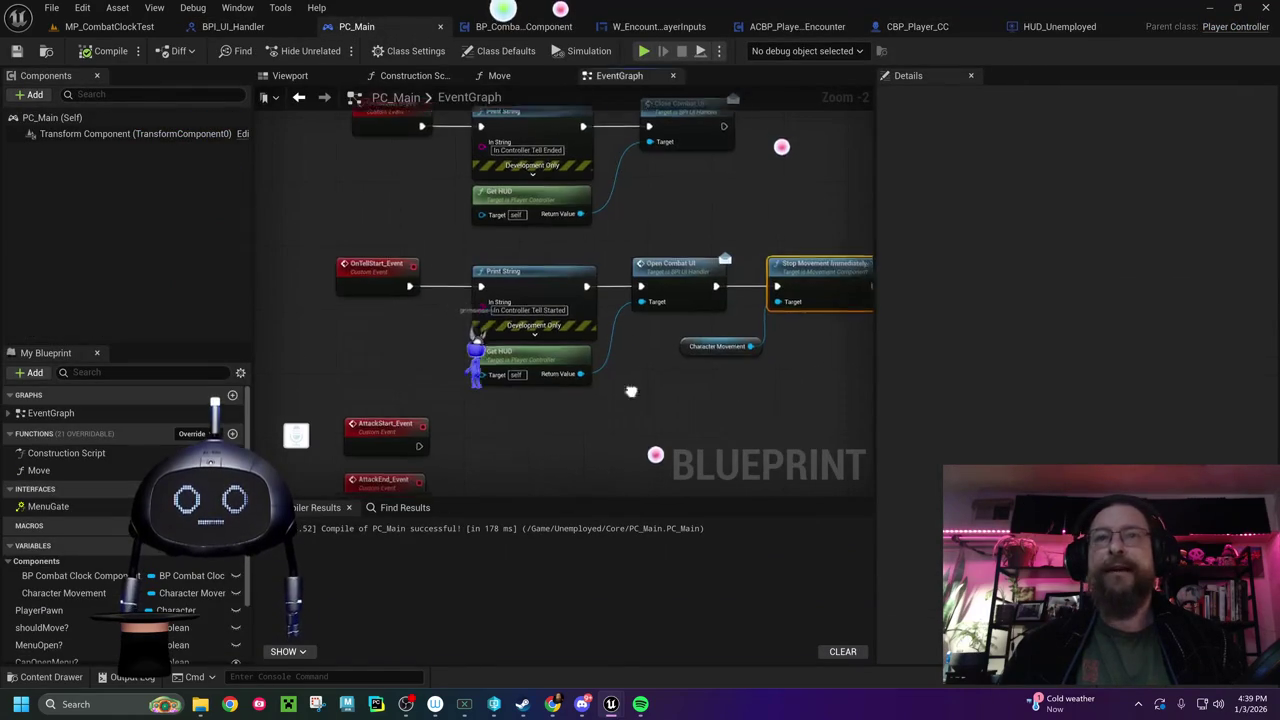
Add a Get Player Controller node and a Stop Movement call targeting its Return Value
right_click(427, 332)
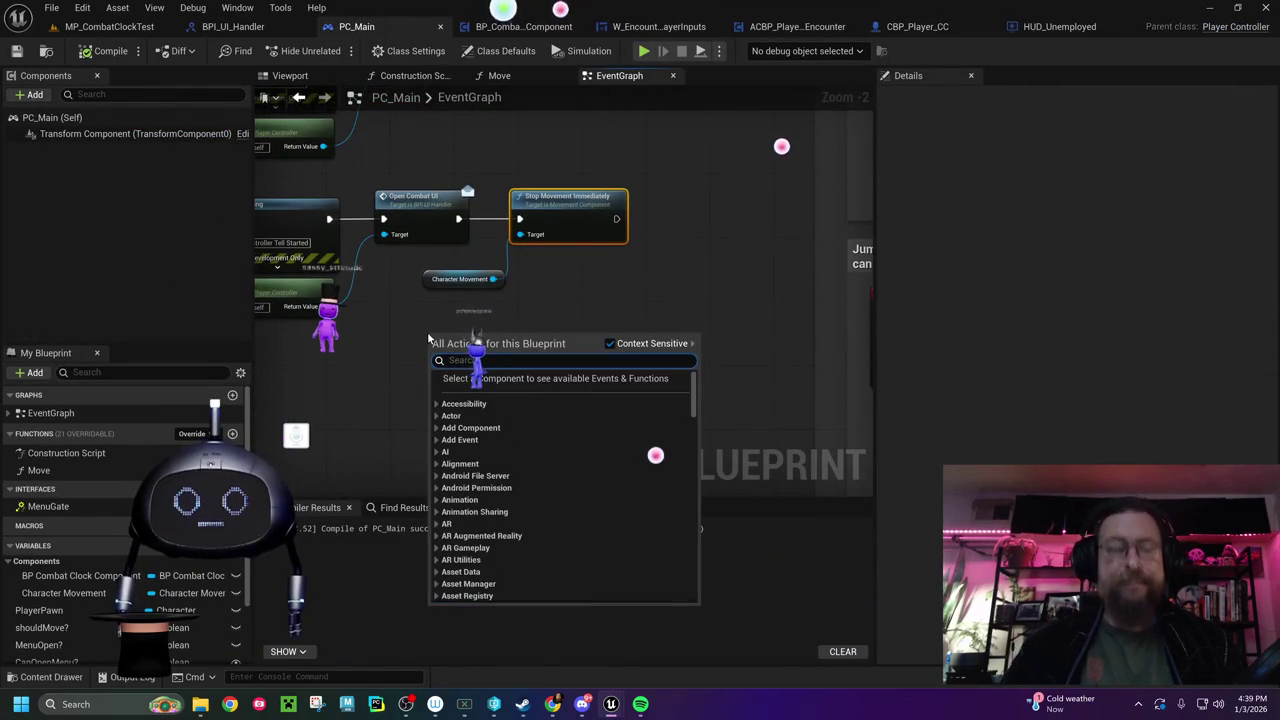
type("player controller")
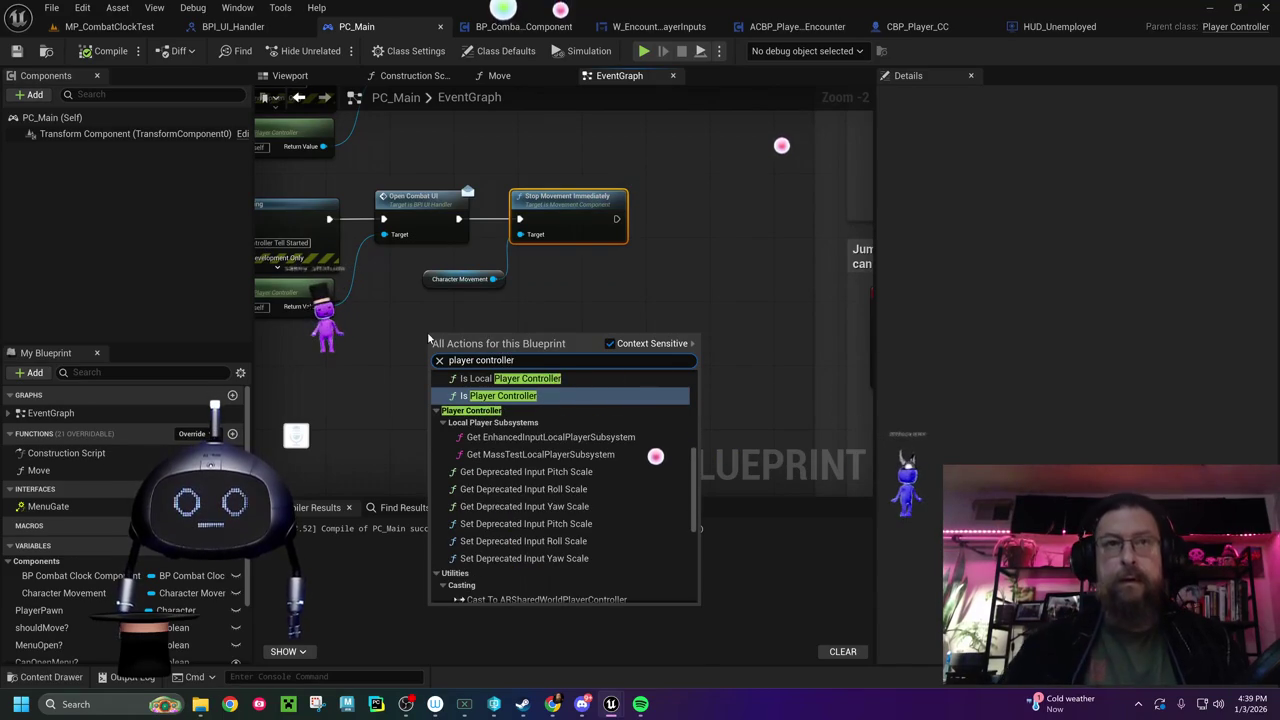
left_click_drag(697, 494, 695, 588)
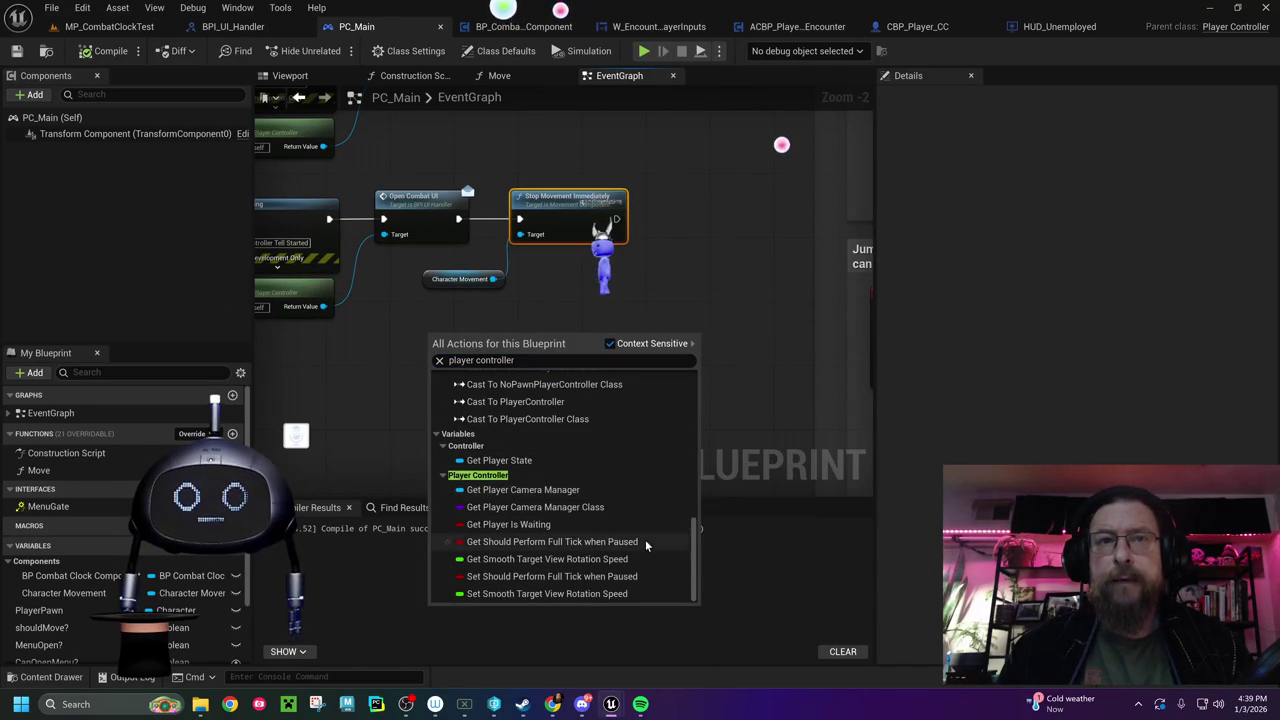
scroll(643, 532, "up", 2)
left_click_drag(694, 530, 696, 449)
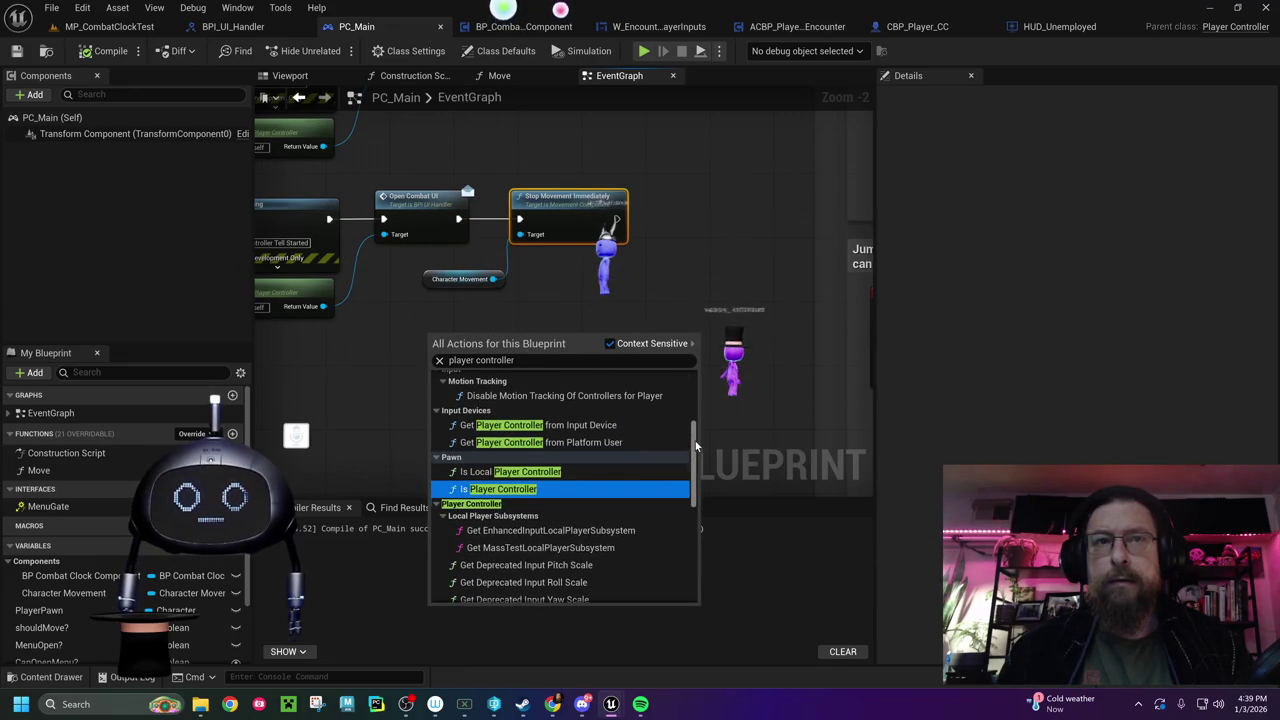
scroll(495, 477, "up", 5)
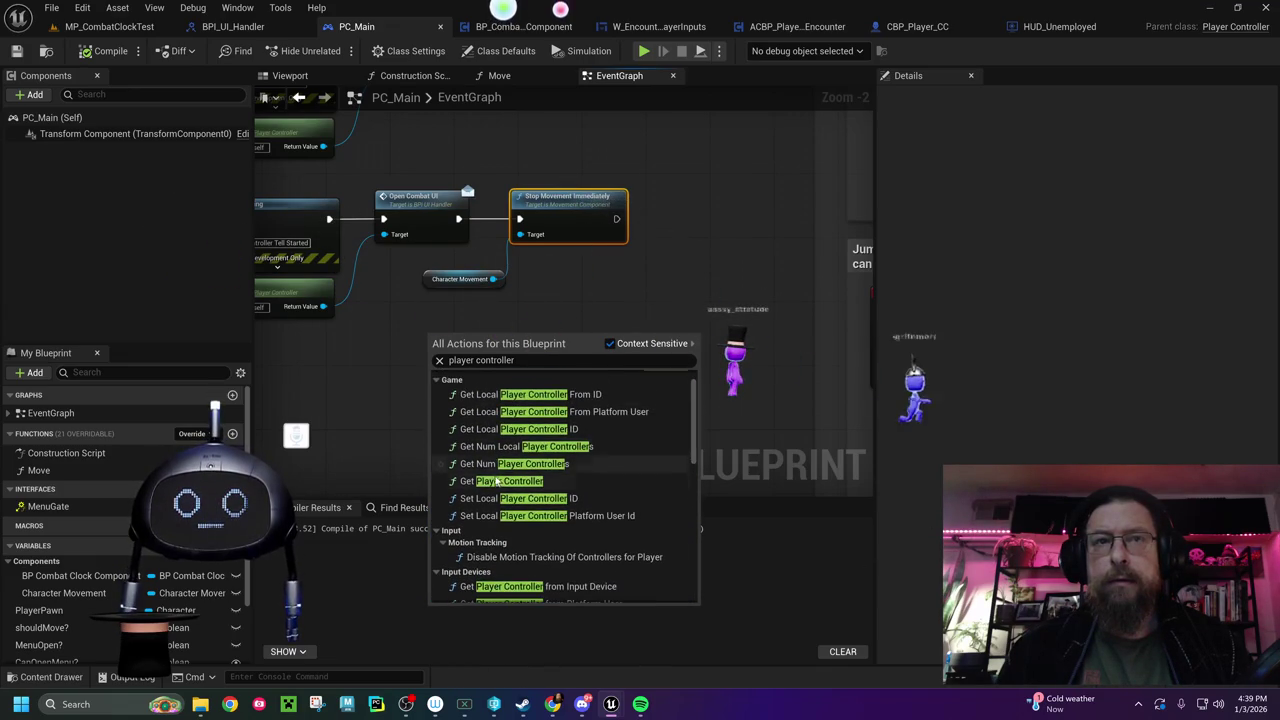
left_click(497, 481)
left_click_drag(535, 347, 604, 318)
type("stop")
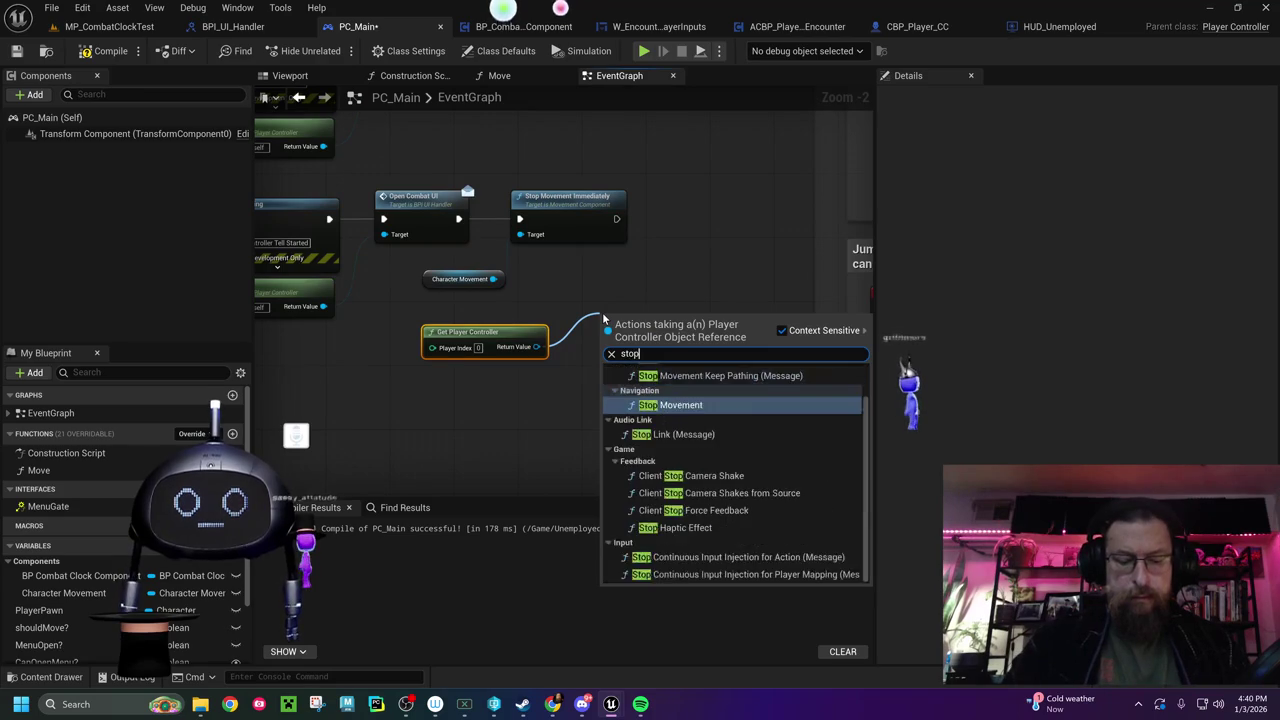
type(" movement")
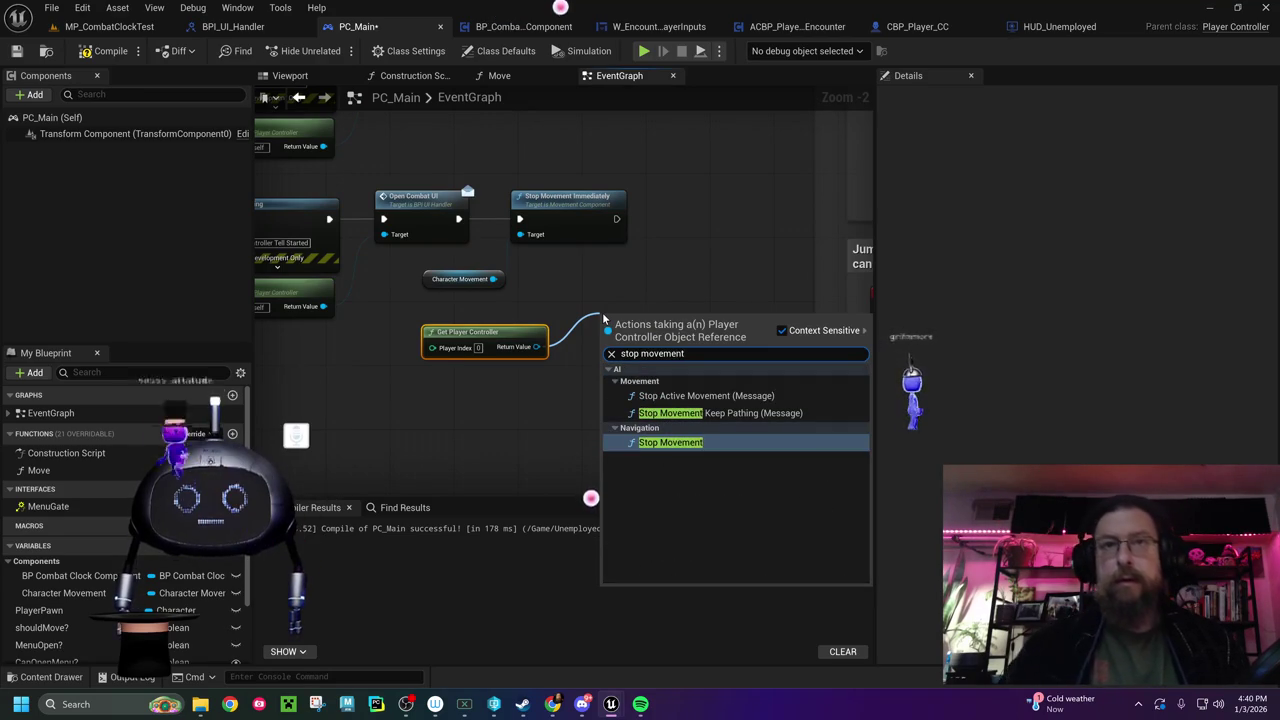
left_click(649, 444)
Move Stop Movement after Stop Movement Immediately and add a Set Movement Mode node for Character Movement
left_click_drag(654, 321, 716, 207)
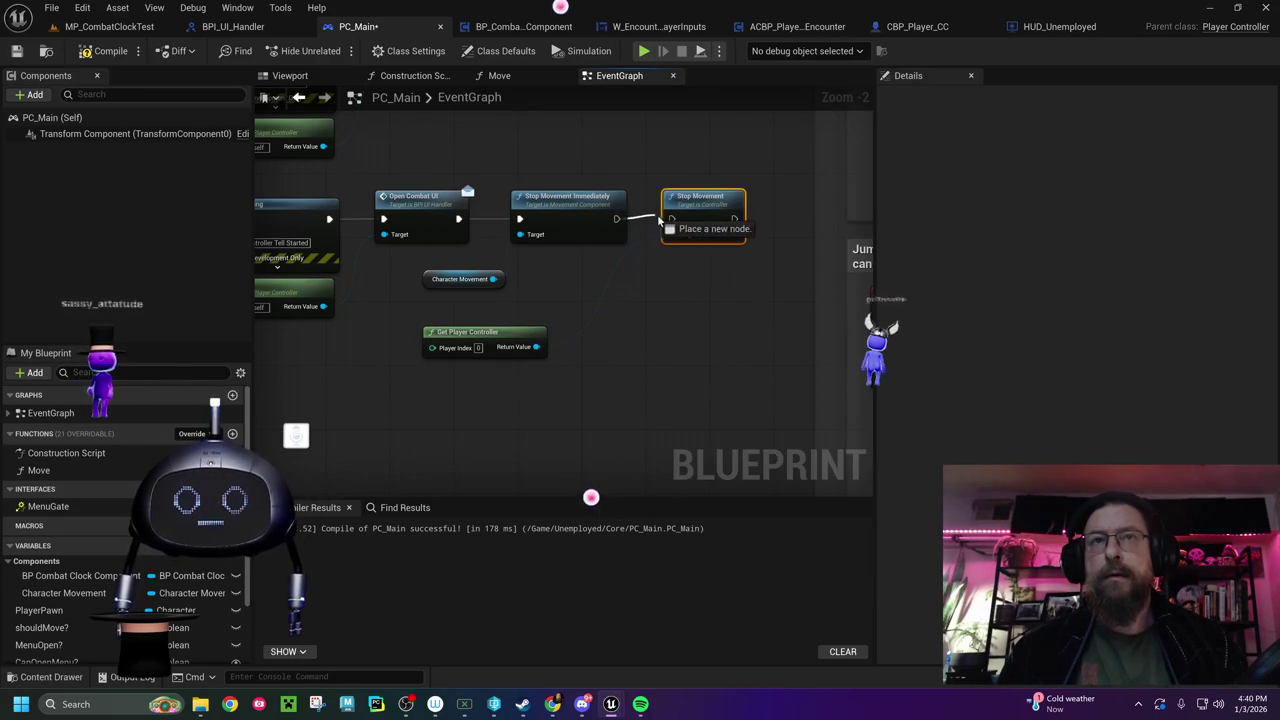
left_click_drag(493, 279, 556, 297)
type("set move")
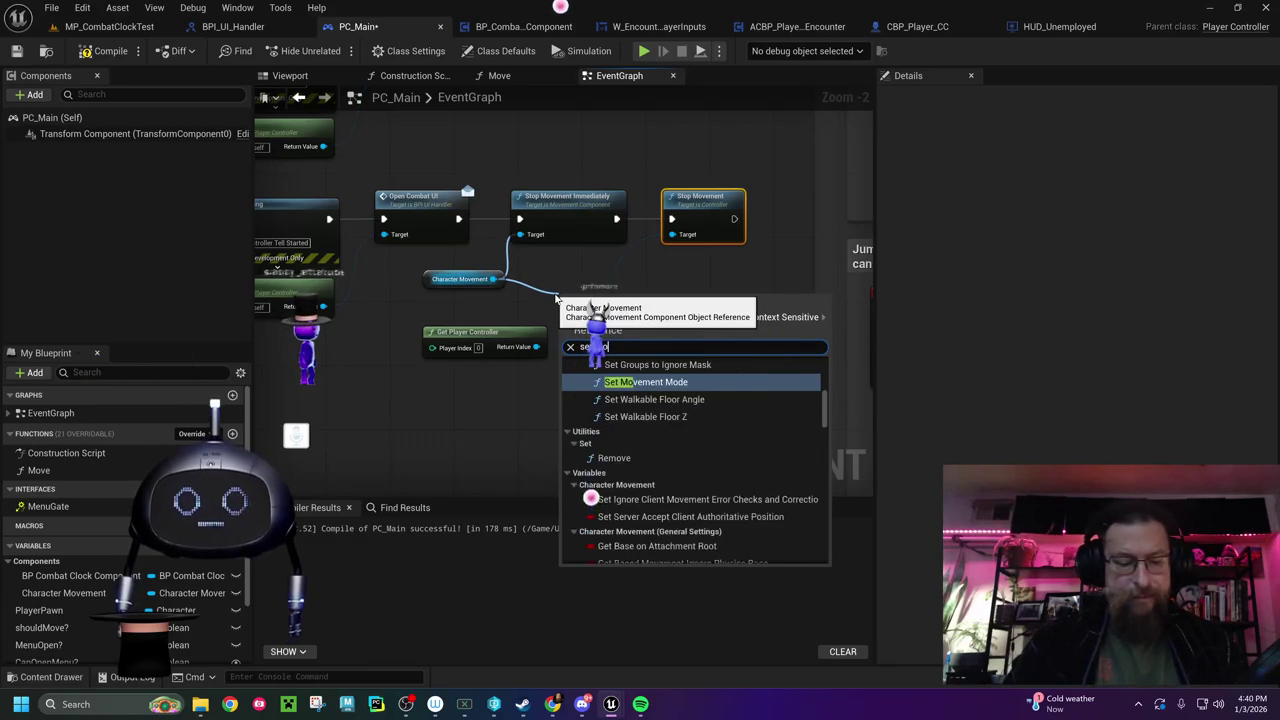
type("ment")
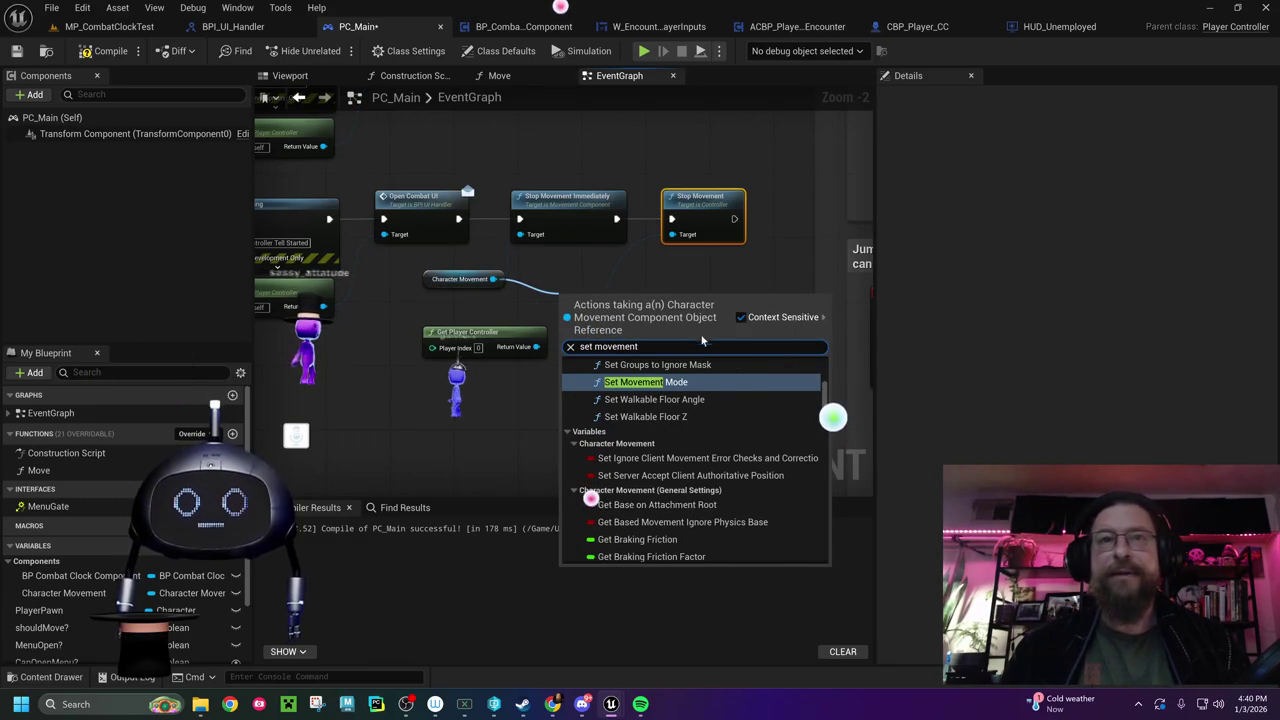
left_click(688, 384)
left_click_drag(654, 309, 727, 332)
Delete the Get Player Controller node and tidy the movement nodes in the event graph
left_click(535, 331)
key("Delete")
left_click_drag(696, 279, 500, 260)
scroll(506, 256, "down", 5)
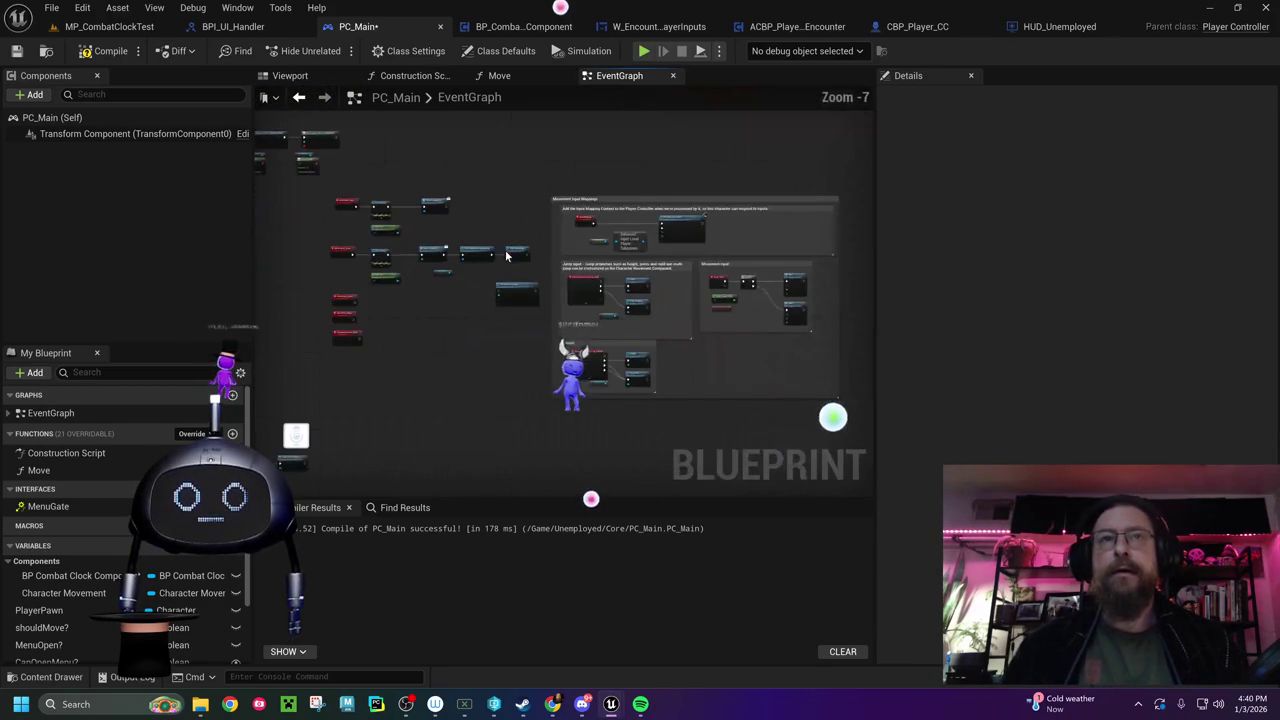
left_click_drag(500, 356, 498, 358)
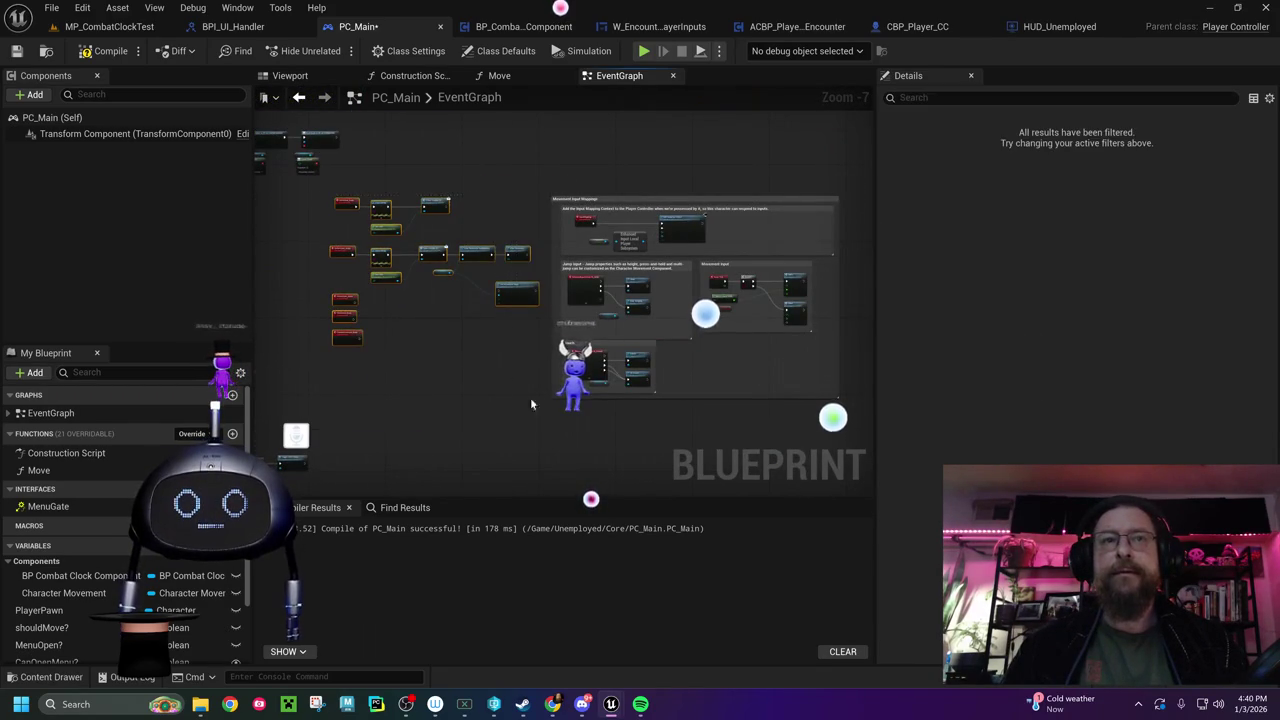
left_click_drag(490, 402, 728, 404)
left_click_drag(578, 298, 461, 312)
scroll(460, 312, "up", 5)
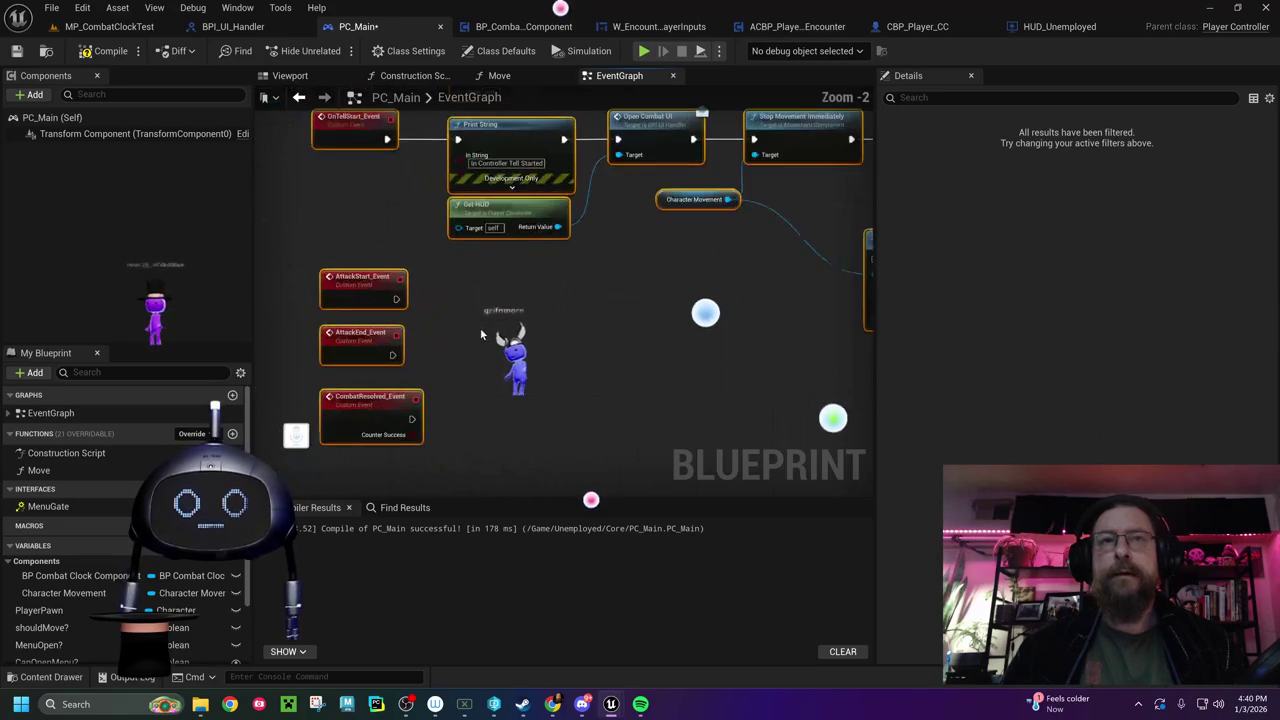
Place Set Movement Mode beside Stop Movement and wire Stop Movement's exec into it
mouse_move(650, 268)
left_mouse_down()
mouse_move(708, 256)
mouse_move(812, 155)
left_mouse_up()
left_click_drag(696, 166, 753, 172)
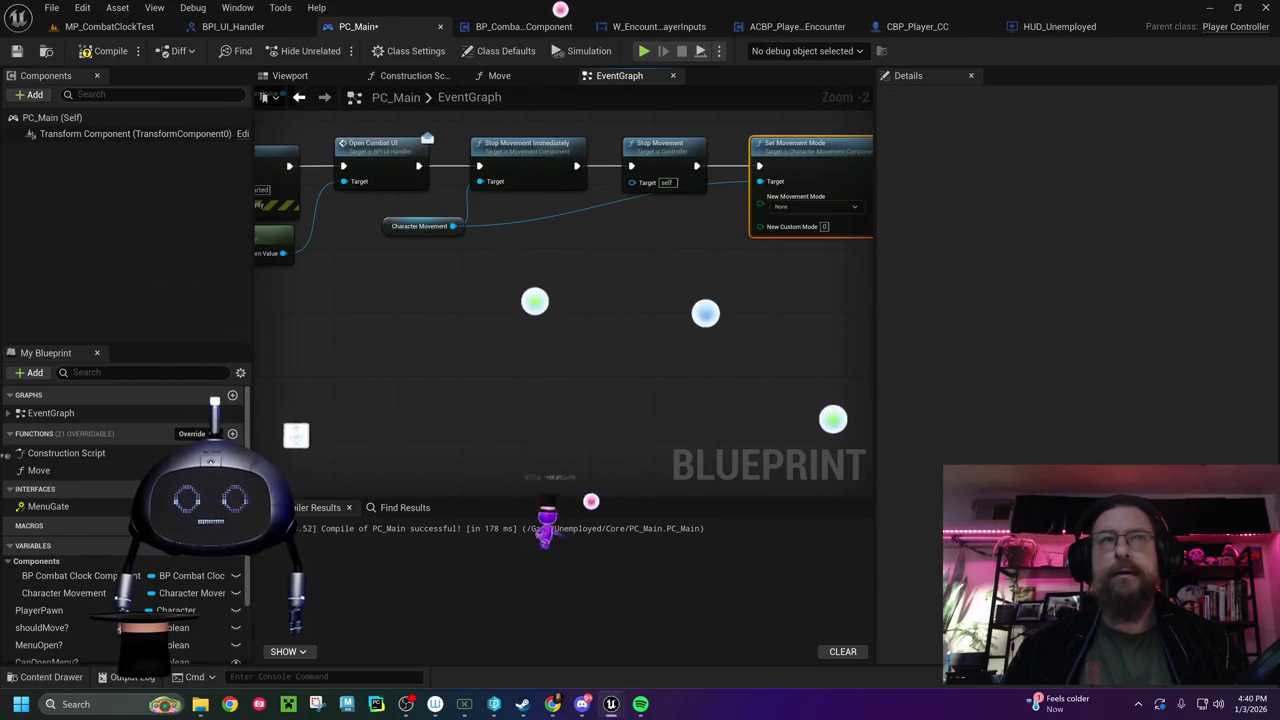
left_click(110, 27)
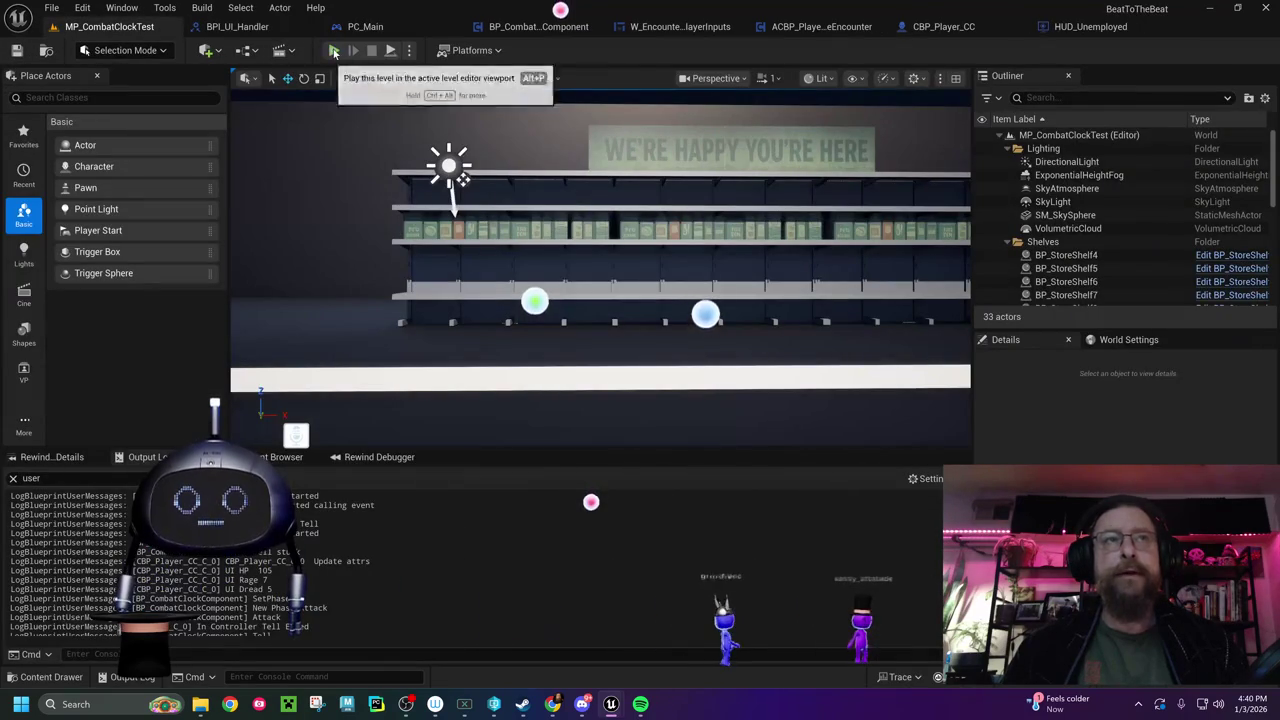
left_click(334, 50)
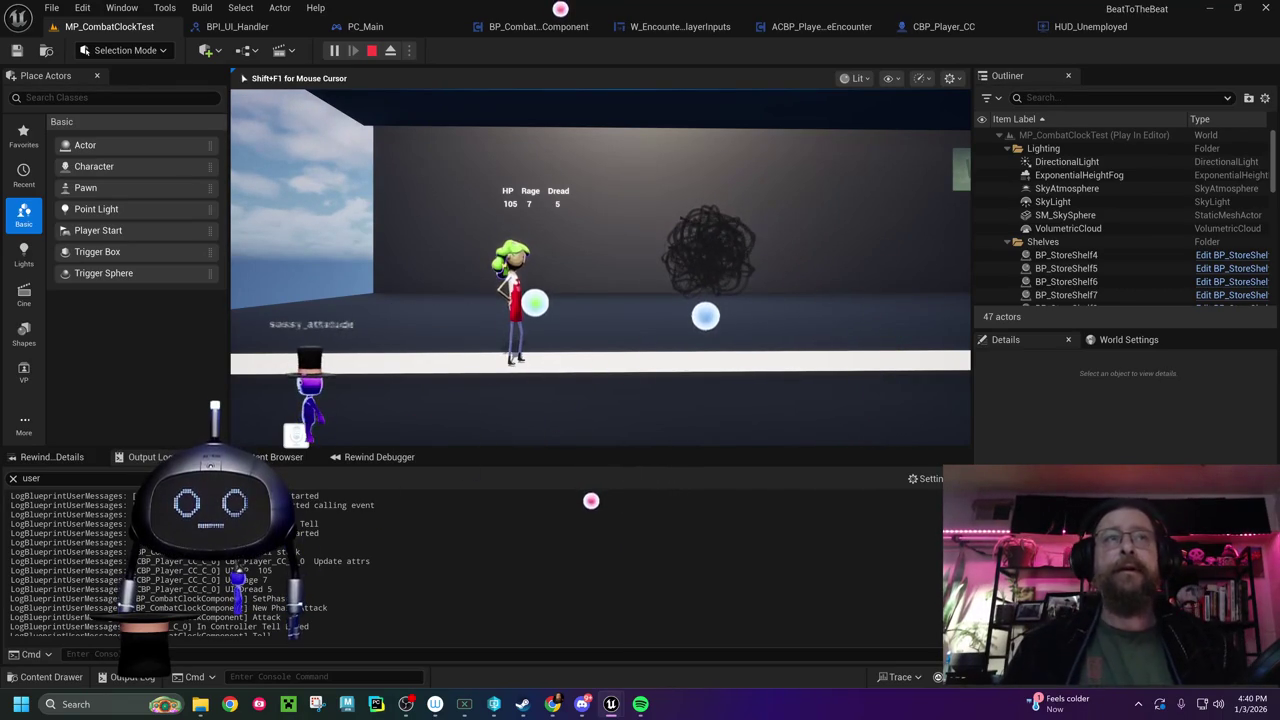
key("Escape")
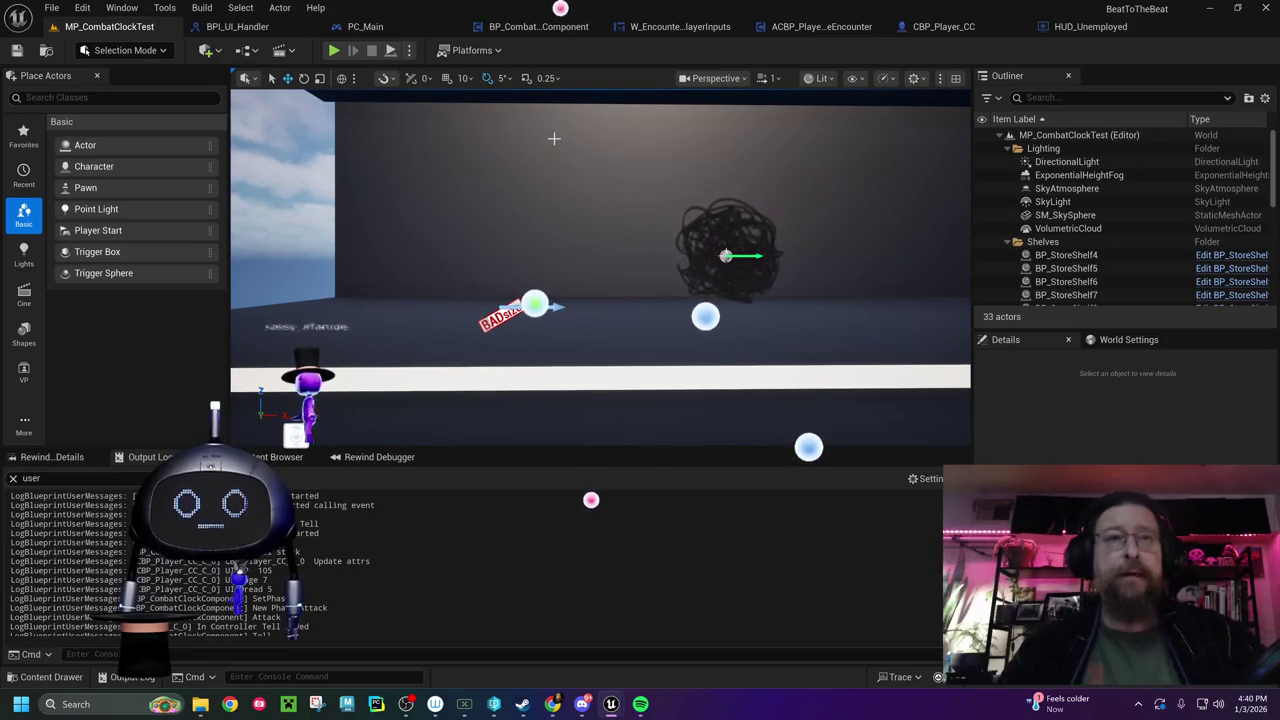
left_click(365, 26)
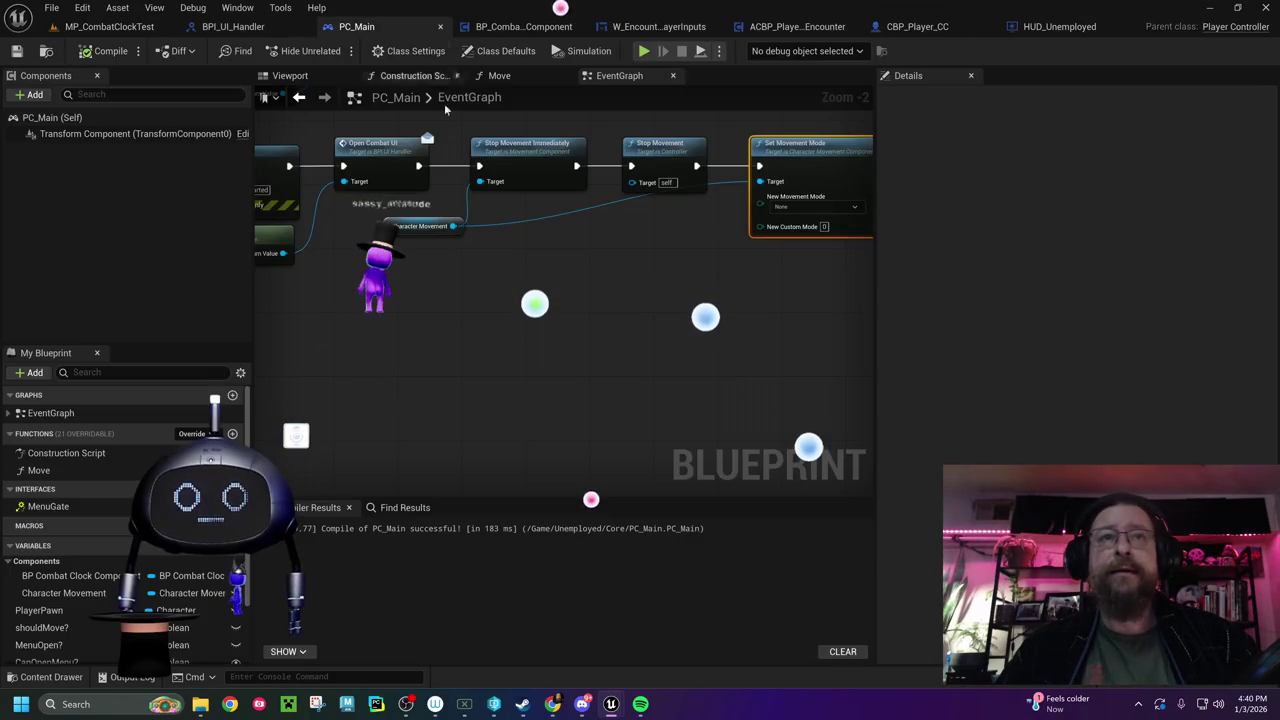
Rearrange the AttackEnd_Event and CombatResolved_Event nodes to free space beside them
left_click_drag(696, 271, 468, 332)
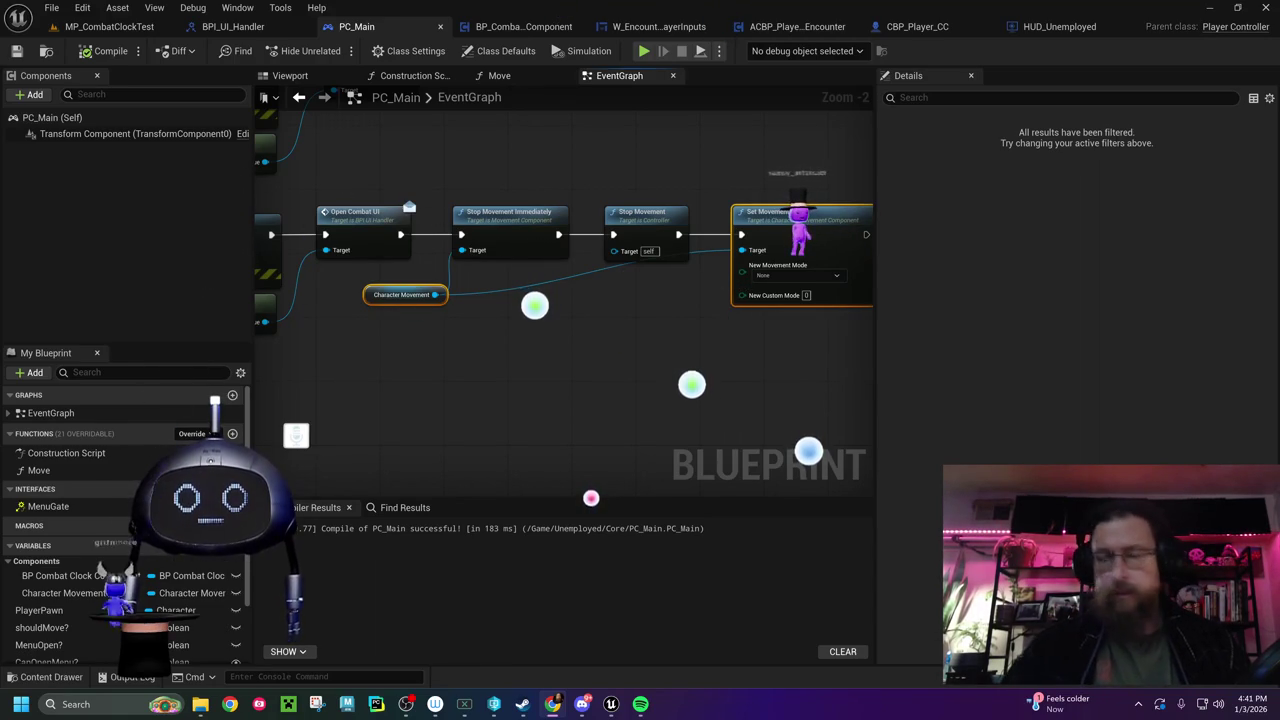
mouse_move(583, 461)
left_mouse_down()
mouse_move(629, 387)
mouse_move(606, 235)
left_mouse_up()
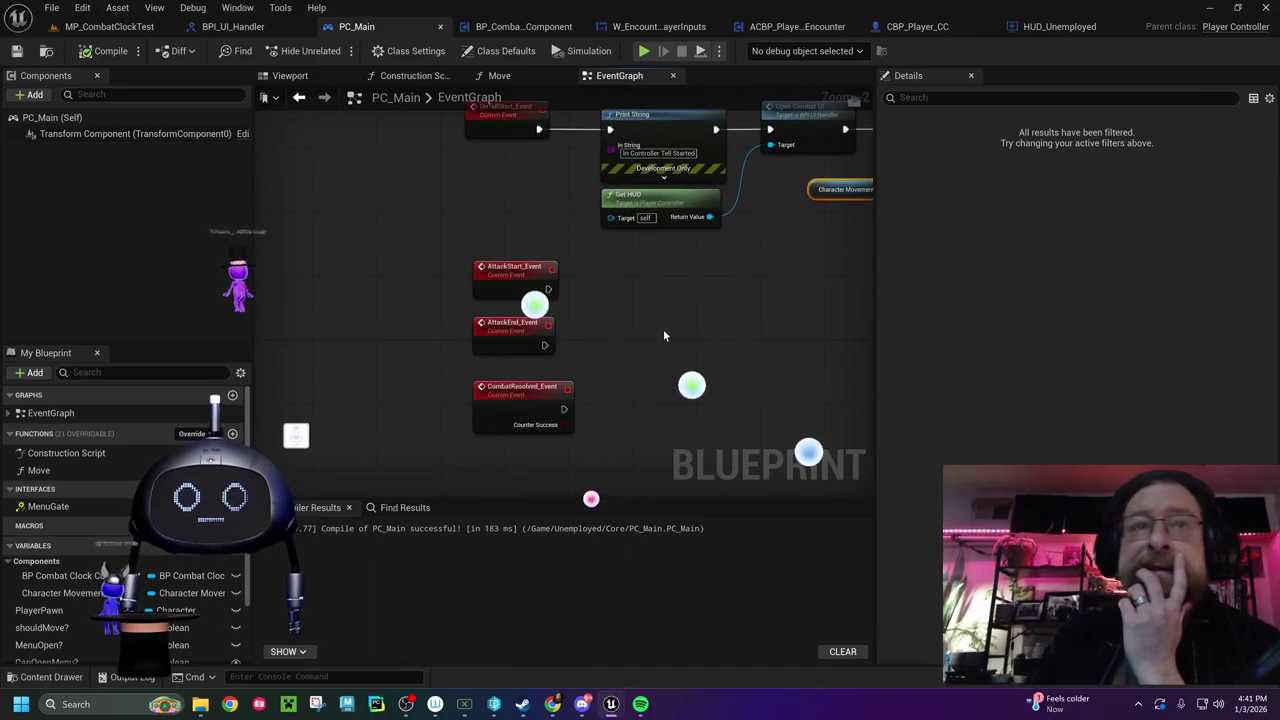
left_click_drag(657, 322, 657, 564)
left_click_drag(637, 244, 649, 186)
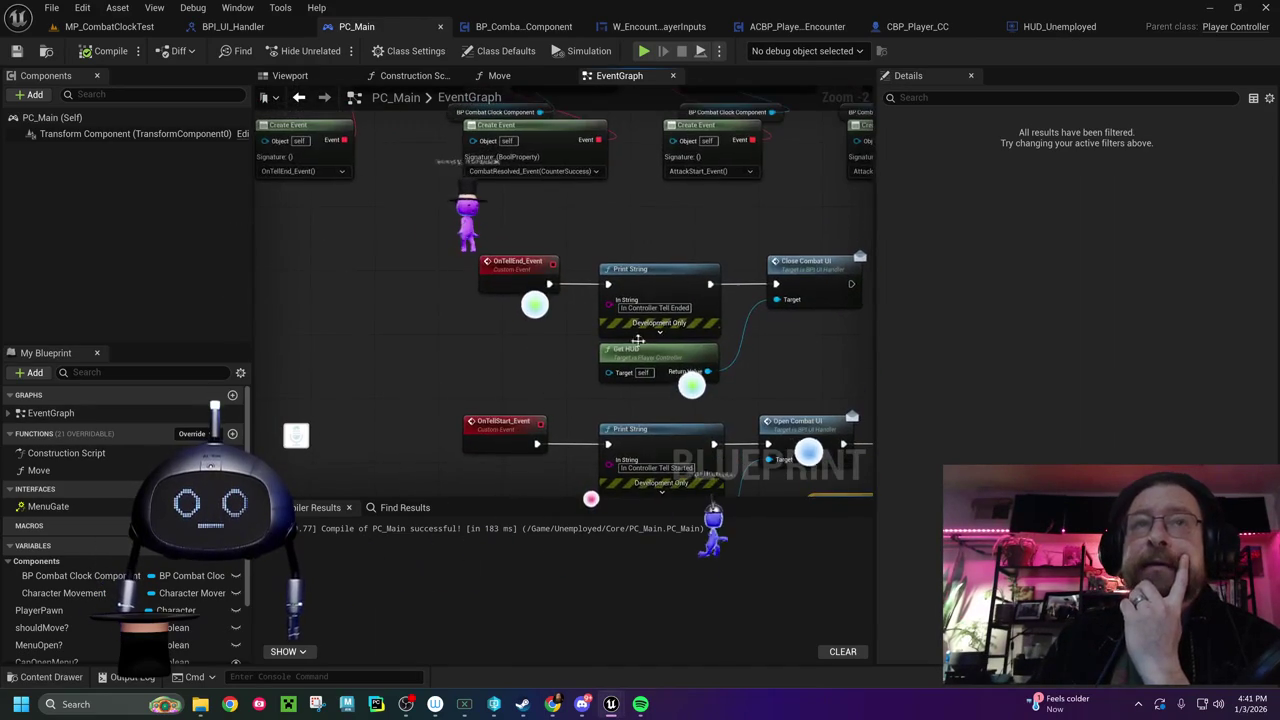
left_click_drag(643, 425, 605, 292)
left_click_drag(588, 344, 574, 229)
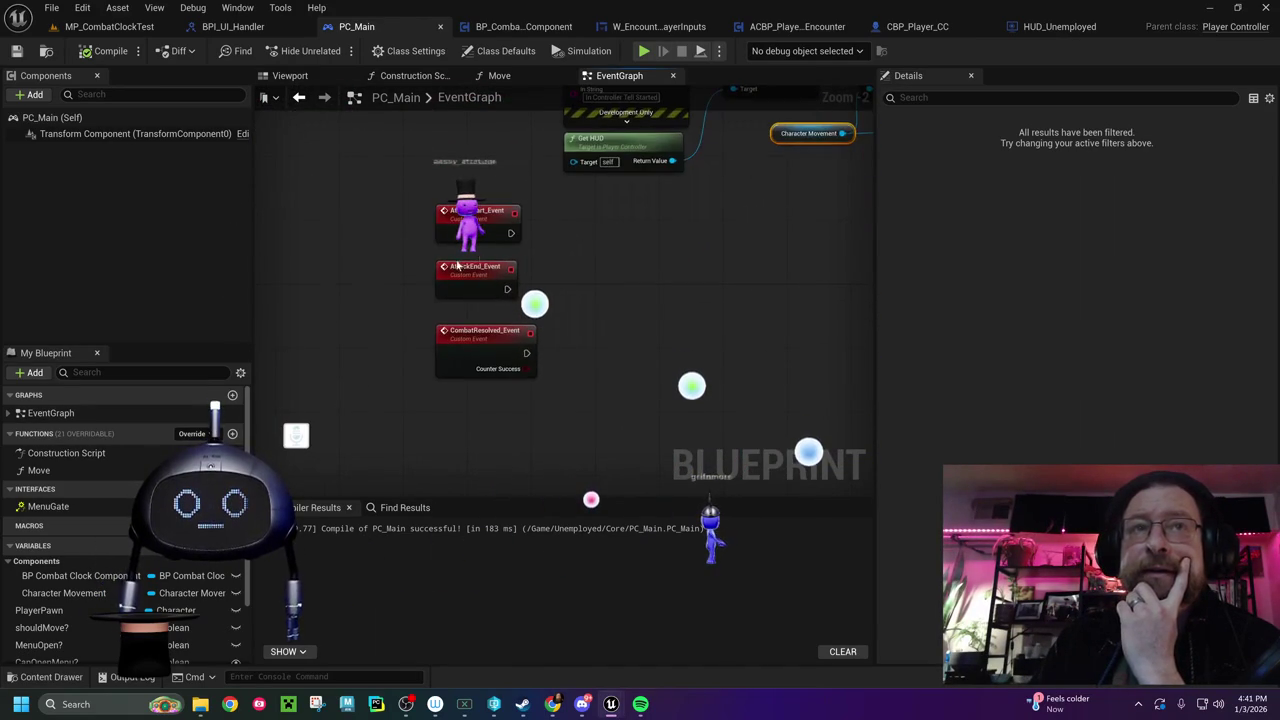
mouse_move(380, 274)
left_mouse_down()
mouse_move(485, 323)
mouse_move(483, 390)
left_mouse_up()
left_click(483, 328)
left_click_drag(483, 328, 483, 302)
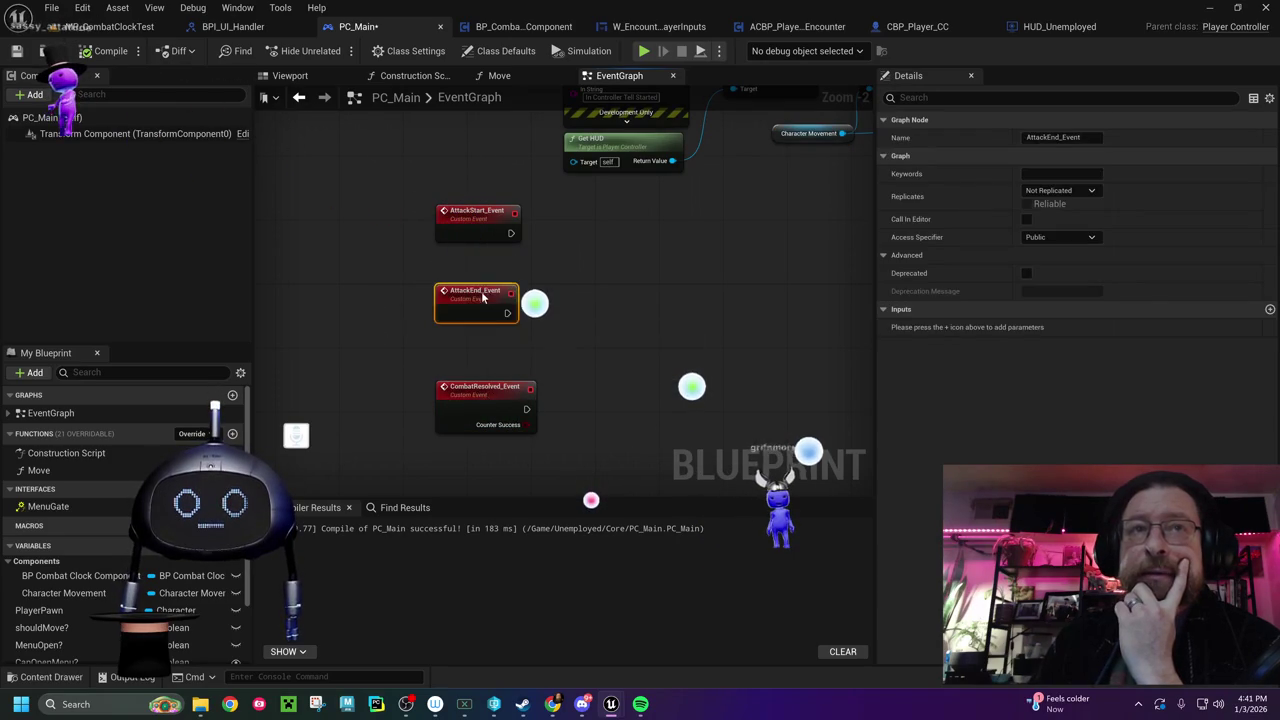
mouse_move(680, 381)
left_mouse_down()
mouse_move(633, 401)
mouse_move(601, 305)
left_mouse_up()
left_click(637, 397)
Paste a Print String reading 'Combat resolved in controller' after CombatResolved_Event, deleting the extra pasted nodes
key("ctrl+v")
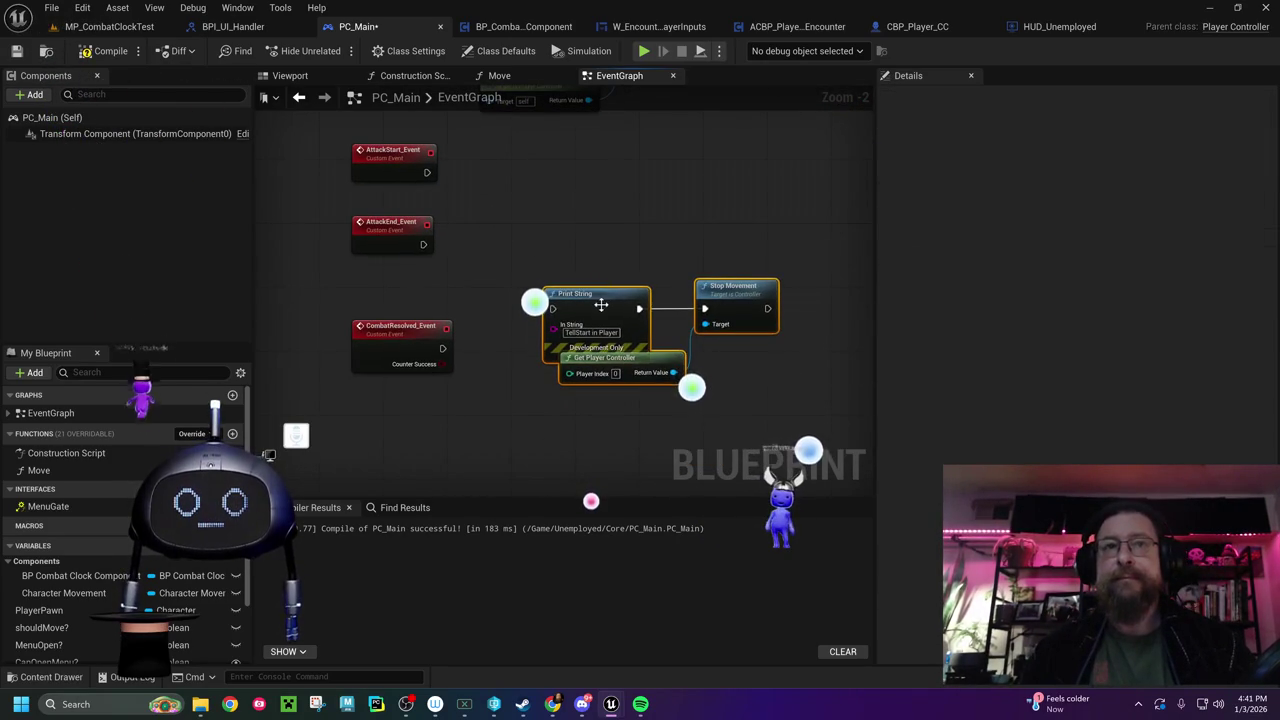
left_click(590, 332)
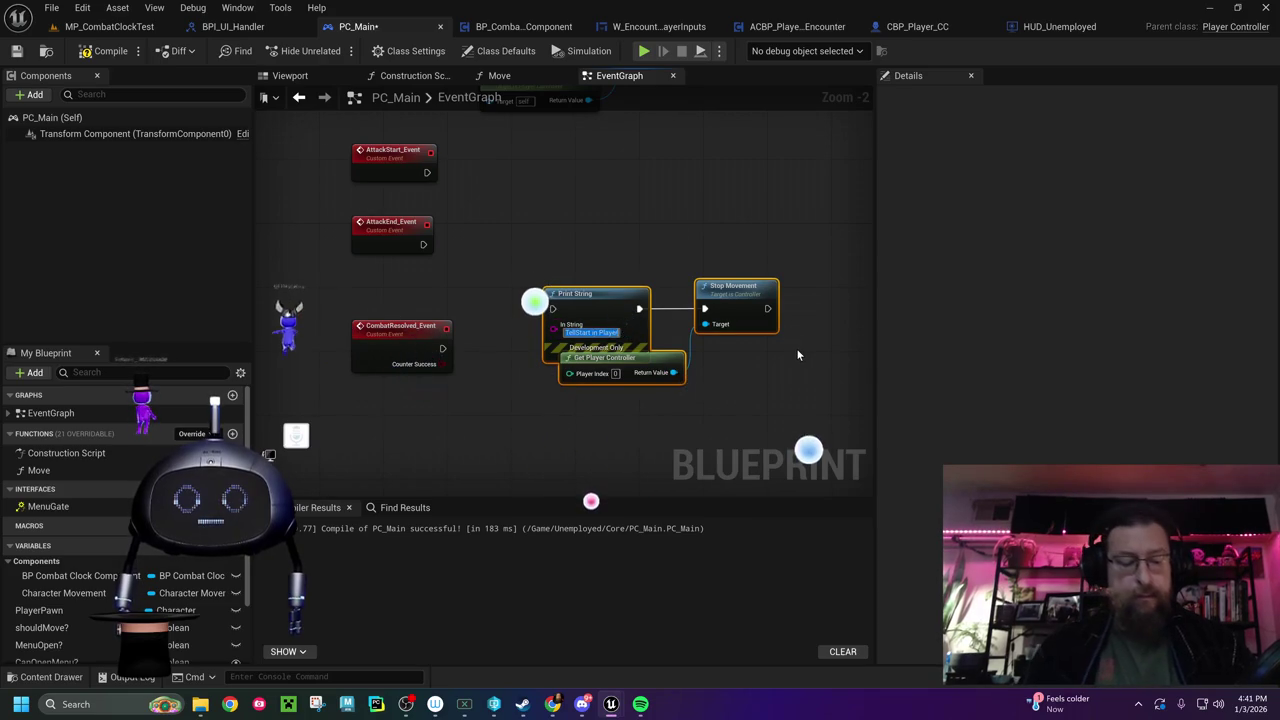
type("Combat resolved in controller")
key("Return")
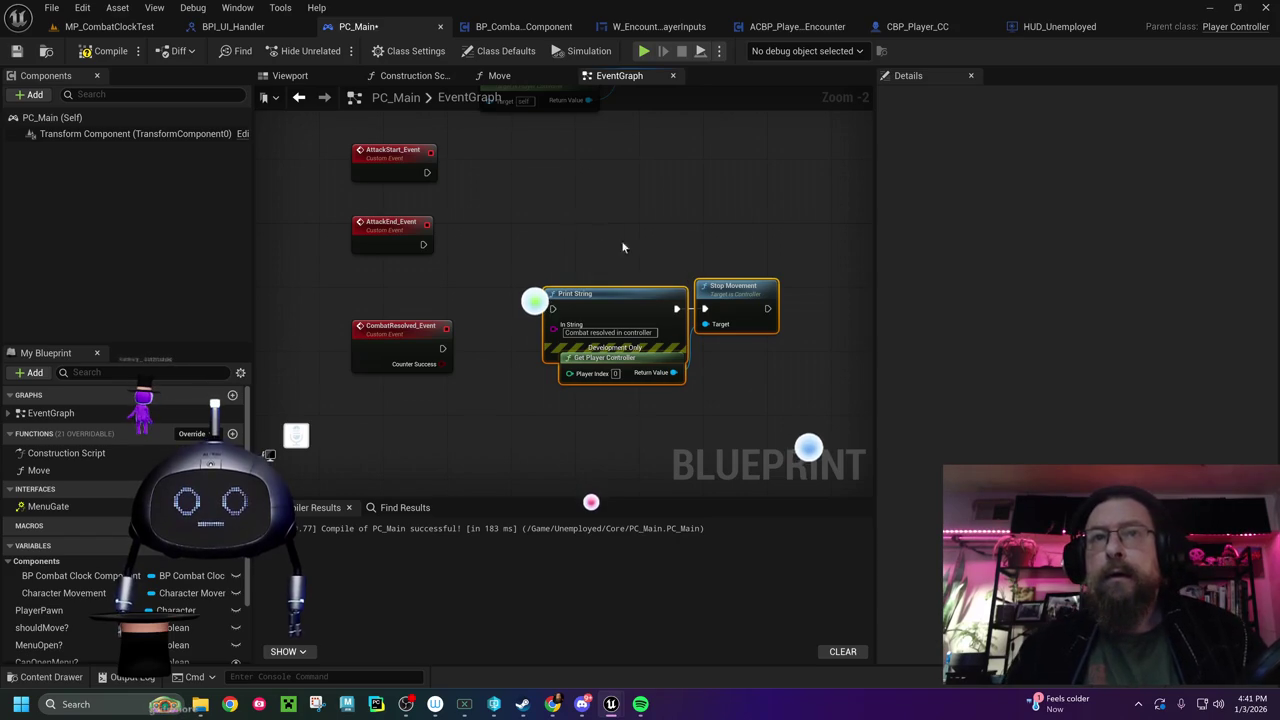
key("Delete")
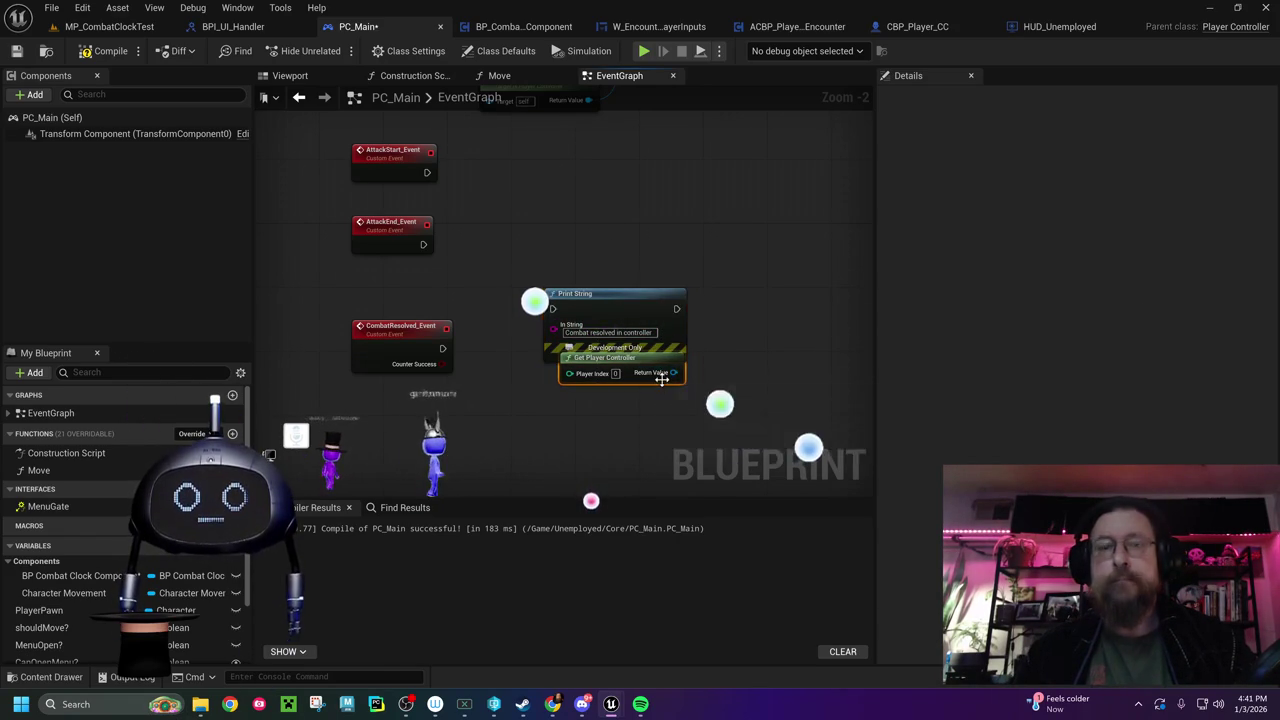
key("Delete")
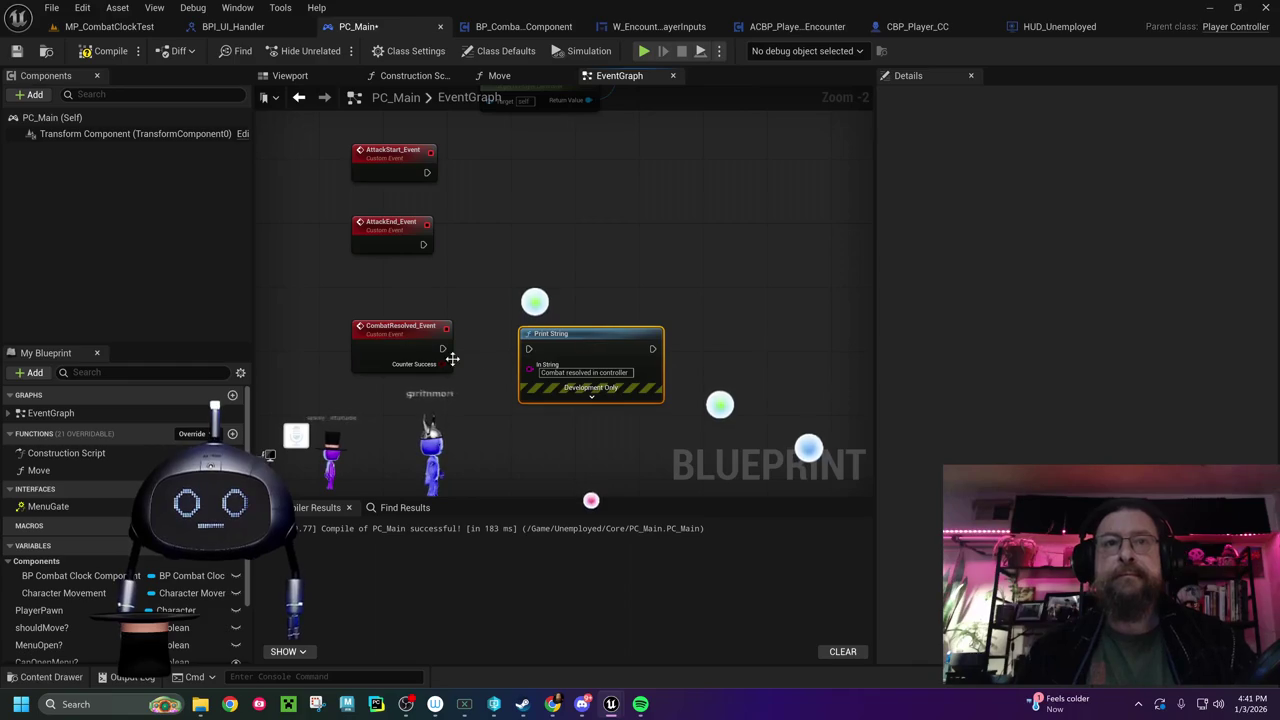
left_click_drag(443, 348, 527, 348)
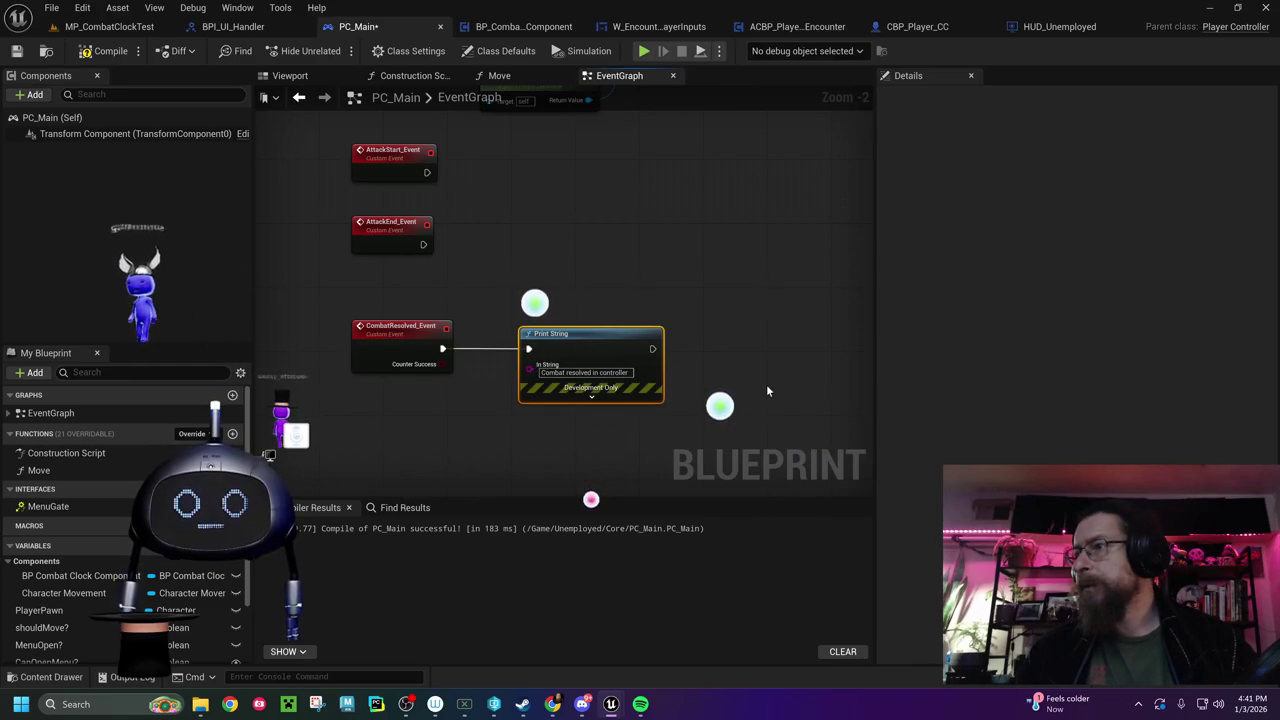
Copy Character Movement and Set Movement Mode beside CombatResolved_Event and wire Print String into it
left_click_drag(766, 384, 663, 377)
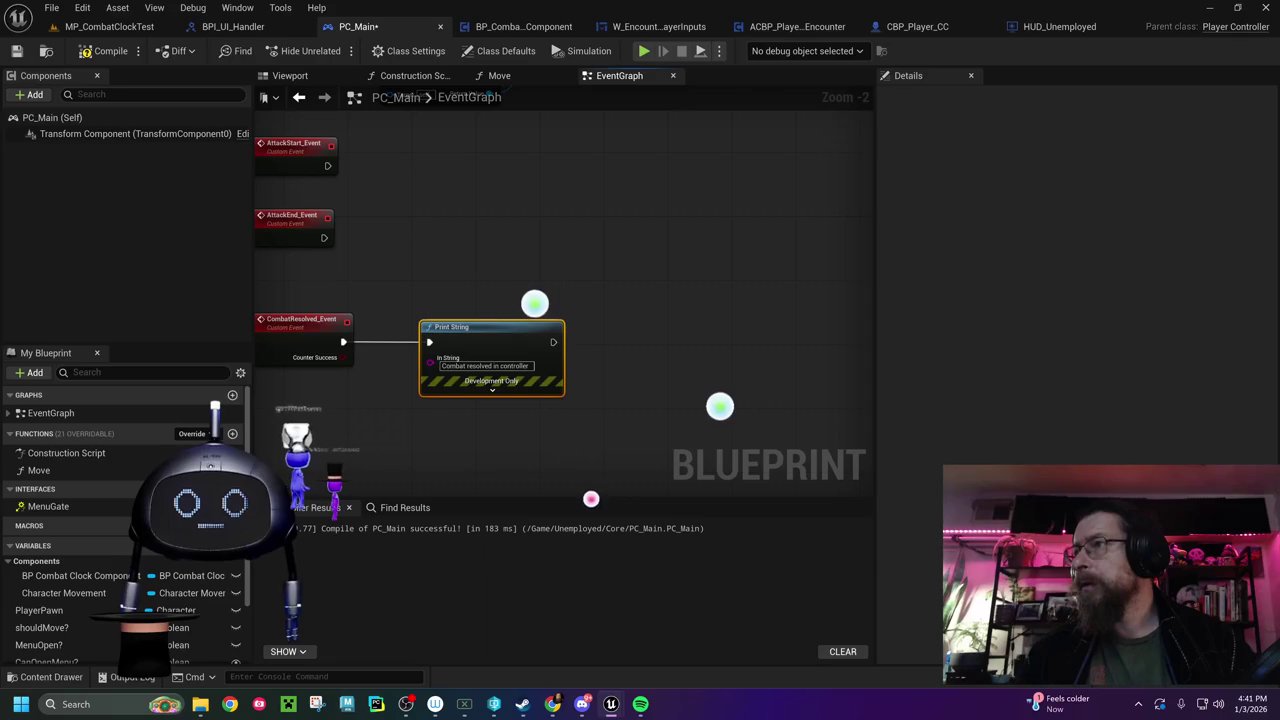
mouse_move(760, 331)
left_mouse_down()
mouse_move(457, 457)
mouse_move(509, 442)
left_mouse_up()
left_click(740, 196)
mouse_move(366, 302)
left_mouse_down()
mouse_move(366, 280)
mouse_move(601, 160)
mouse_move(792, 289)
left_mouse_up()
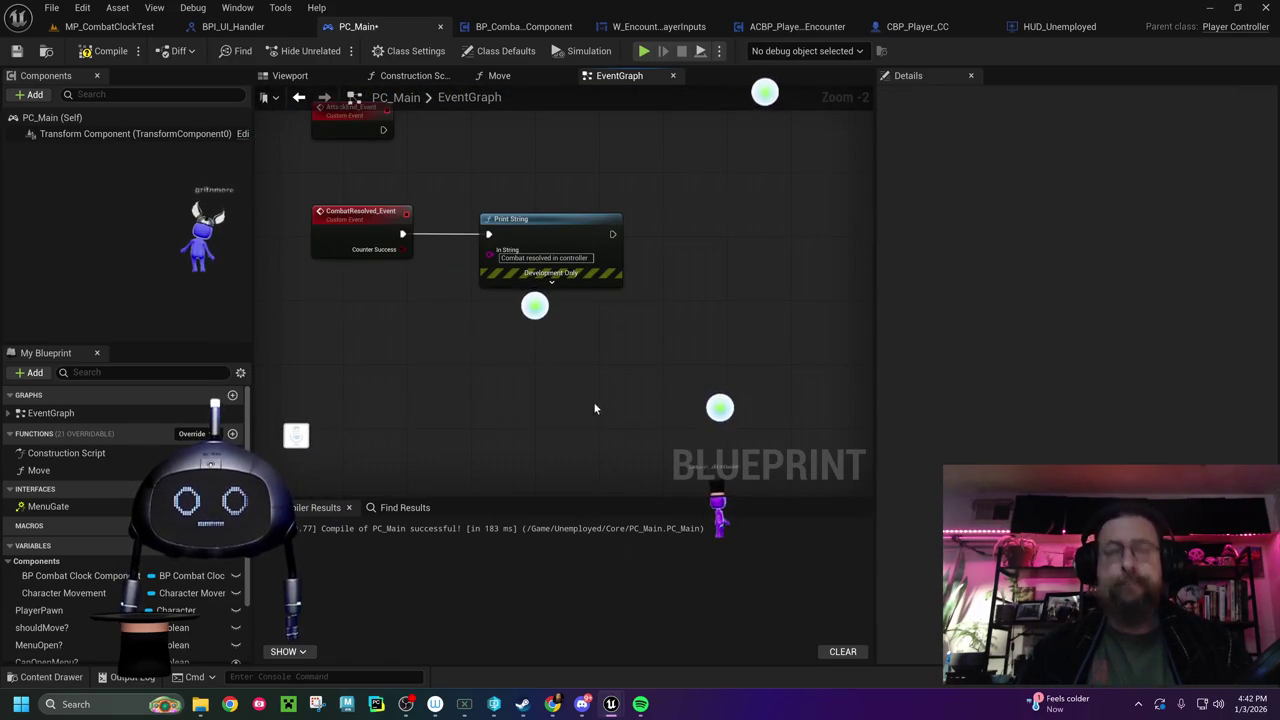
key("ctrl+v")
left_click_drag(756, 221, 649, 212)
left_click(779, 284)
left_click_drag(779, 284, 587, 212)
mouse_move(502, 224)
left_mouse_down()
mouse_move(575, 222)
mouse_move(559, 224)
left_mouse_up()
Set the movement mode to Walking, compile PC_Main, and return to MP_CombatClockTest
left_click(607, 265)
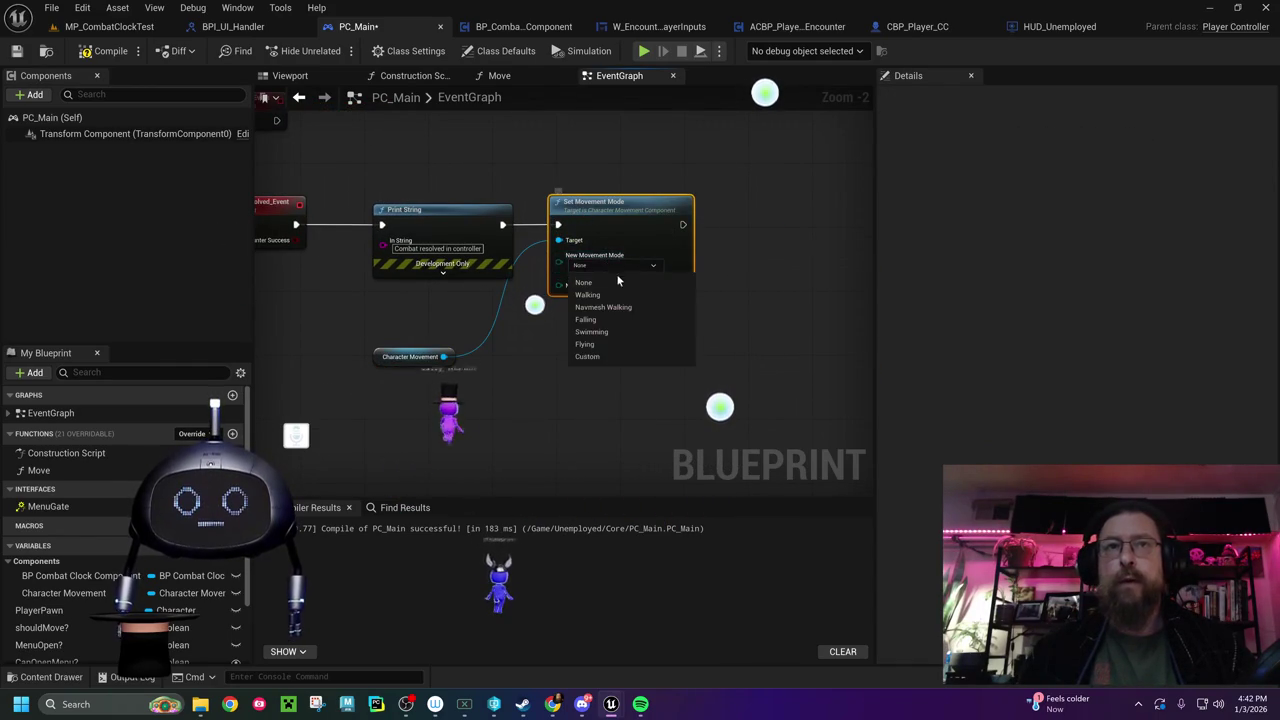
left_click(614, 288)
left_click_drag(372, 363, 436, 304)
left_click(16, 52)
left_click(110, 27)
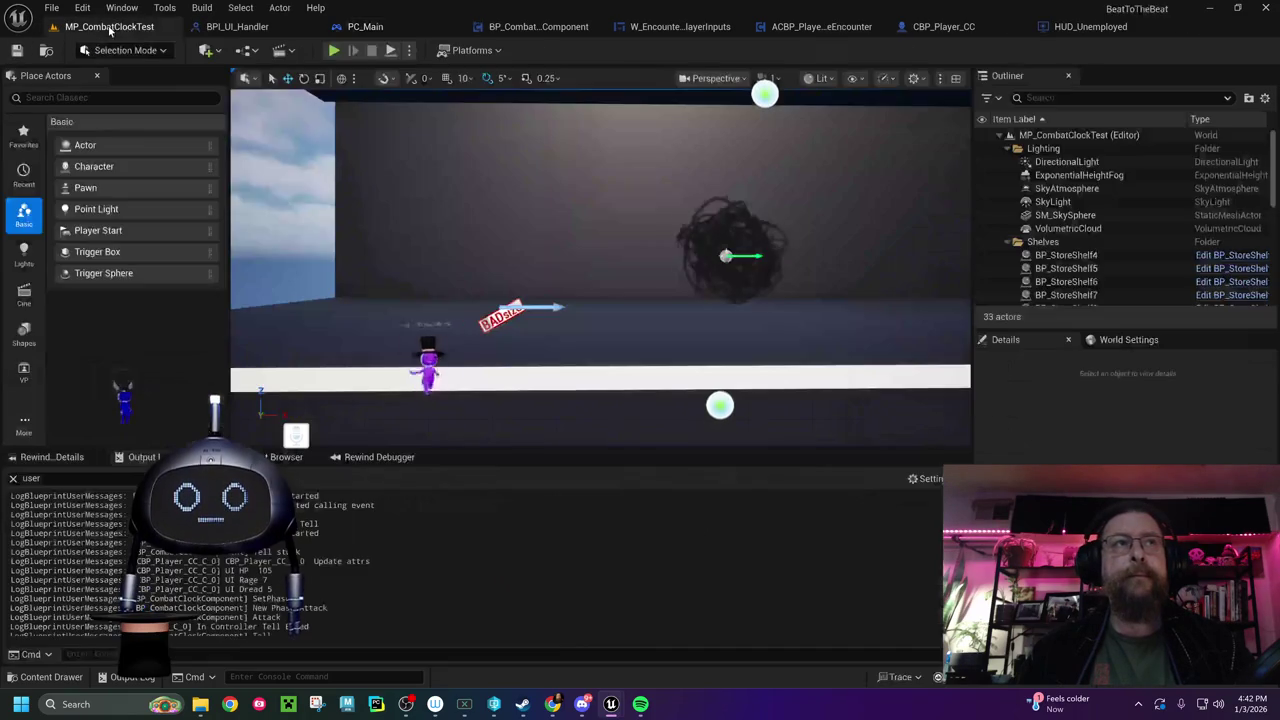
left_click(334, 50)
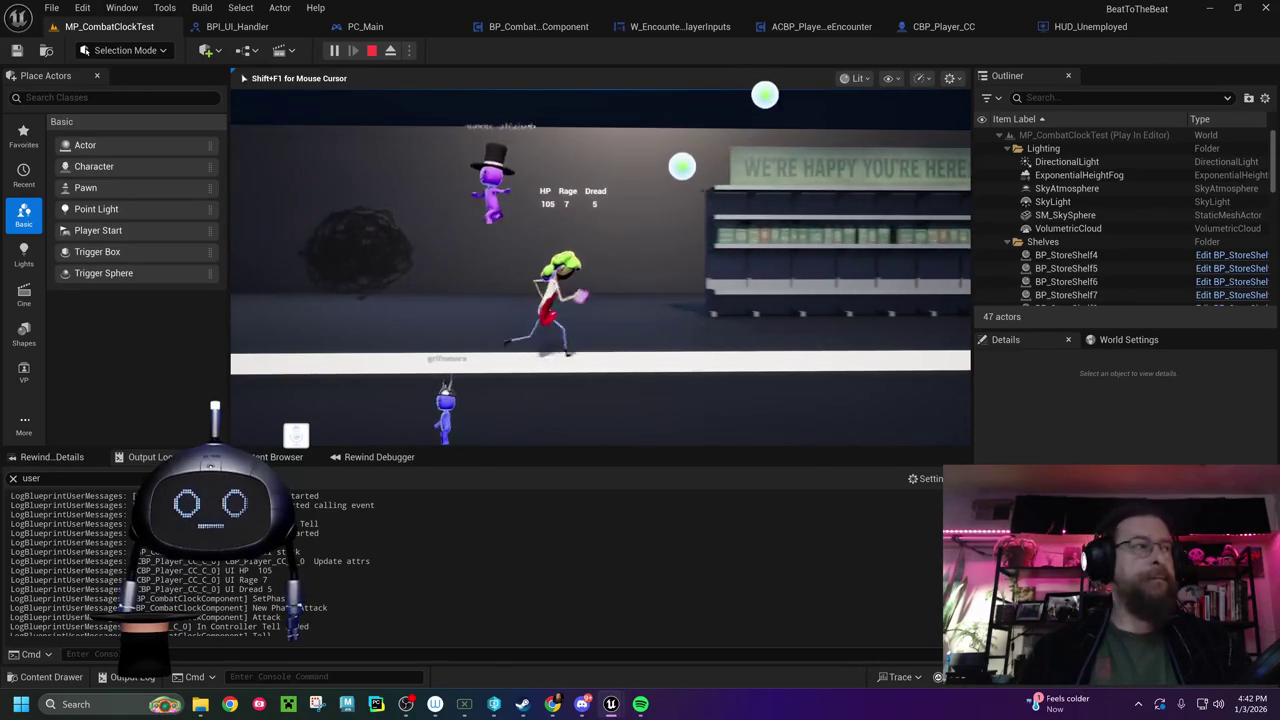
key("Escape")
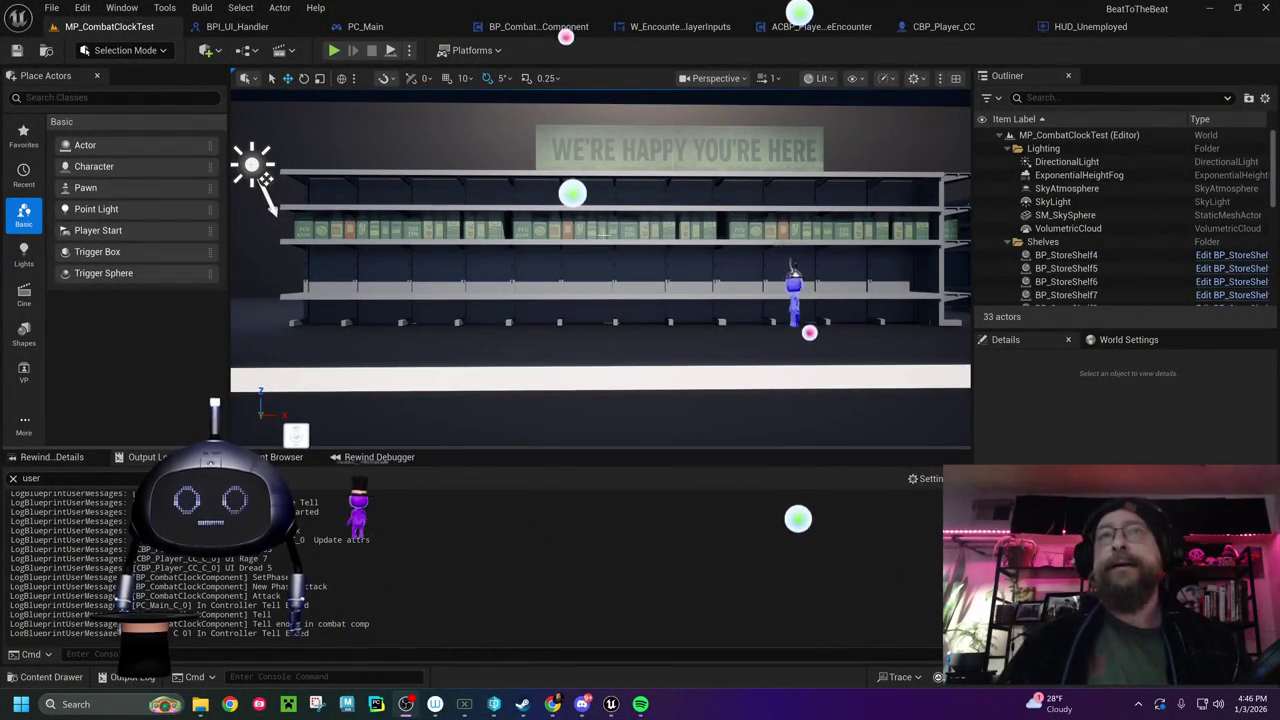
Survey the ACBP_PlayerSingleEncounter event graph sections down to the Begin Play area
left_click(810, 30)
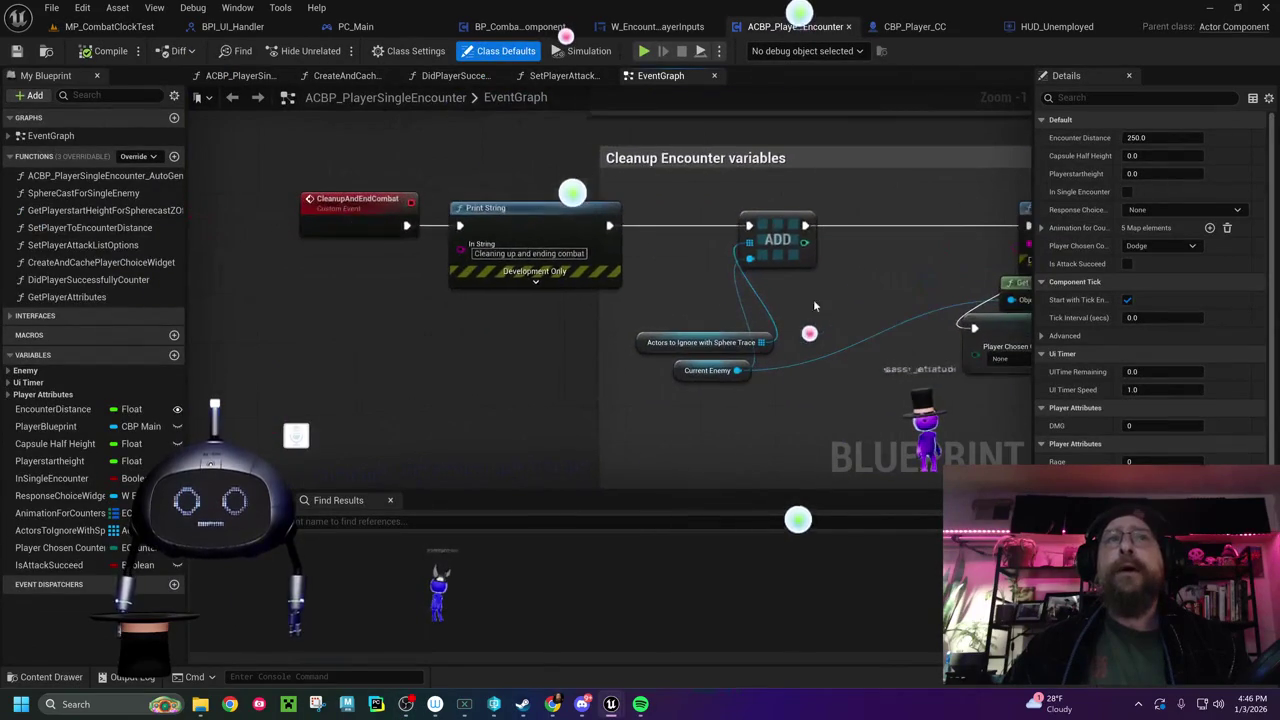
scroll(630, 312, "down", 5)
mouse_move(645, 277)
left_mouse_down()
mouse_move(505, 390)
mouse_move(491, 471)
left_mouse_up()
left_click_drag(550, 140, 568, 450)
left_click_drag(570, 333, 590, 547)
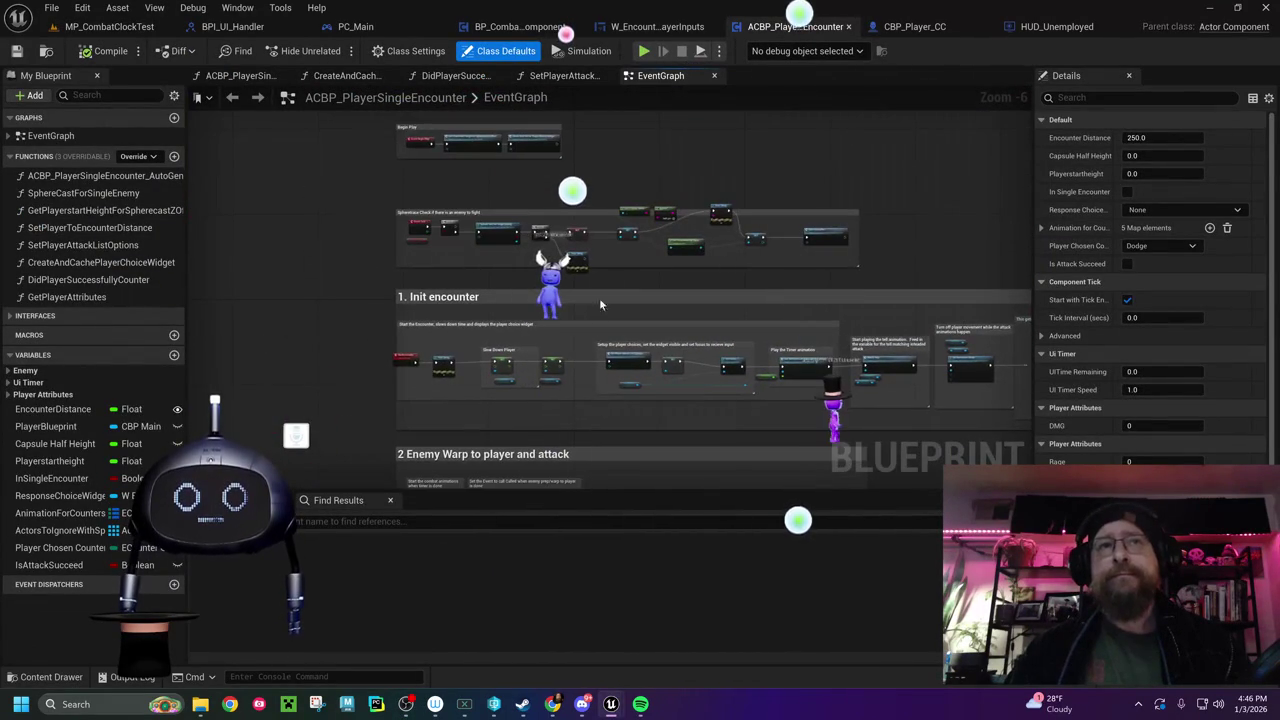
mouse_move(652, 196)
left_mouse_down()
mouse_move(625, 235)
mouse_move(1138, 415)
left_mouse_up()
scroll(625, 235, "up", 6)
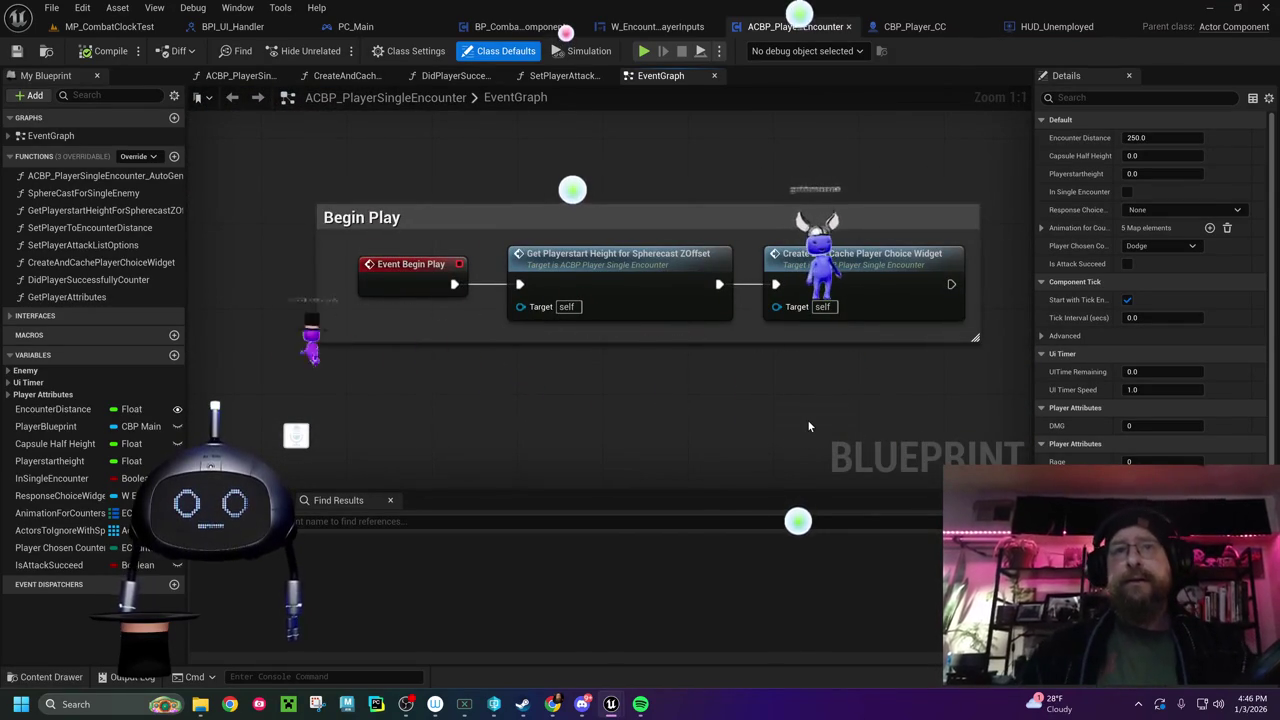
left_click_drag(809, 427, 673, 443)
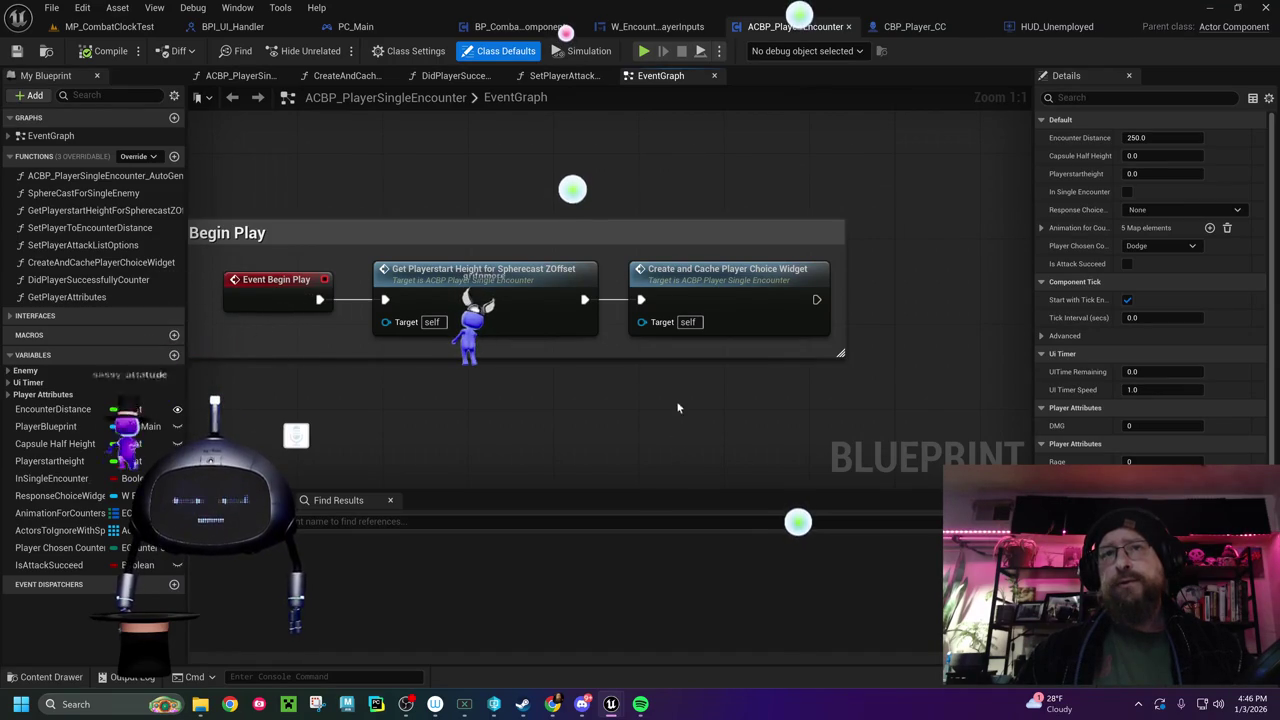
Review the CreateAndCachePlayerChoiceWidget function through Add to Viewport and Set Visibility, and select it for copying
left_click(752, 291)
double_click(752, 290)
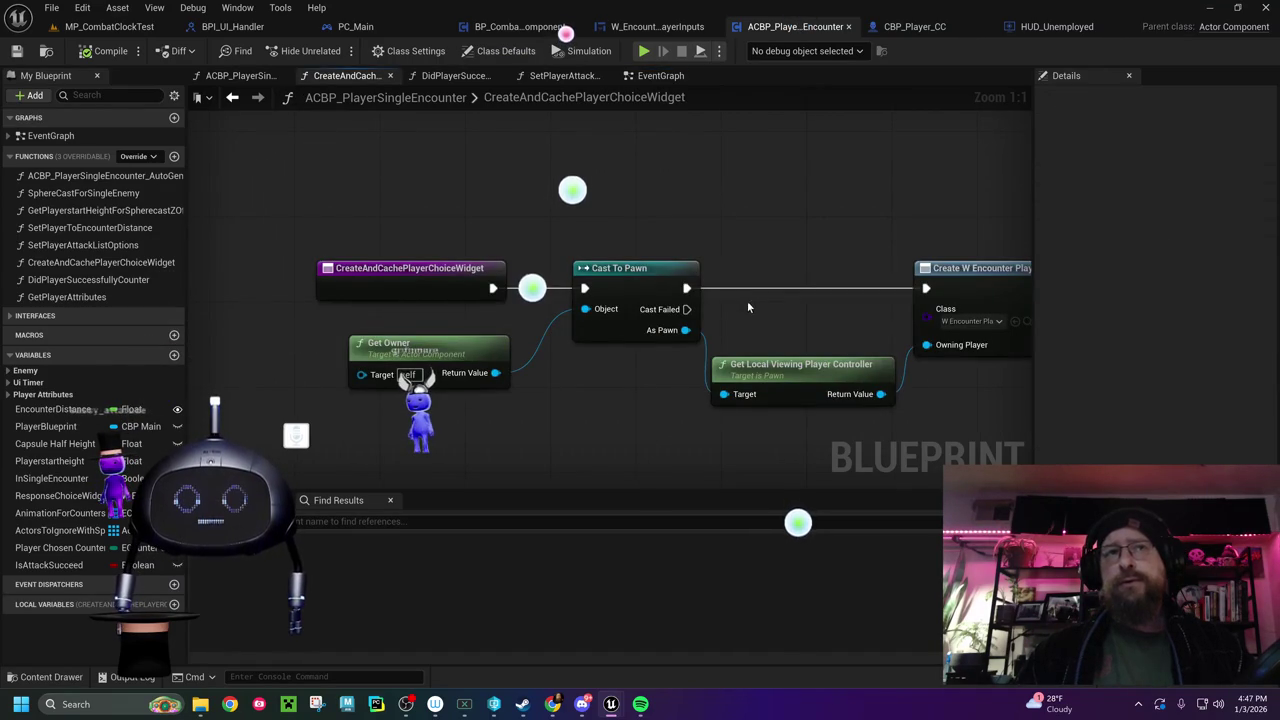
mouse_move(817, 362)
left_mouse_down()
mouse_move(737, 346)
mouse_move(498, 347)
left_mouse_up()
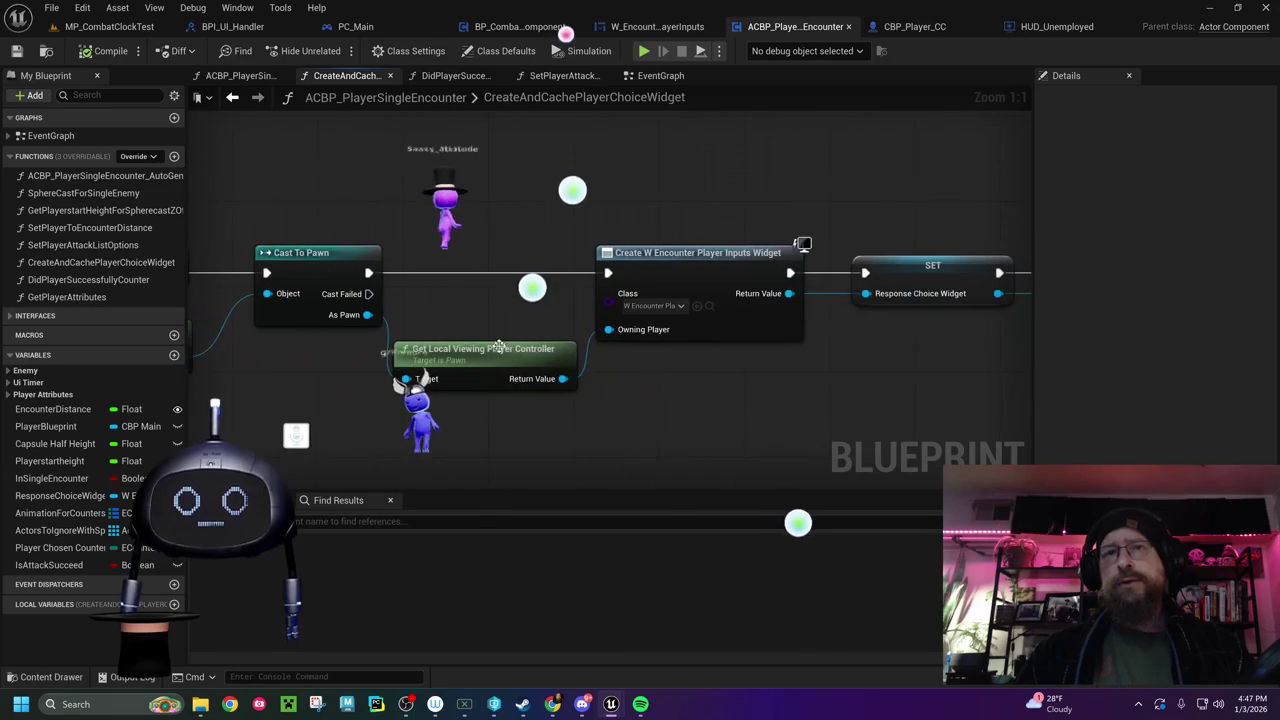
left_click_drag(757, 422, 489, 430)
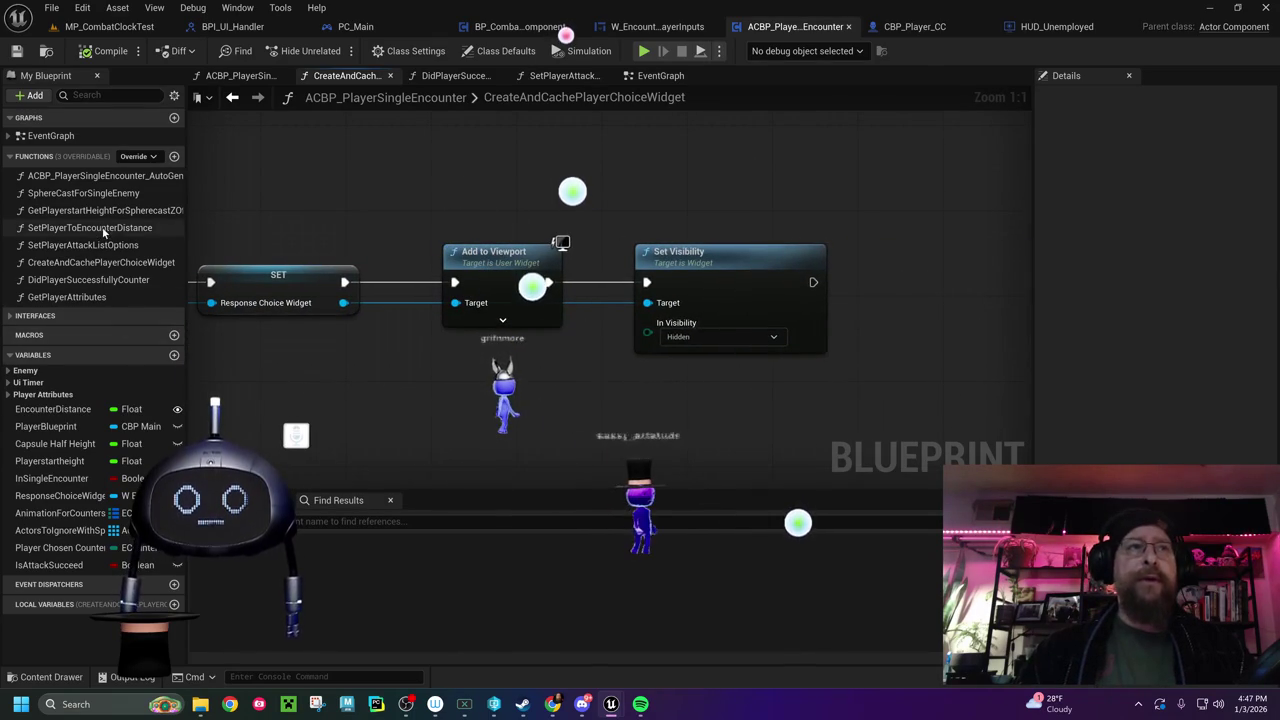
left_click(97, 262)
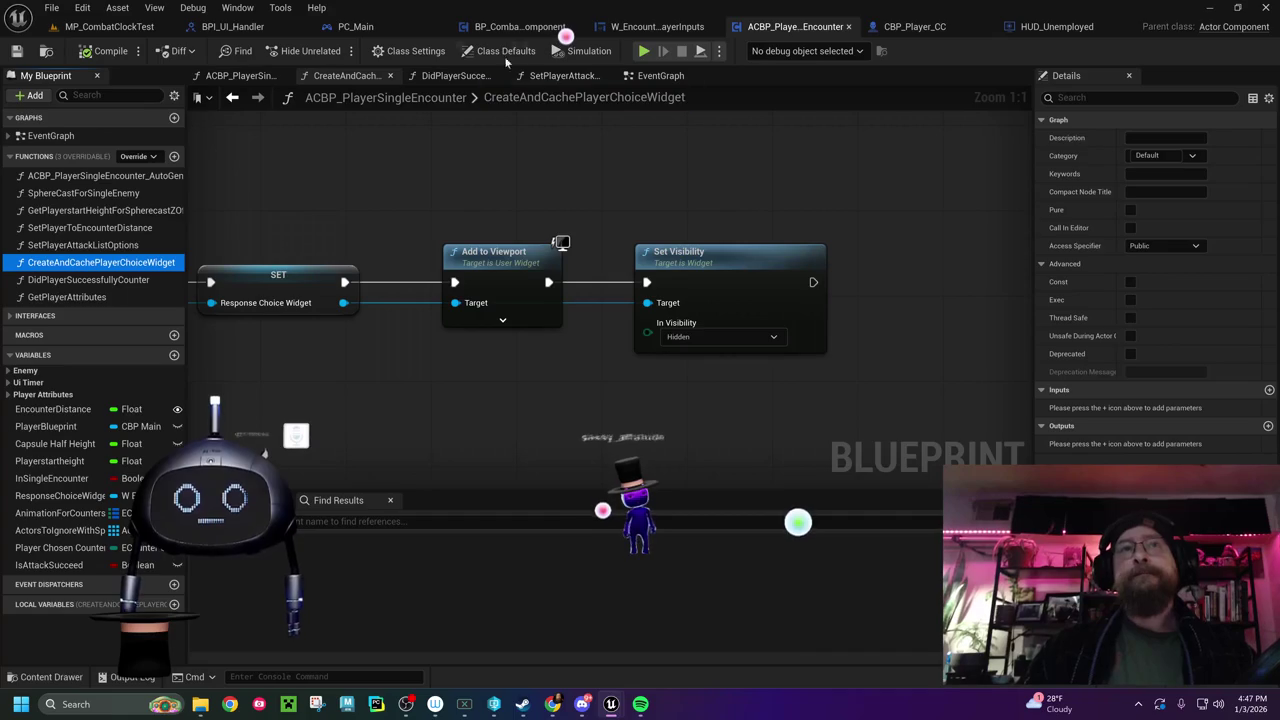
left_click(515, 26)
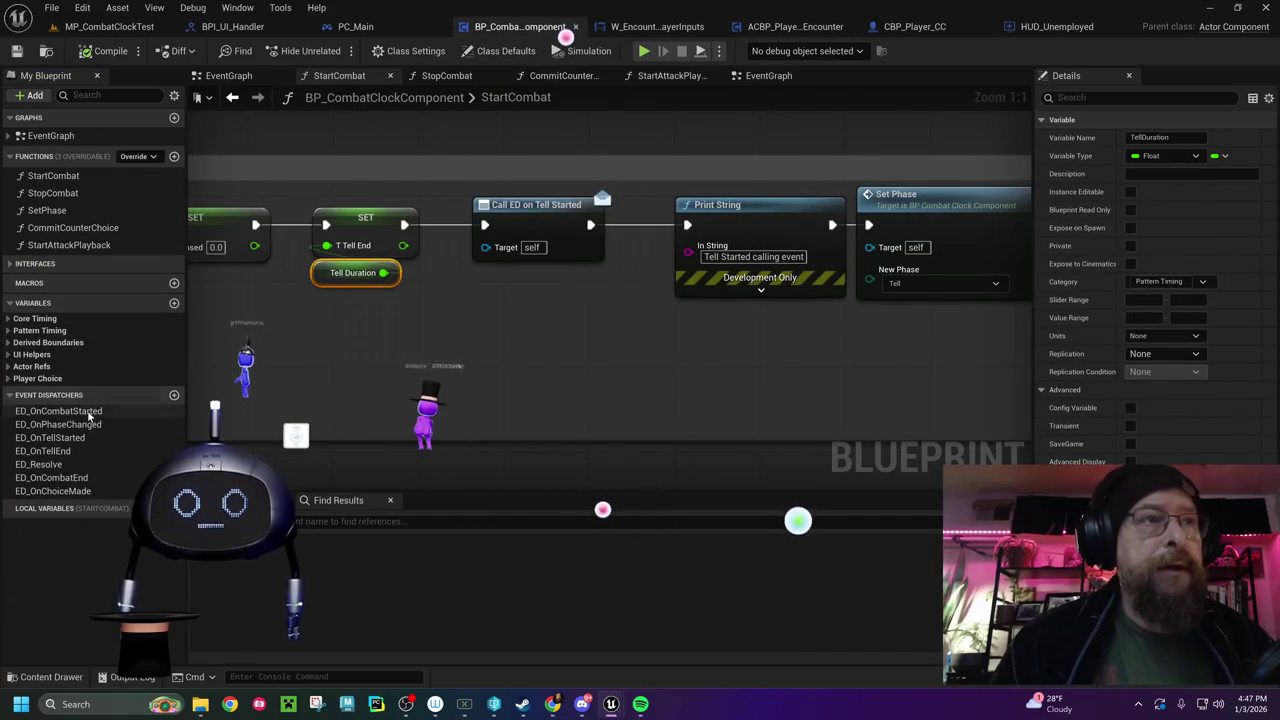
Paste the CreateAndCachePlayerChoiceWidget function into BP_CombatClockComponent and compile to reveal errors
left_click(41, 159)
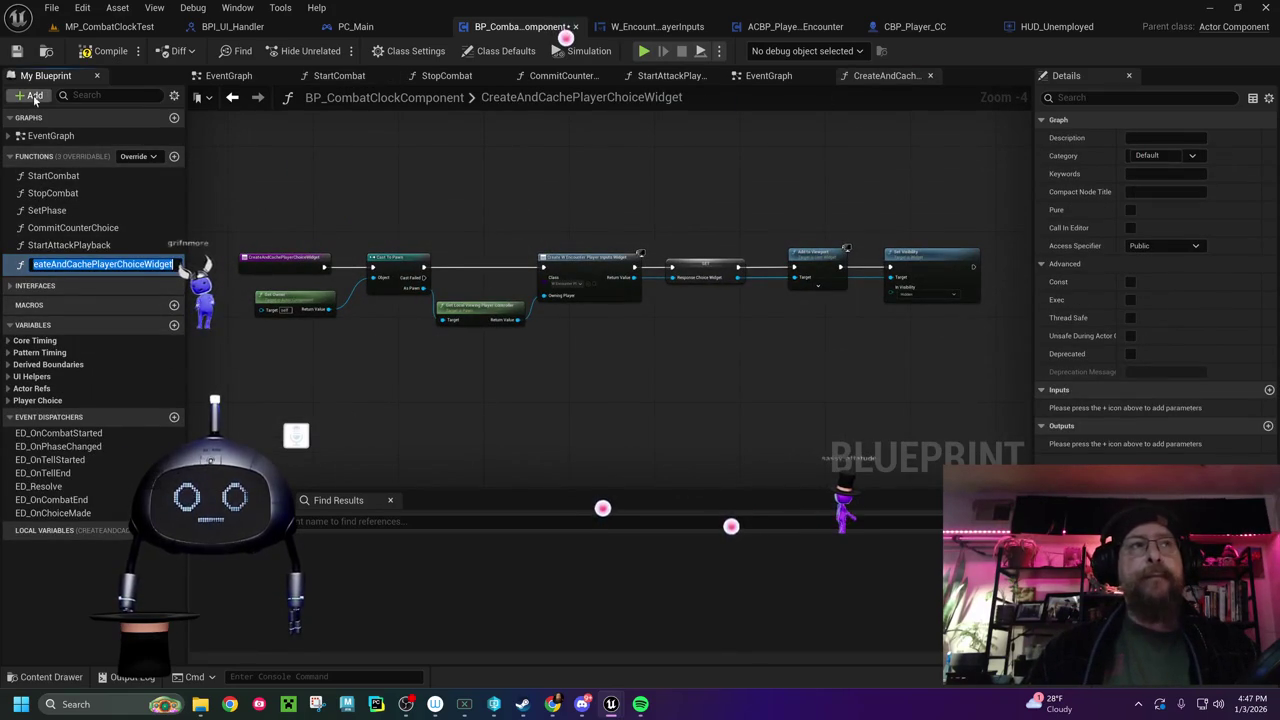
left_click(101, 54)
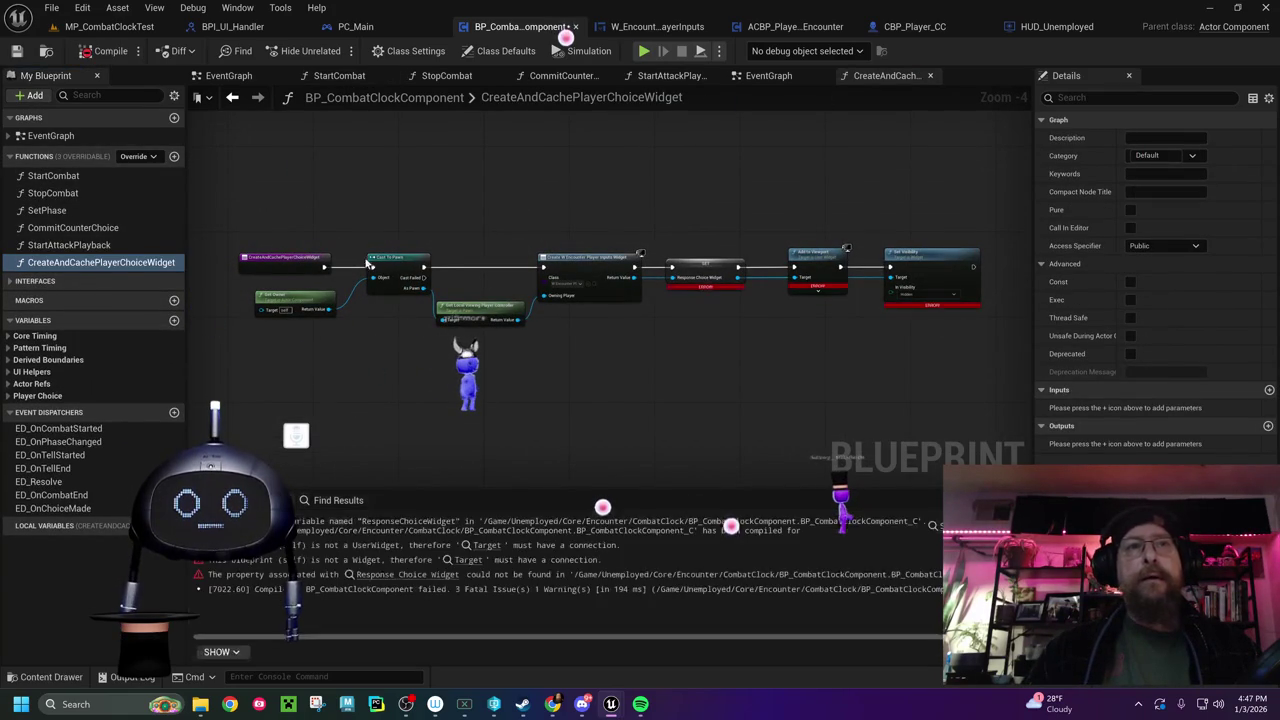
scroll(555, 350, "up", 5)
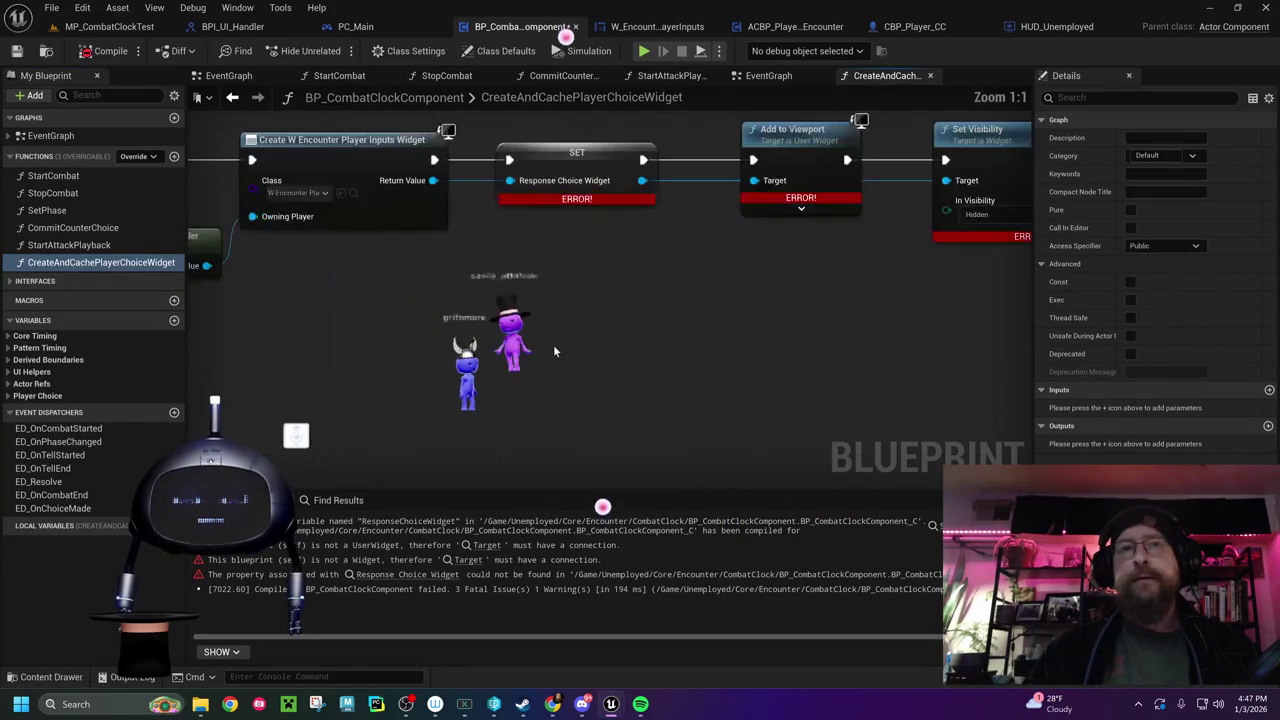
Create the missing ResponseChoiceWidget variable, file it under UI Helpers, and recompile
right_click(526, 255)
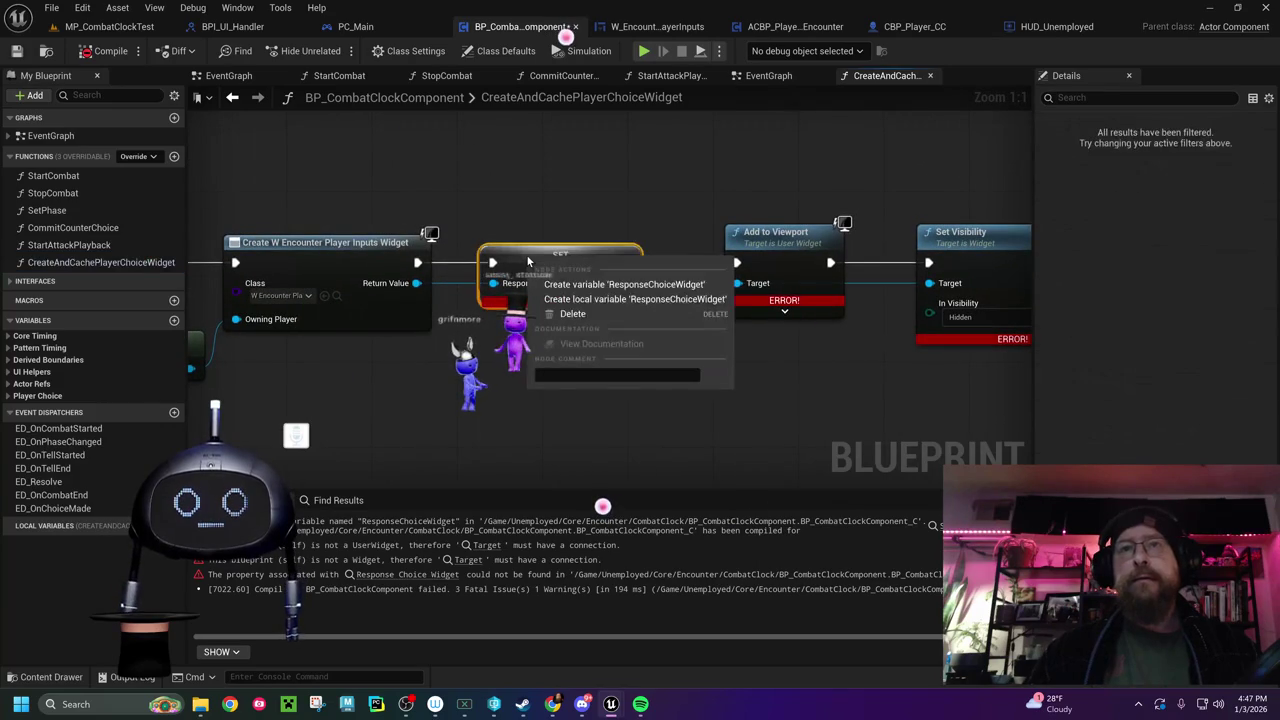
left_click(590, 285)
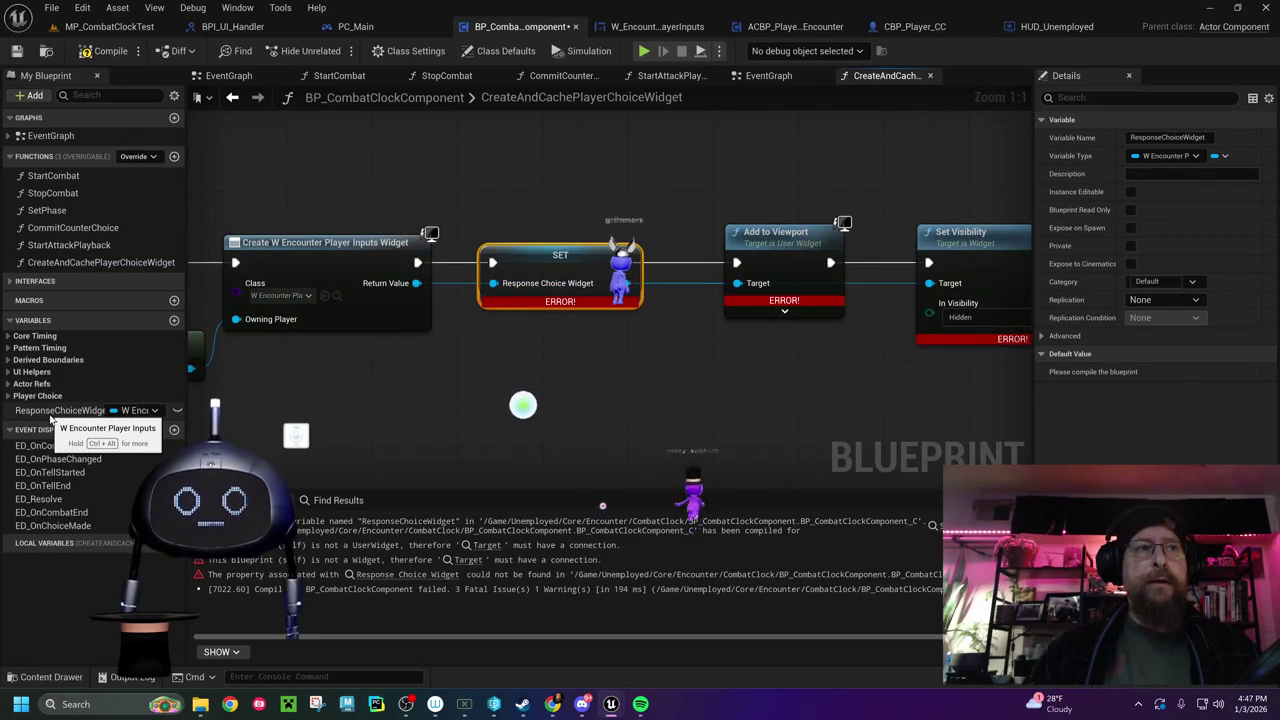
left_click_drag(36, 411, 31, 373)
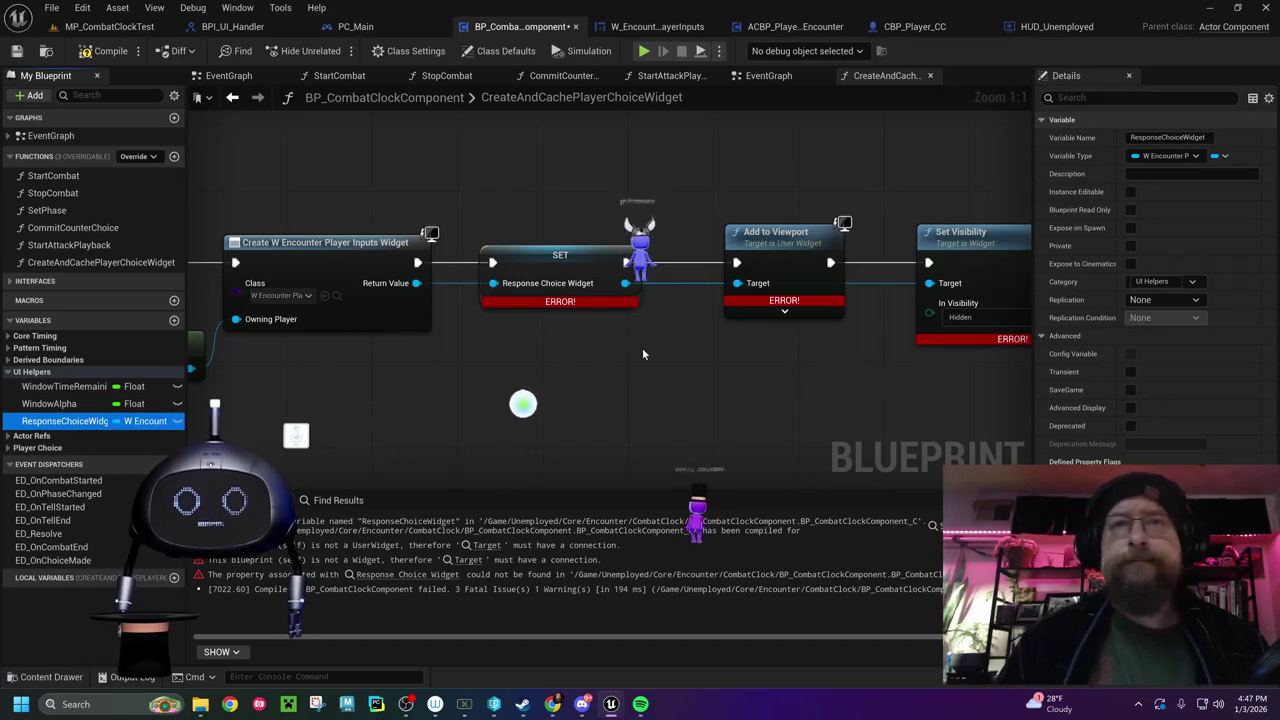
mouse_move(684, 350)
left_mouse_down()
mouse_move(514, 345)
mouse_move(342, 300)
left_mouse_up()
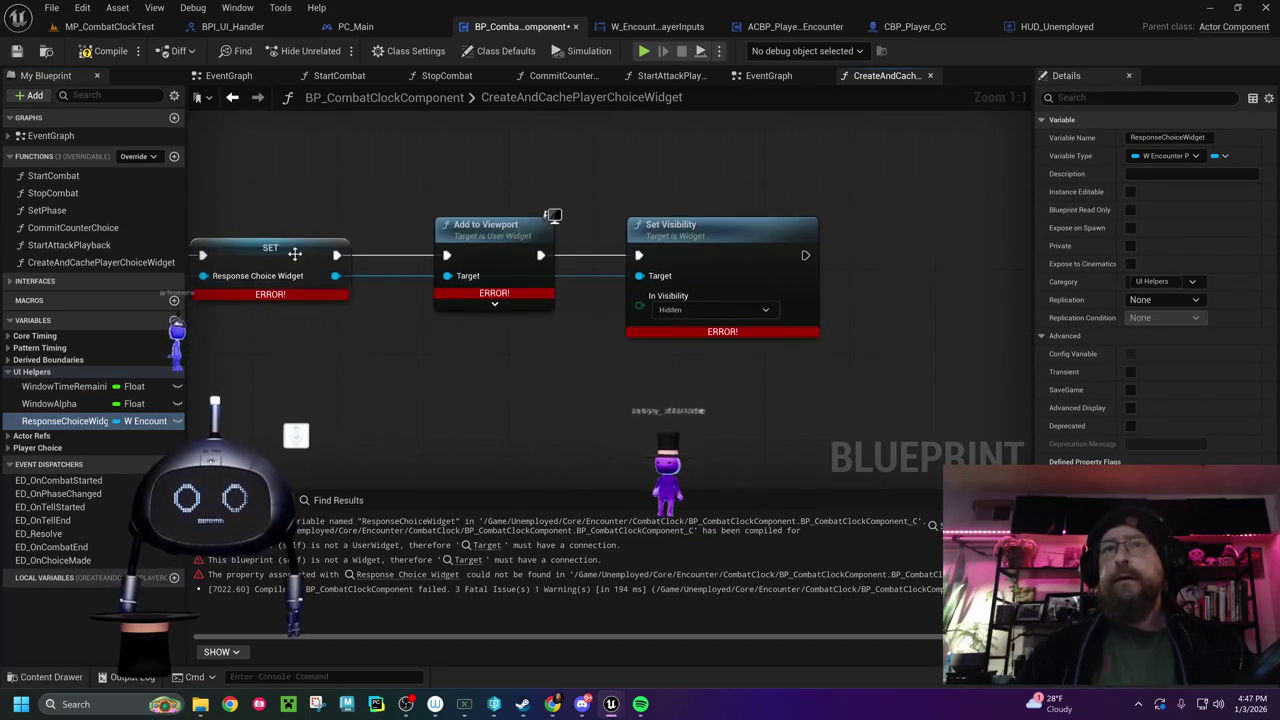
left_click(102, 53)
left_click_drag(270, 345, 820, 346)
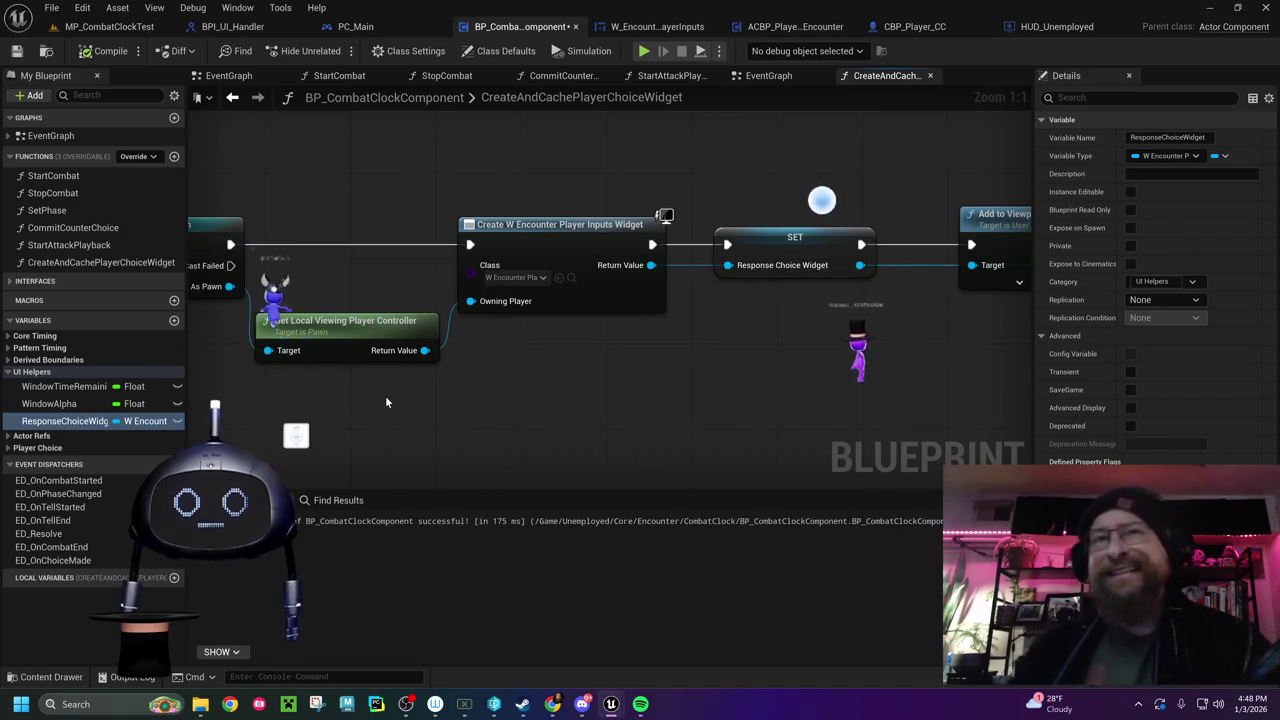
left_click_drag(727, 426, 485, 409)
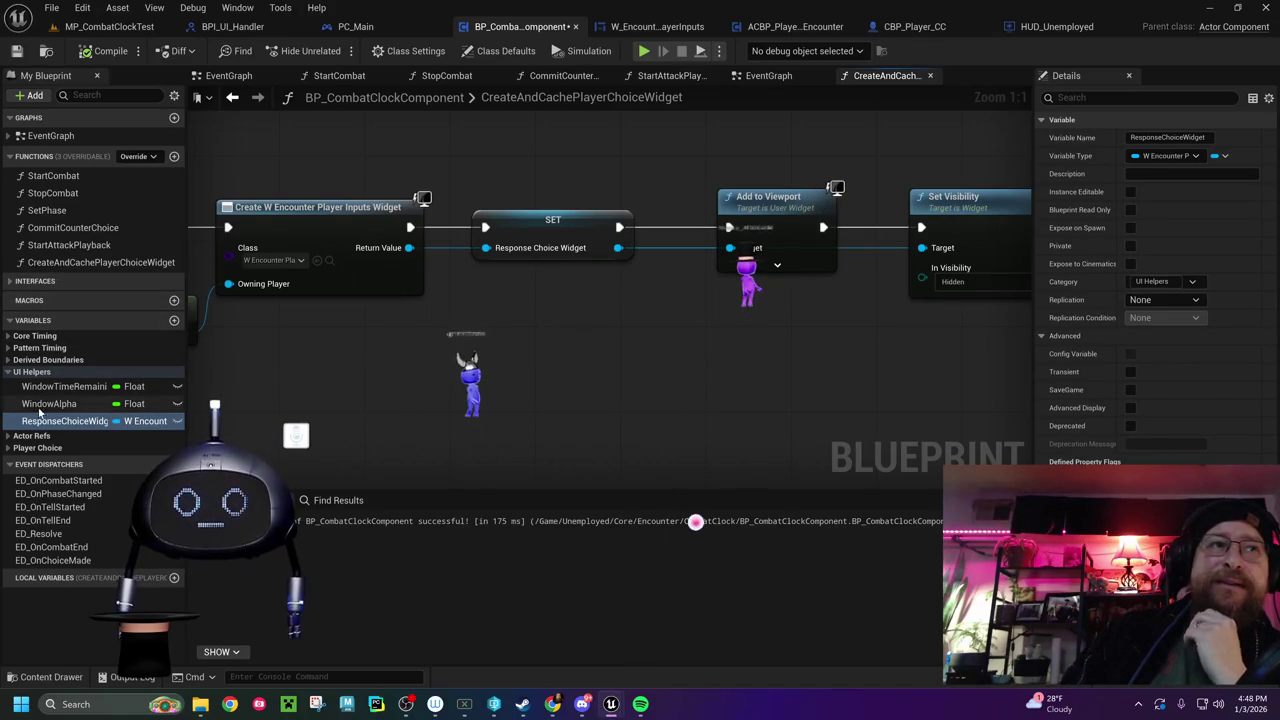
Delete the ResponseChoiceWidget variable from BP_CombatClockComponent
key("F2")
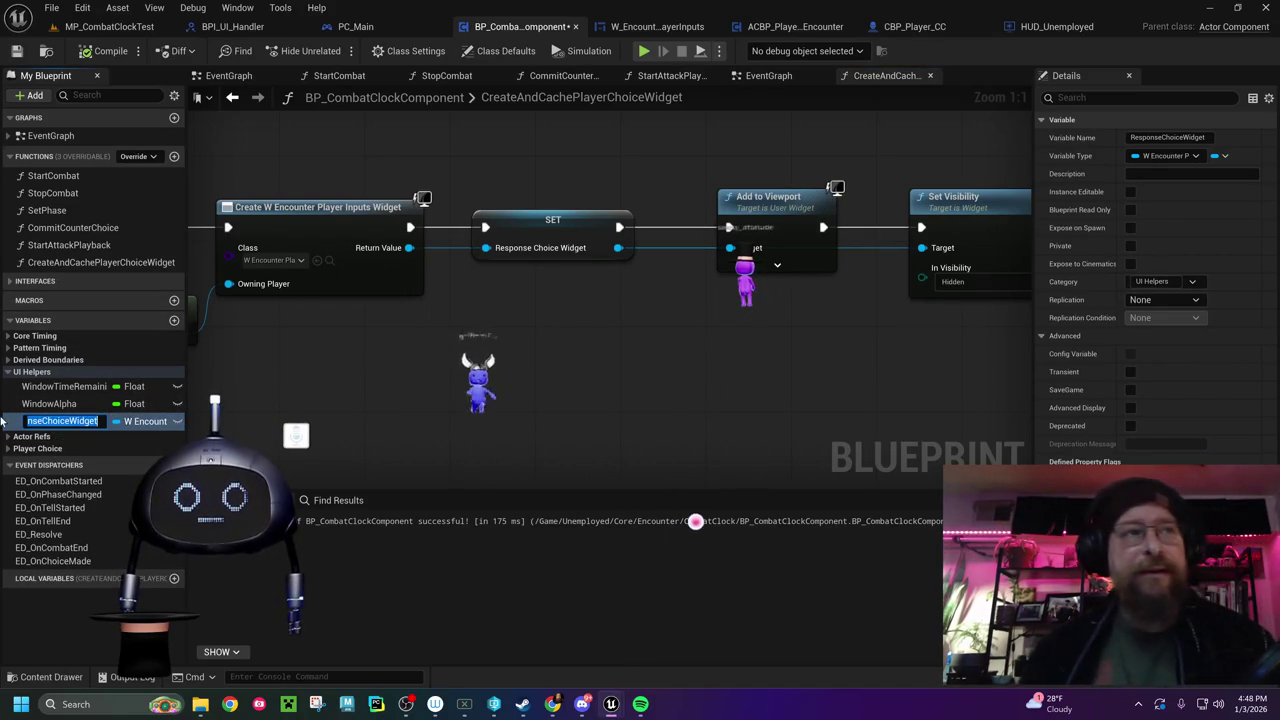
key("Escape")
key("Delete")
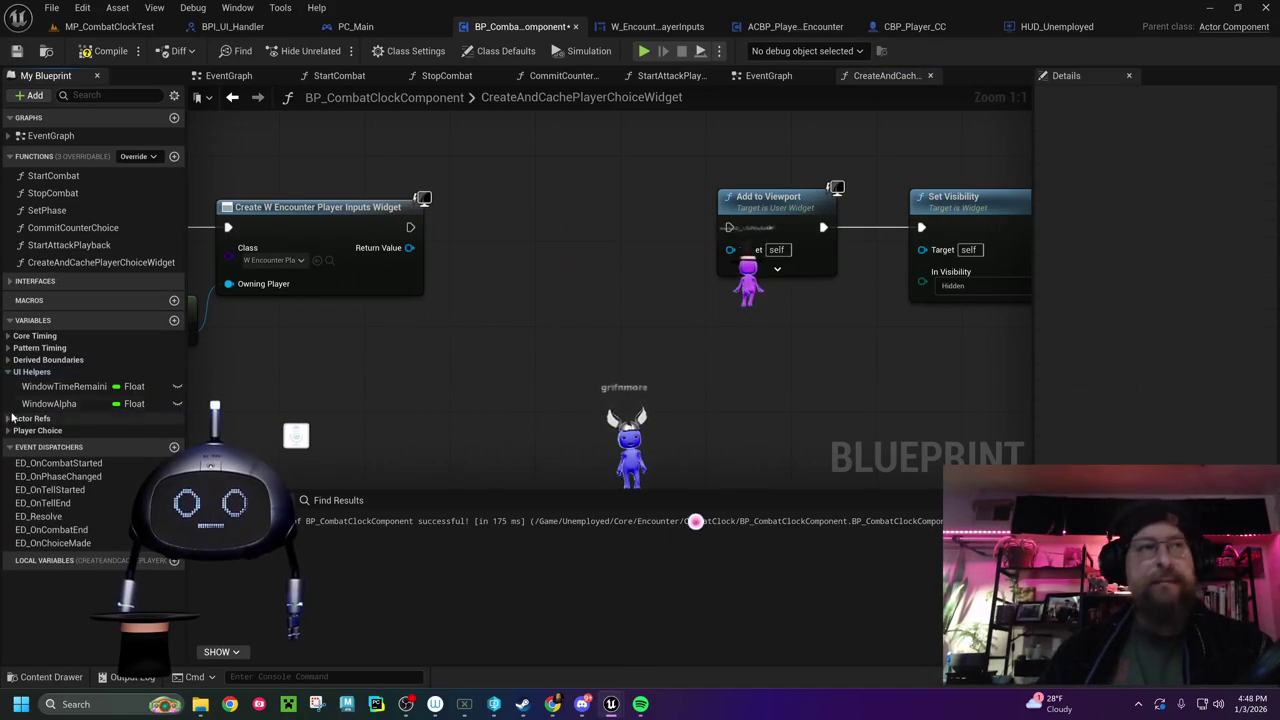
Delete the copied CreateAndCachePlayerChoiceWidget function and go back to ACBP_PlayerSingleEncounter
left_click(33, 263)
key("Delete")
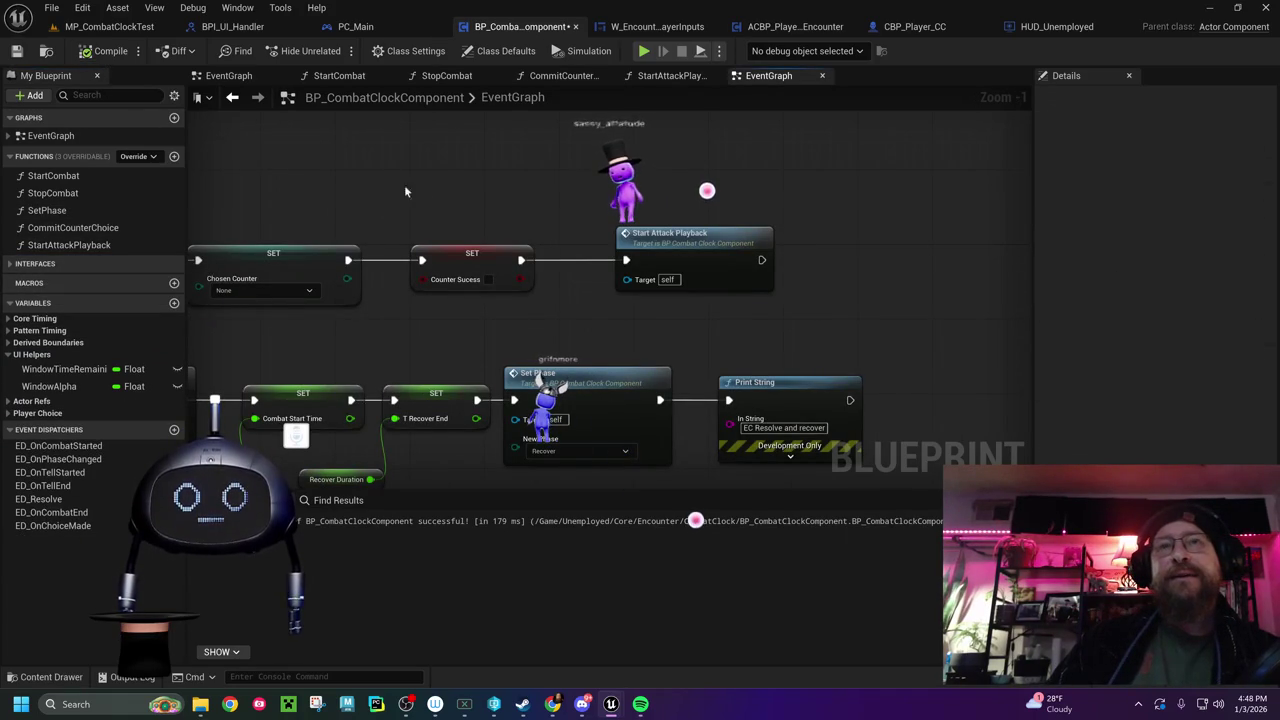
left_click_drag(428, 197, 842, 167)
left_click(790, 27)
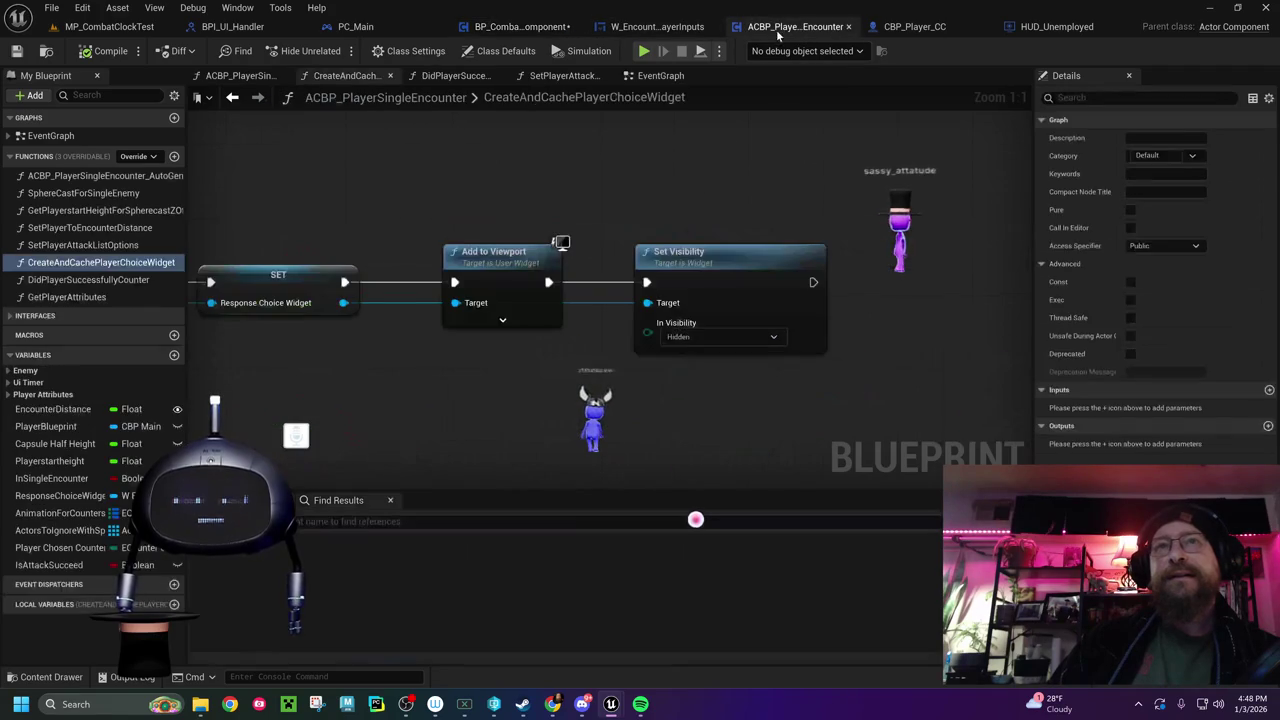
Trace the widget function from Create Widget through Set Visibility, then show the main EventGraph
mouse_move(646, 181)
left_mouse_down()
mouse_move(518, 288)
mouse_move(700, 270)
left_mouse_up()
left_click_drag(457, 251, 880, 250)
left_click_drag(1000, 310, 608, 314)
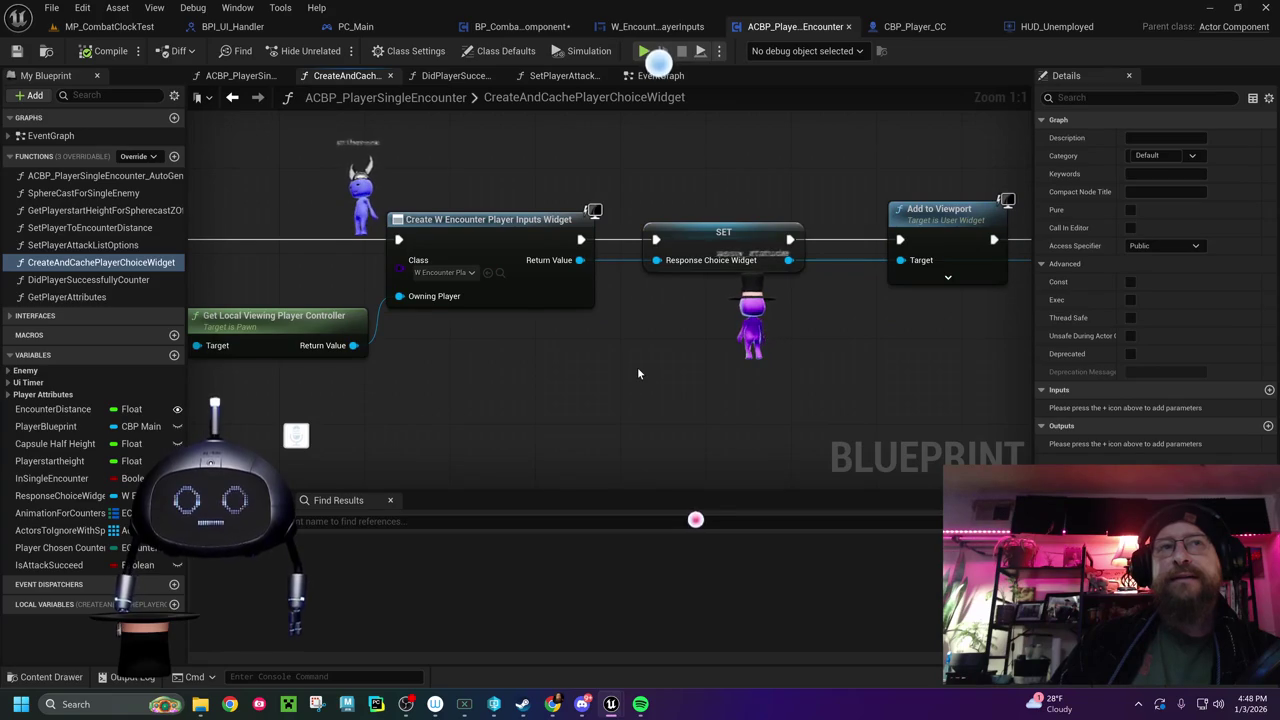
left_click_drag(638, 373, 471, 374)
left_click_drag(726, 384, 387, 385)
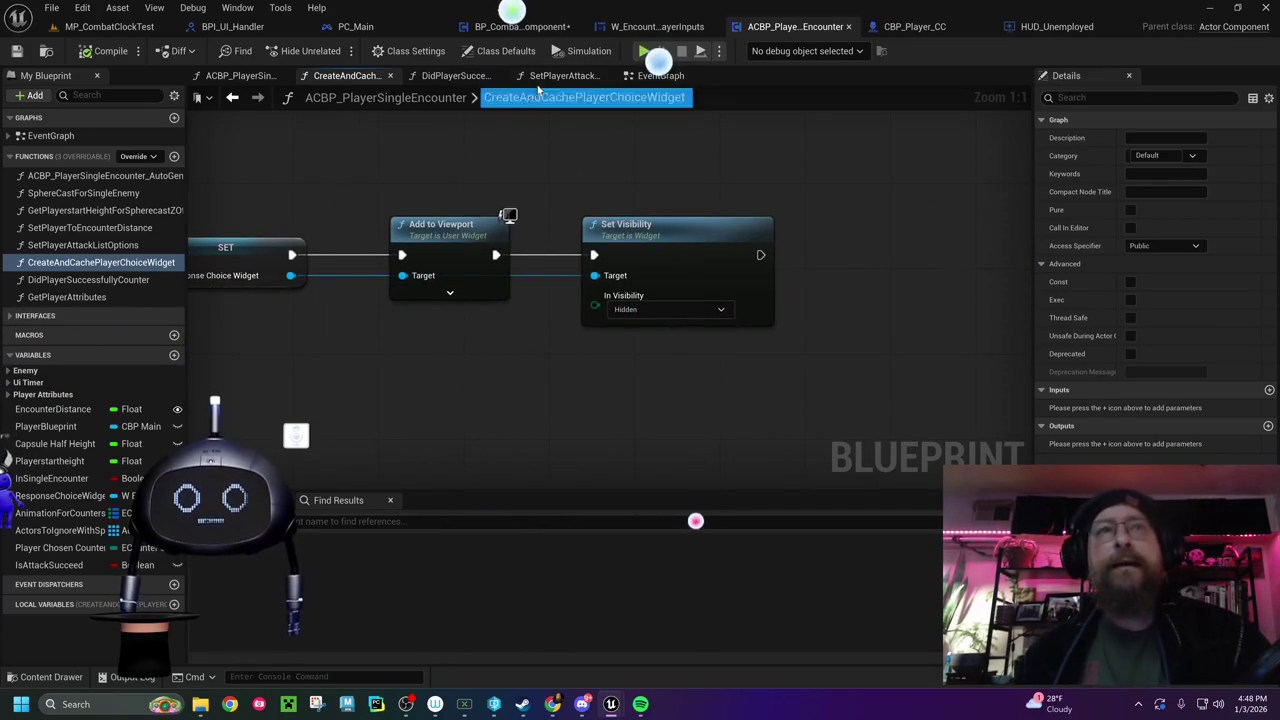
left_click(660, 76)
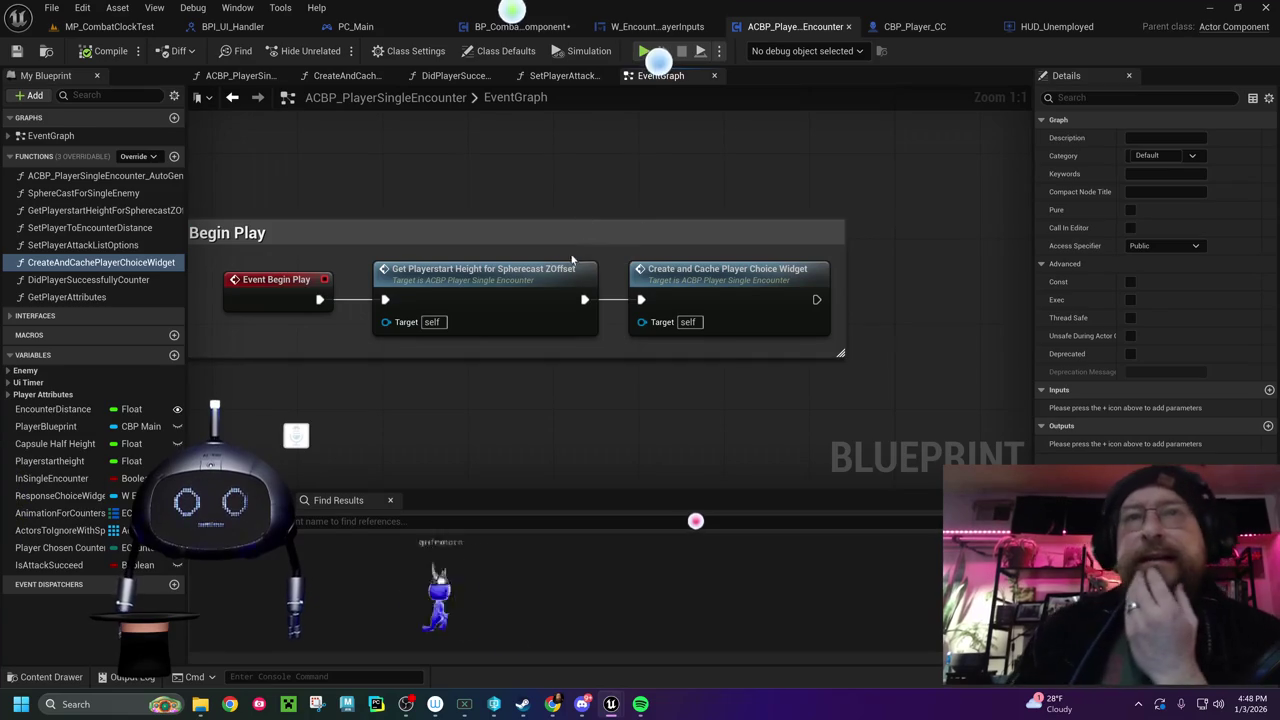
key("Home")
mouse_move(634, 225)
left_mouse_down()
mouse_move(639, 204)
mouse_move(577, 211)
mouse_move(633, 243)
mouse_move(703, 256)
mouse_move(575, 194)
left_mouse_up()
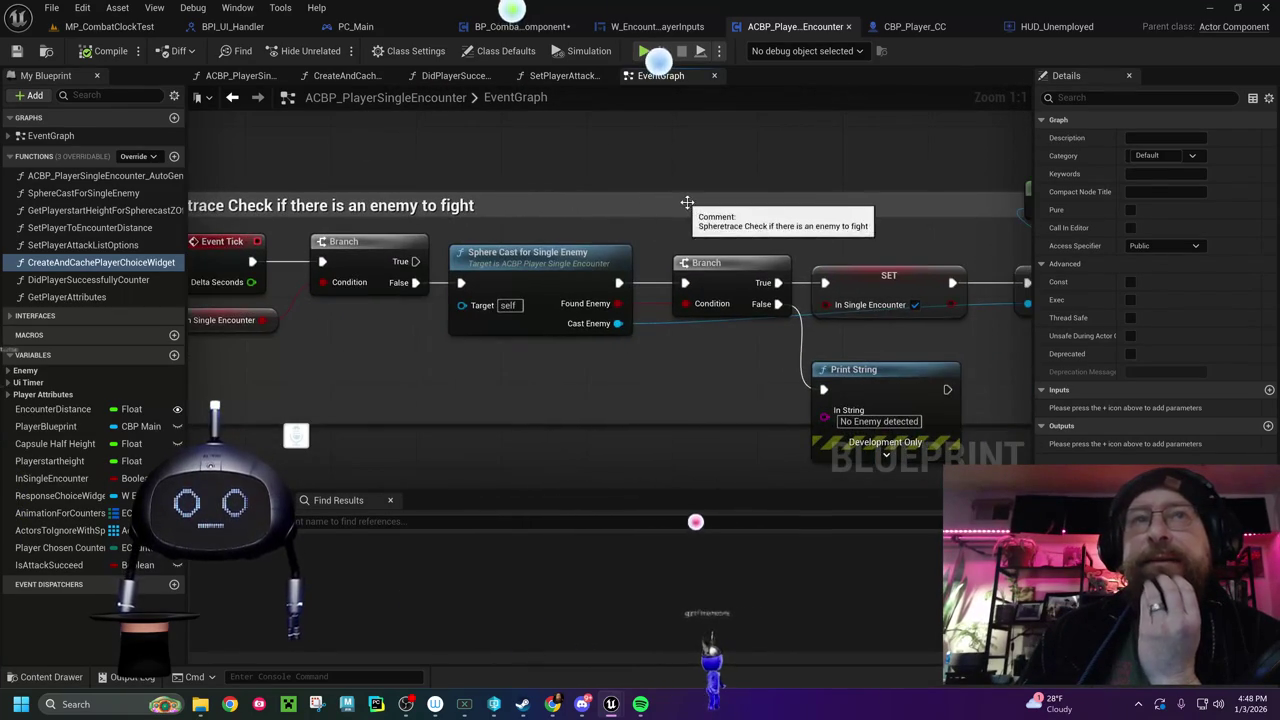
left_click_drag(680, 200, 460, 177)
left_click_drag(598, 194, 328, 170)
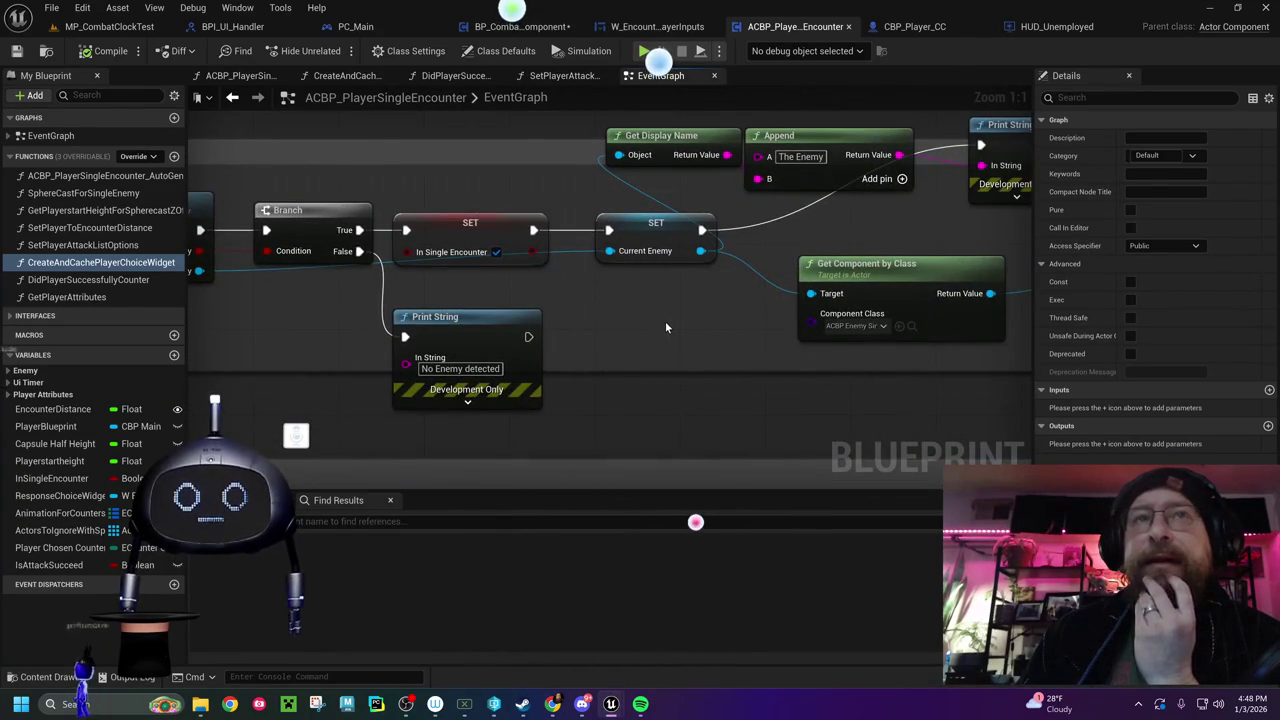
left_click_drag(665, 321, 479, 303)
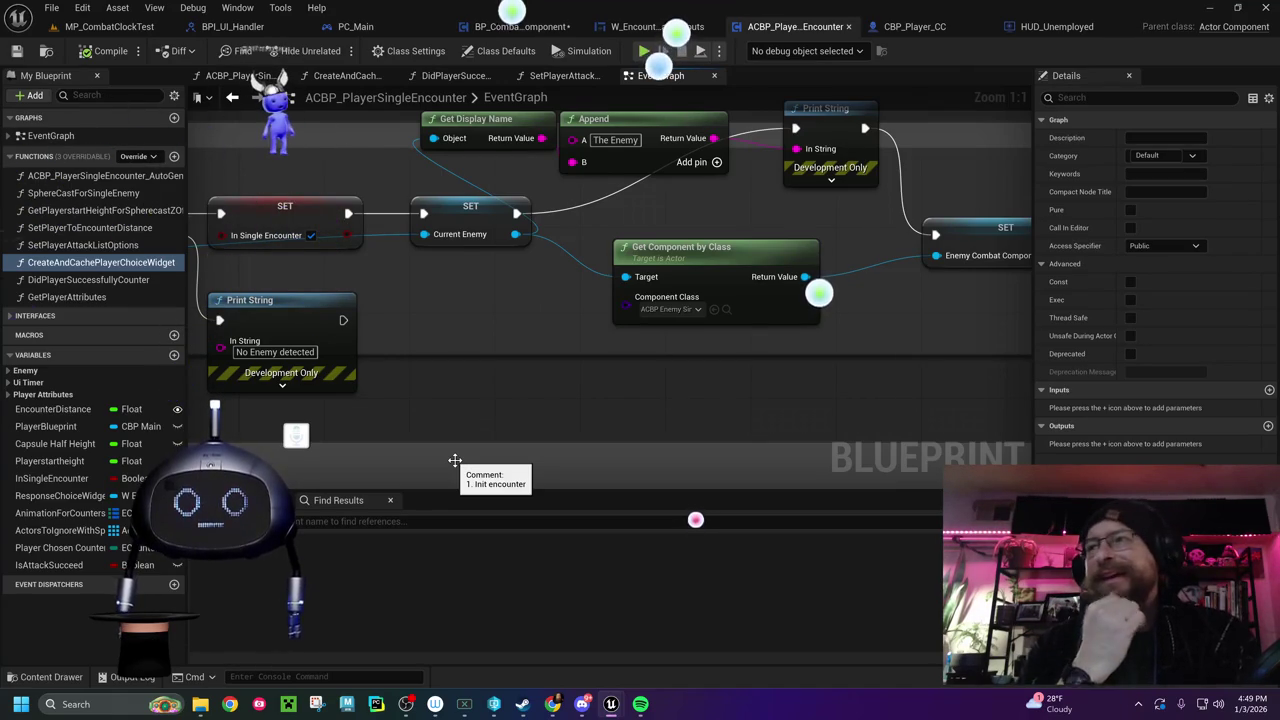
mouse_move(701, 360)
left_mouse_down()
mouse_move(614, 400)
mouse_move(238, 410)
left_mouse_up()
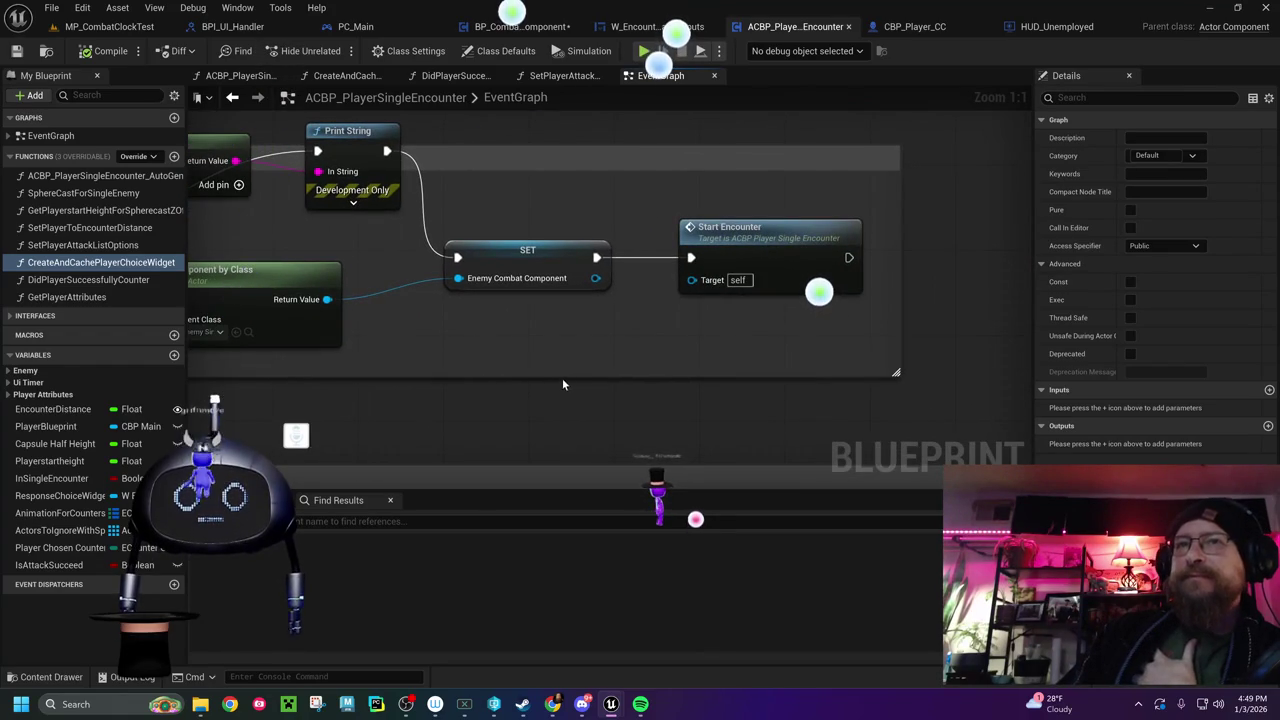
double_click(760, 244)
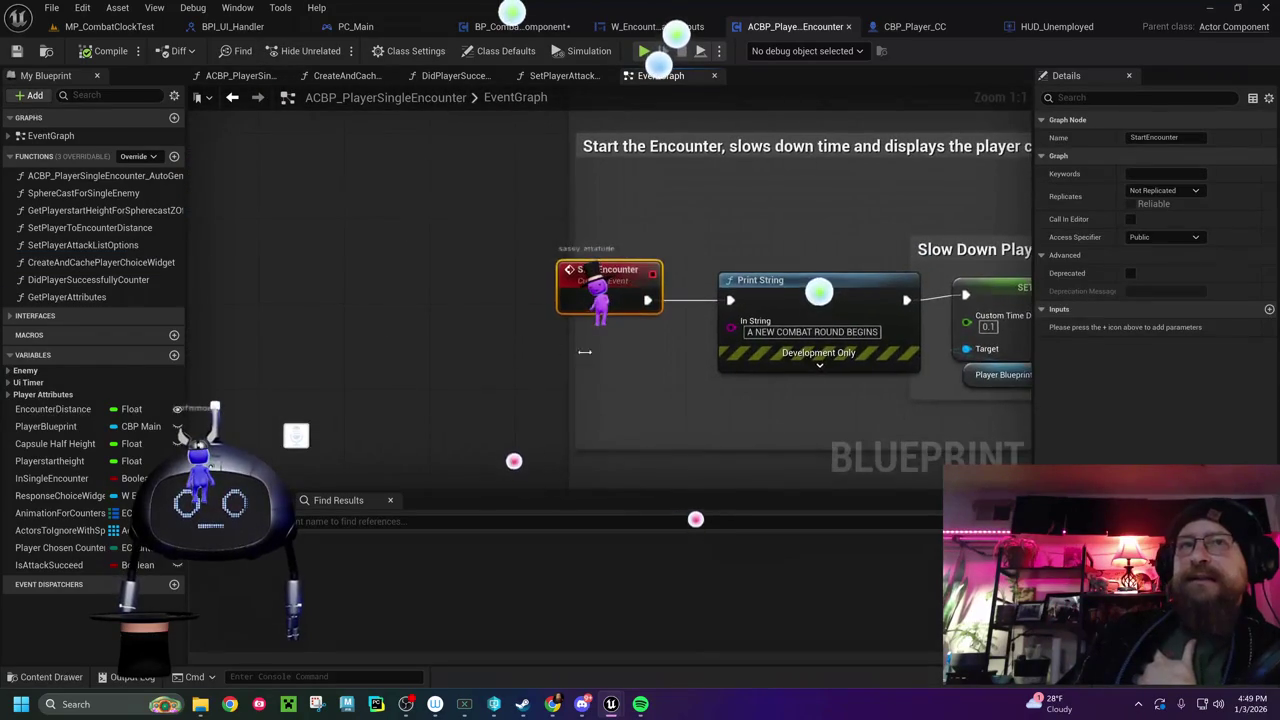
left_click_drag(606, 366, 234, 331)
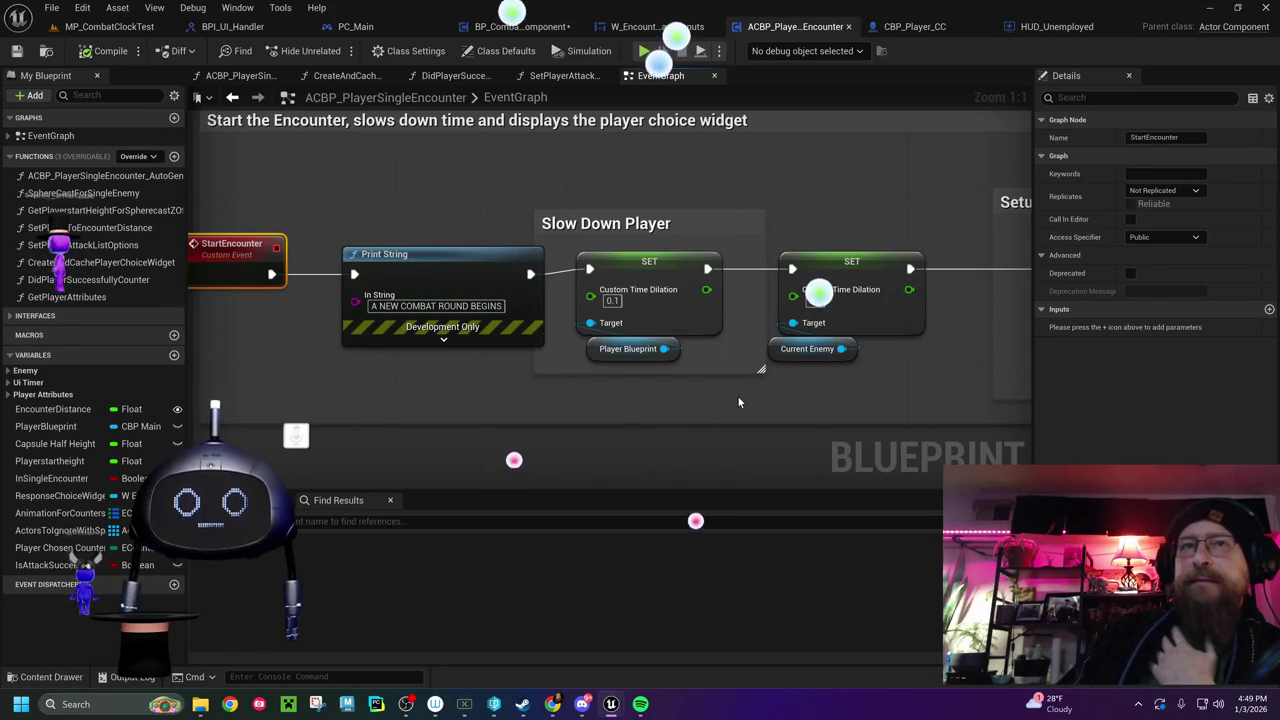
left_click_drag(723, 398, 610, 379)
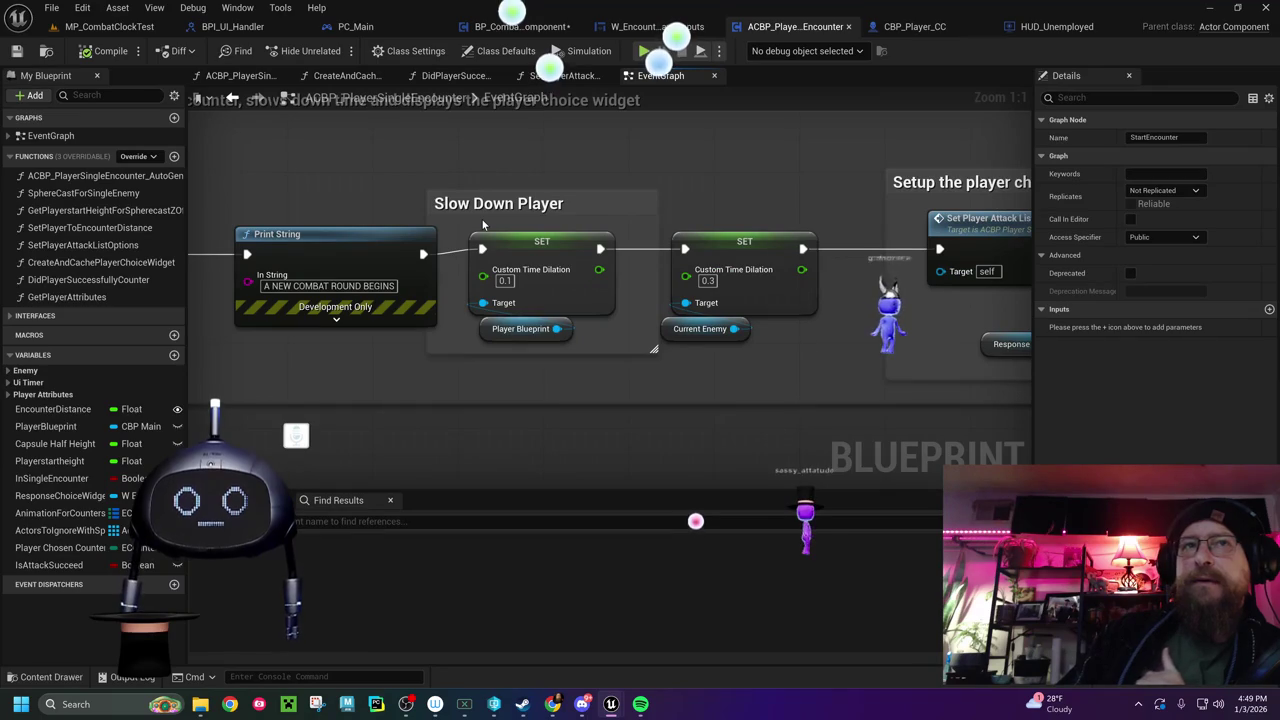
left_click_drag(737, 286, 473, 289)
left_click_drag(218, 227, 377, 286)
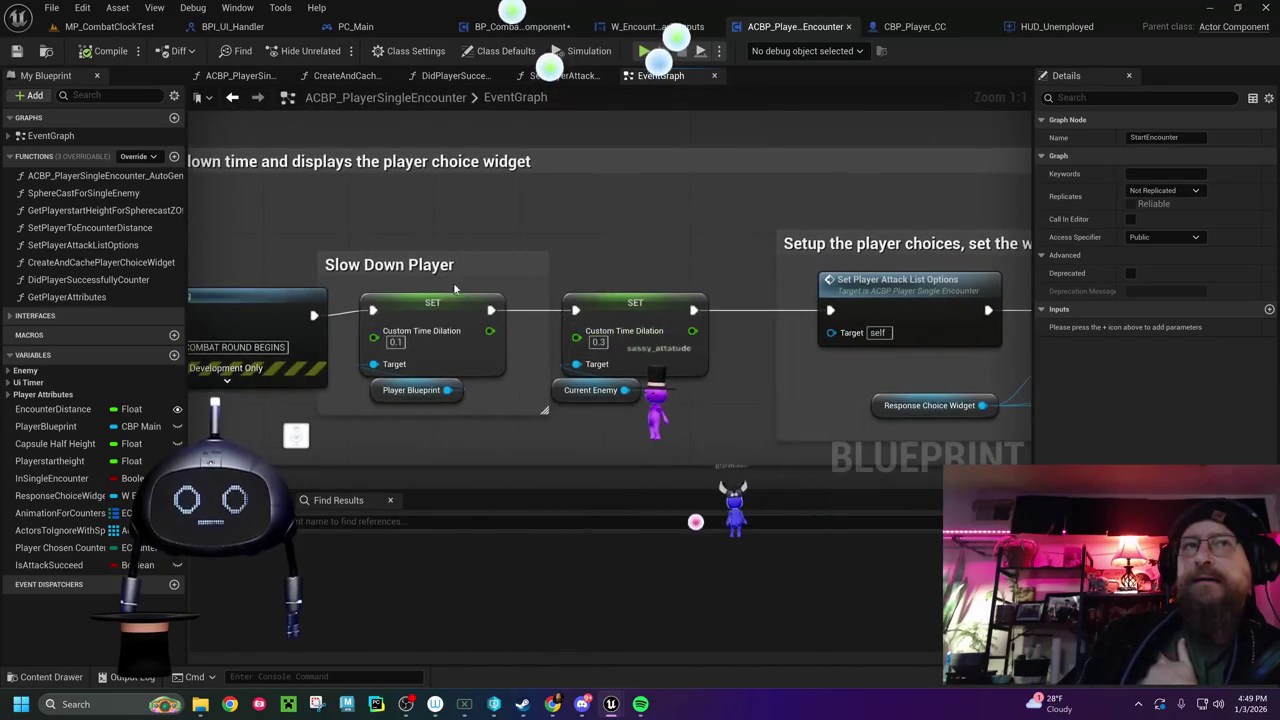
left_click(425, 300)
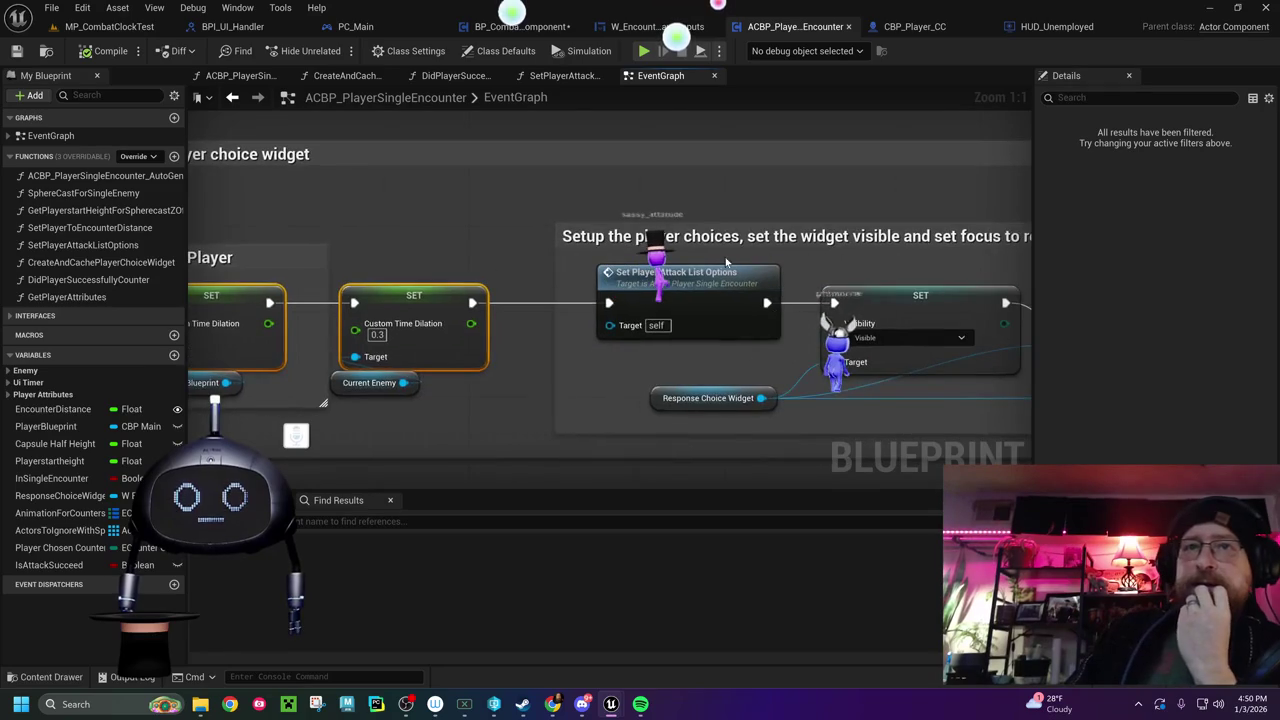
double_click(700, 276)
Pan through the SetPlayerAttackListOptions option-panel nodes up to the Sequence node and enum literals
mouse_move(476, 292)
left_mouse_down()
mouse_move(307, 190)
mouse_move(645, 101)
left_mouse_up()
left_click_drag(542, 261, 453, 236)
mouse_move(636, 288)
left_mouse_down()
mouse_move(422, 132)
mouse_move(603, 300)
mouse_move(590, 200)
mouse_move(569, 251)
left_mouse_up()
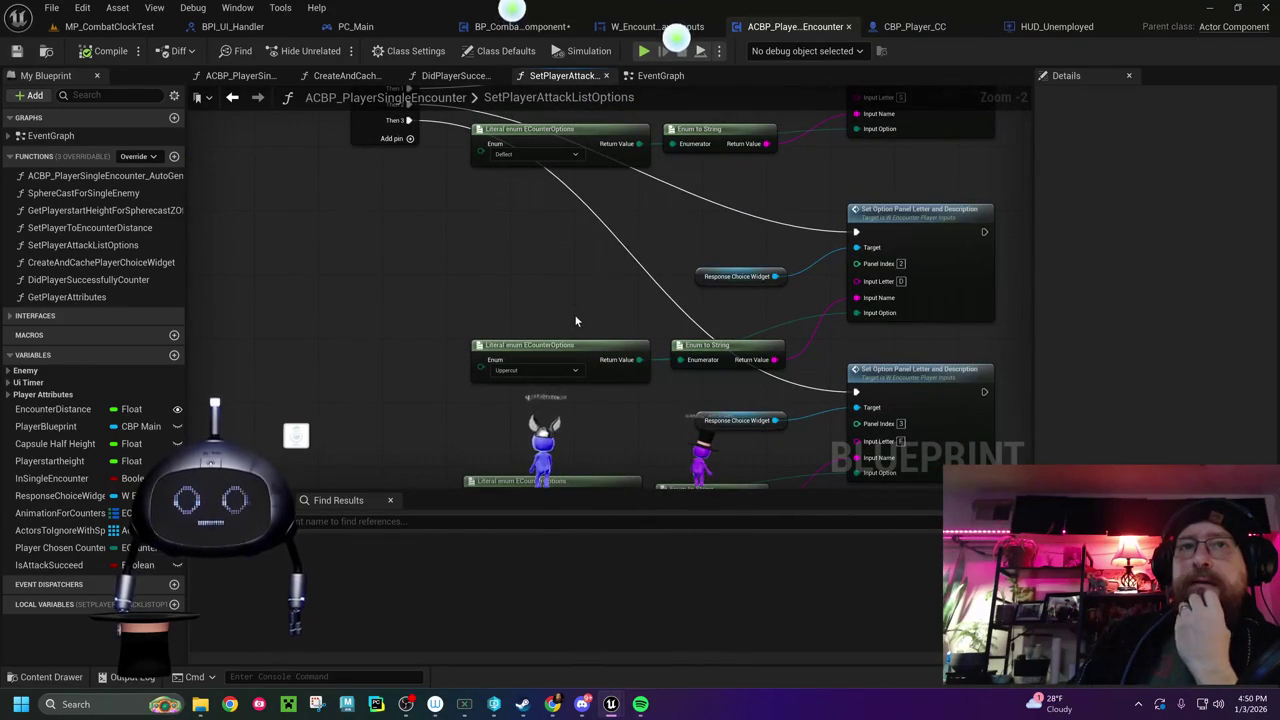
mouse_move(575, 320)
left_mouse_down()
mouse_move(589, 141)
mouse_move(593, 427)
left_mouse_up()
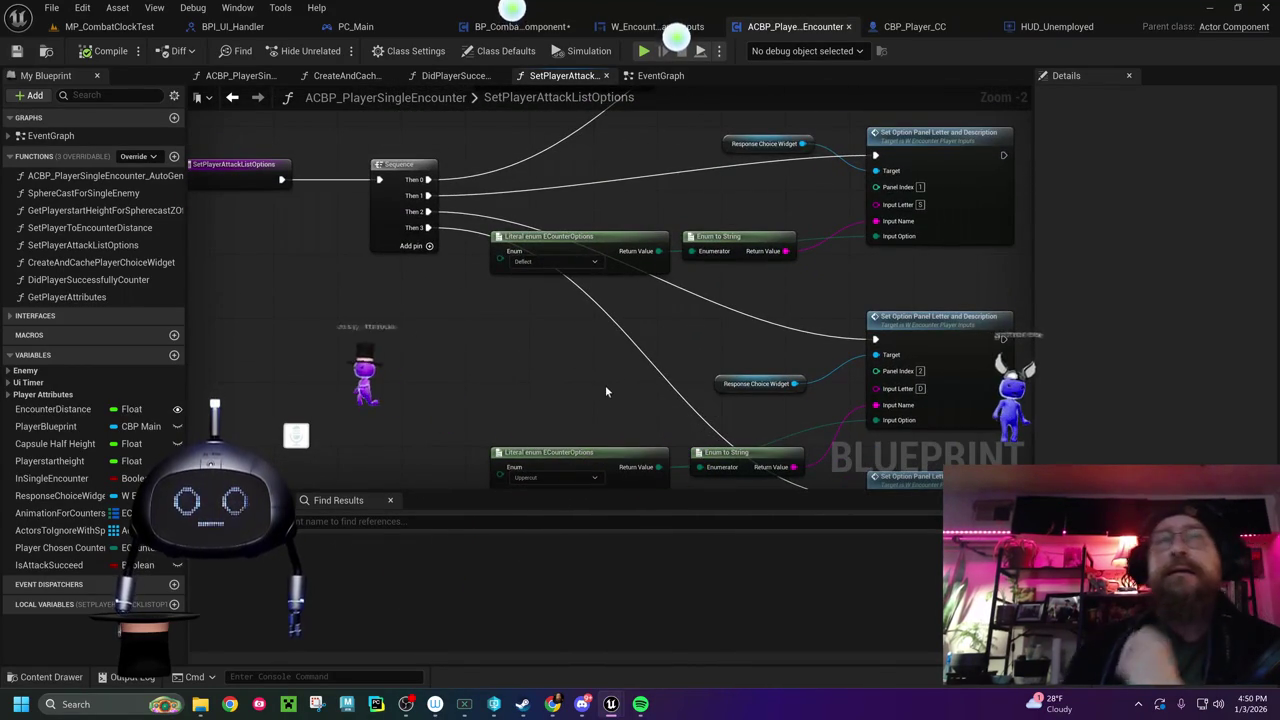
mouse_move(581, 361)
left_mouse_down()
mouse_move(572, 173)
mouse_move(500, 373)
mouse_move(533, 265)
left_mouse_up()
Recentre on the function's entry and Sequence nodes, view its properties, then switch to BP_CombatClockComponent
key("ctrl+space")
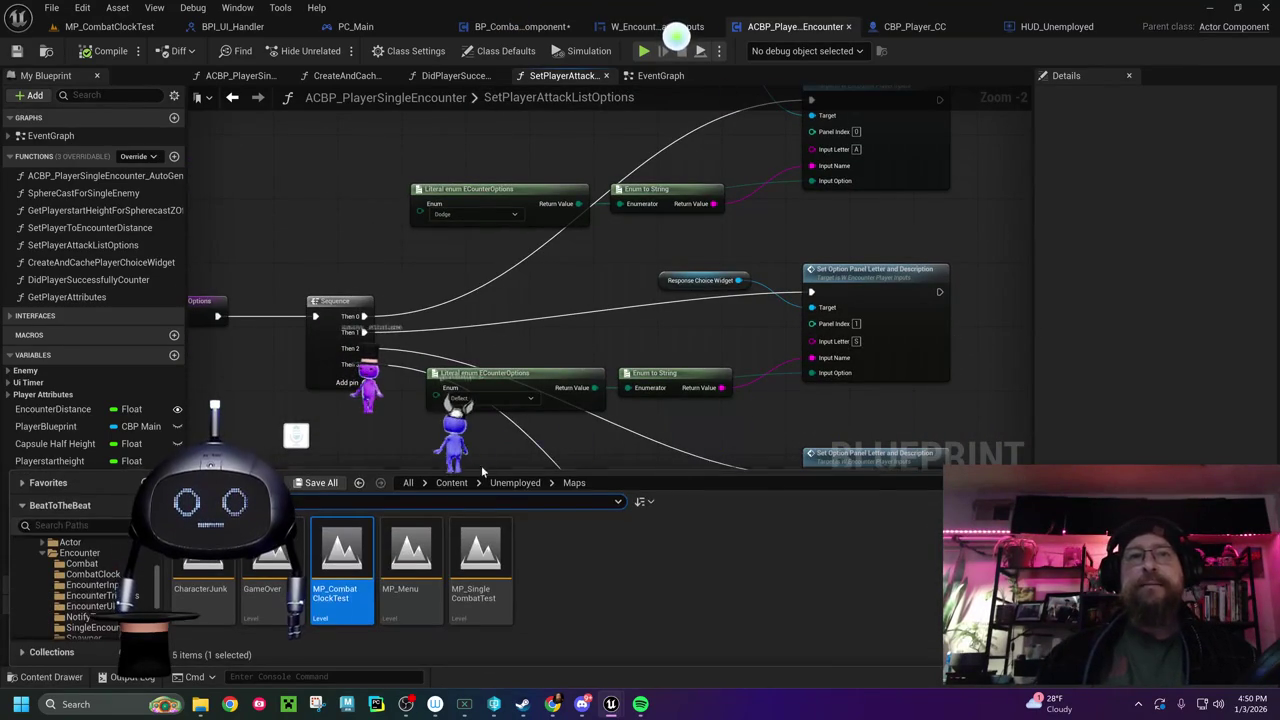
left_click(473, 271)
scroll(514, 318, "down", 3)
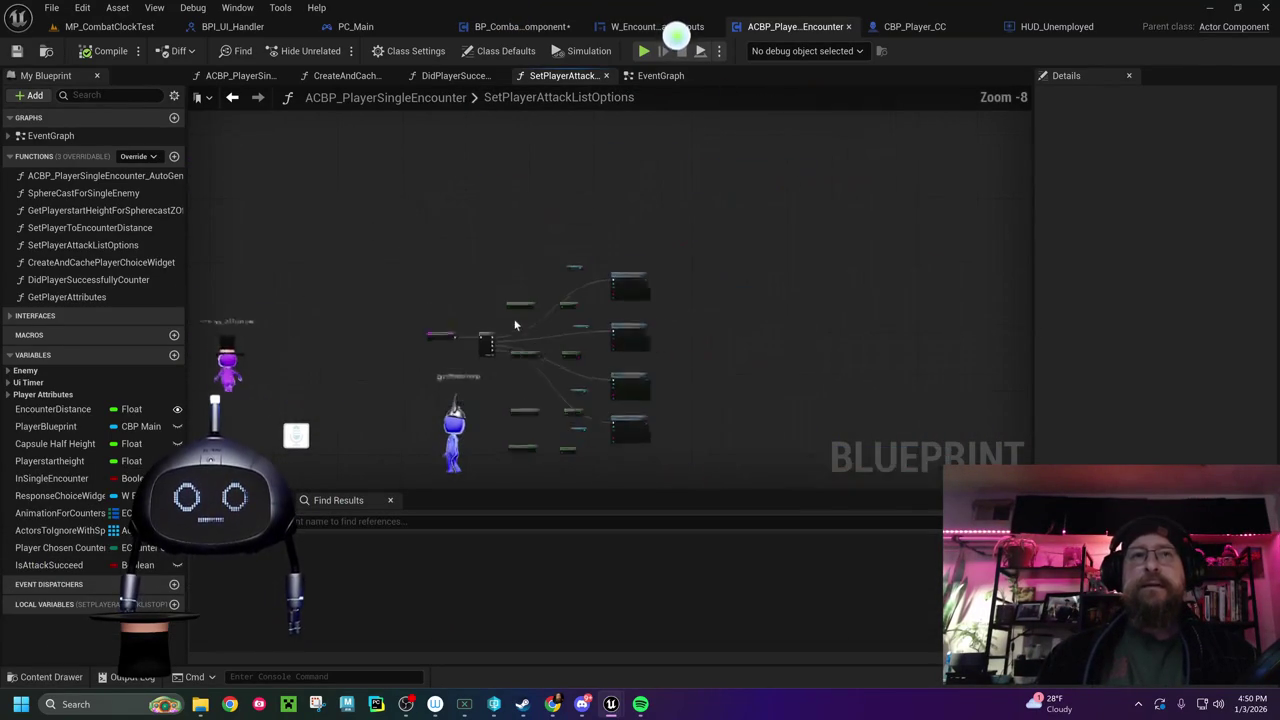
scroll(490, 340, "up", 5)
double_click(83, 245)
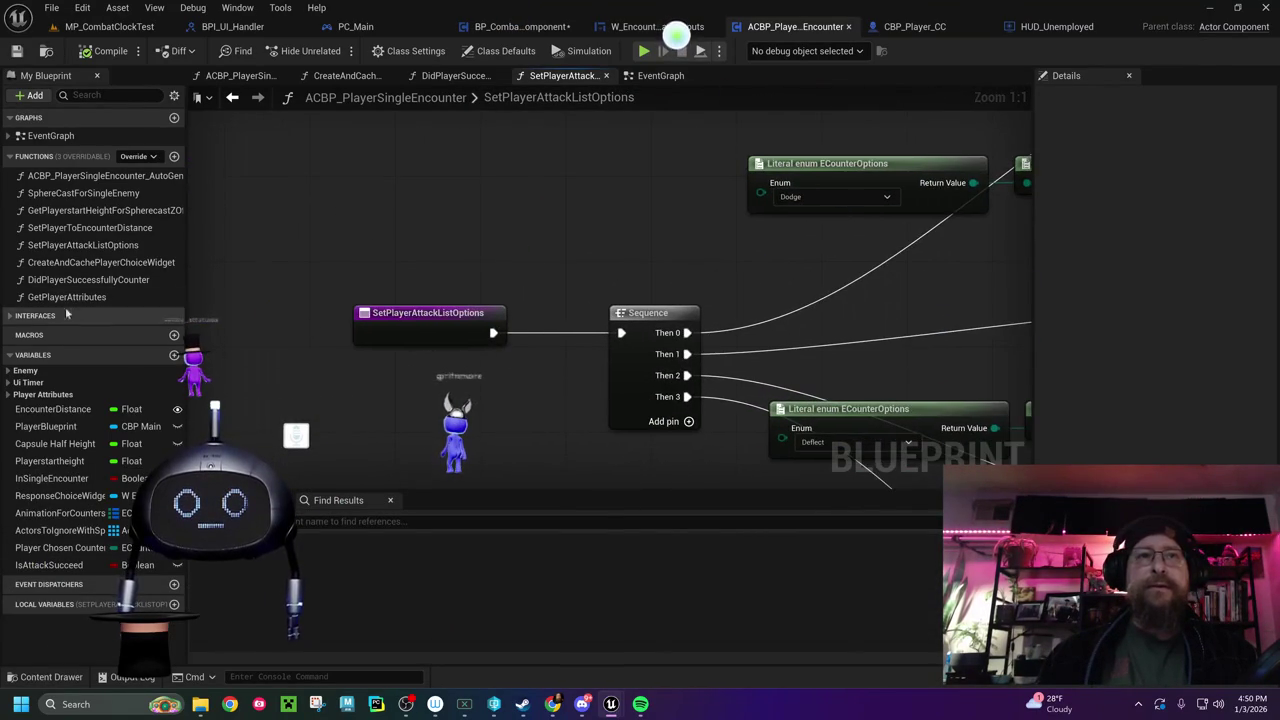
left_click(86, 246)
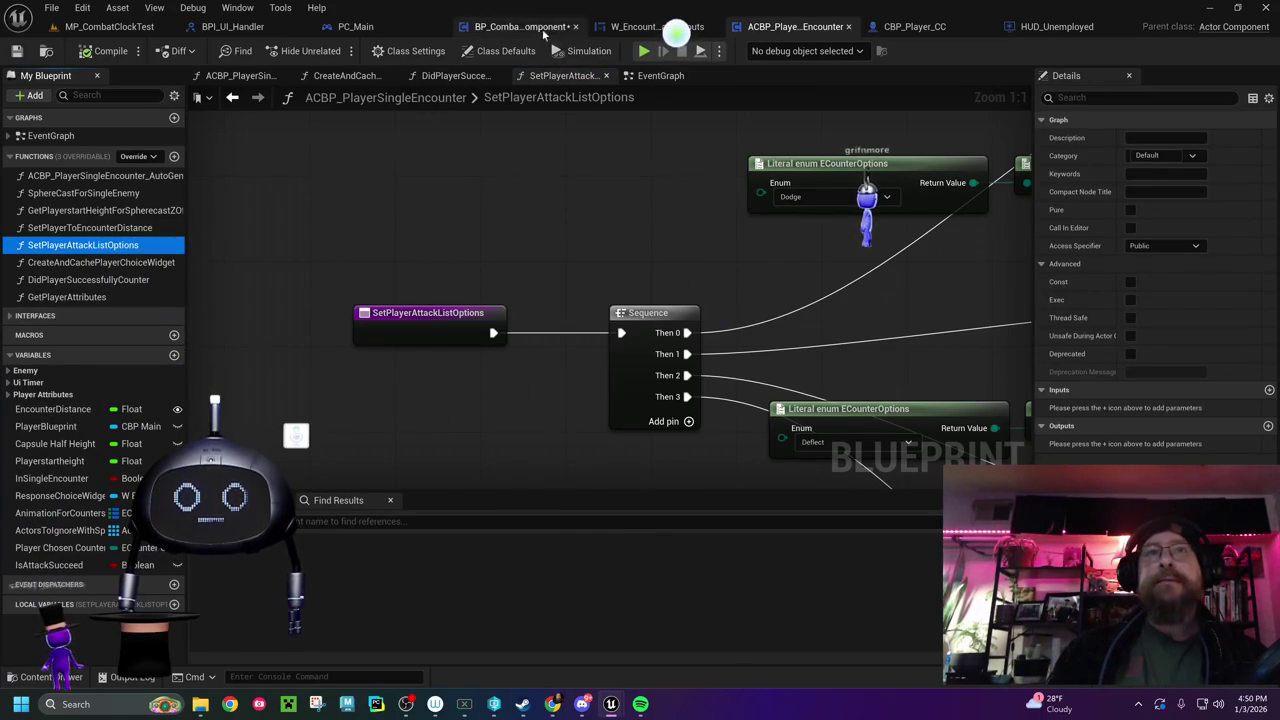
left_click(515, 26)
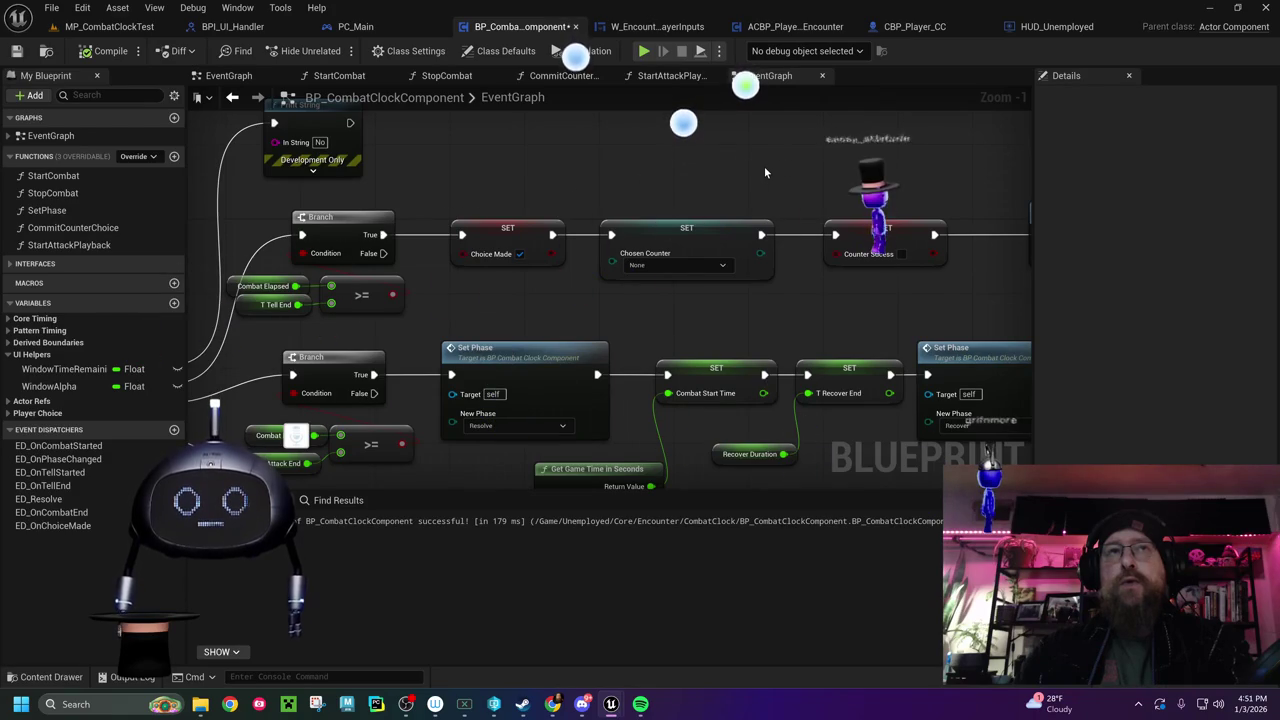
Back in ACBP_PlayerSingleEncounter, pan across the Enum to String and Set Option Panel Letter and Description nodes
left_click(795, 26)
mouse_move(542, 217)
left_mouse_down()
mouse_move(351, 182)
mouse_move(217, 214)
mouse_move(257, 296)
mouse_move(178, 295)
left_mouse_up()
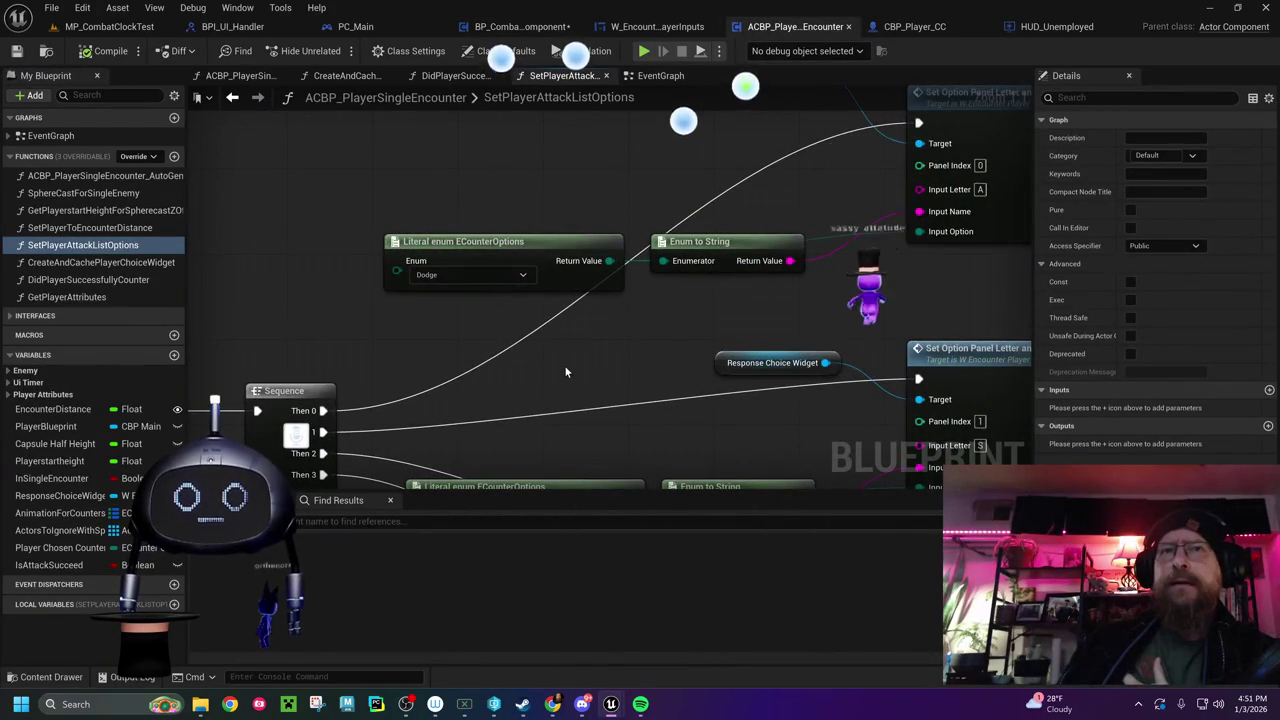
left_click_drag(564, 365, 227, 425)
left_click_drag(182, 200, 395, 215)
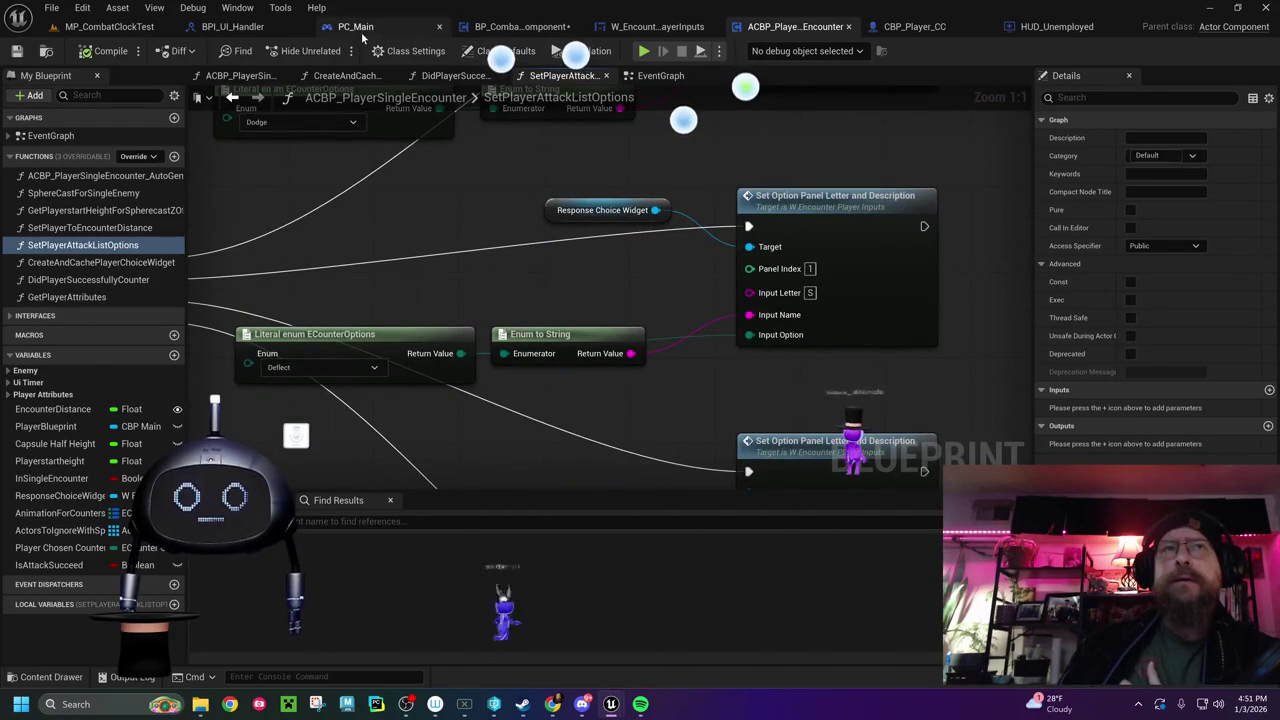
Glance at BP_CombatClockComponent and W_EncounterPlayerInputs, then return to the SetPlayerAttackListOptions graph
left_click(498, 36)
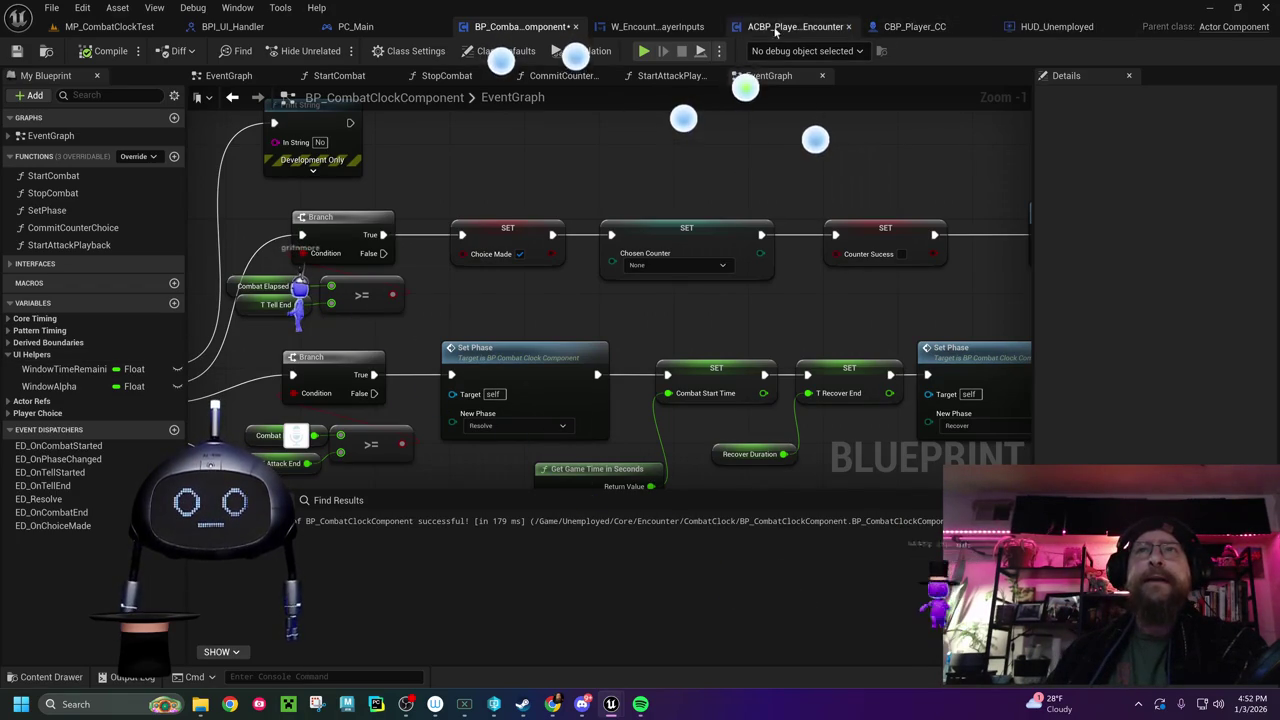
left_click(628, 27)
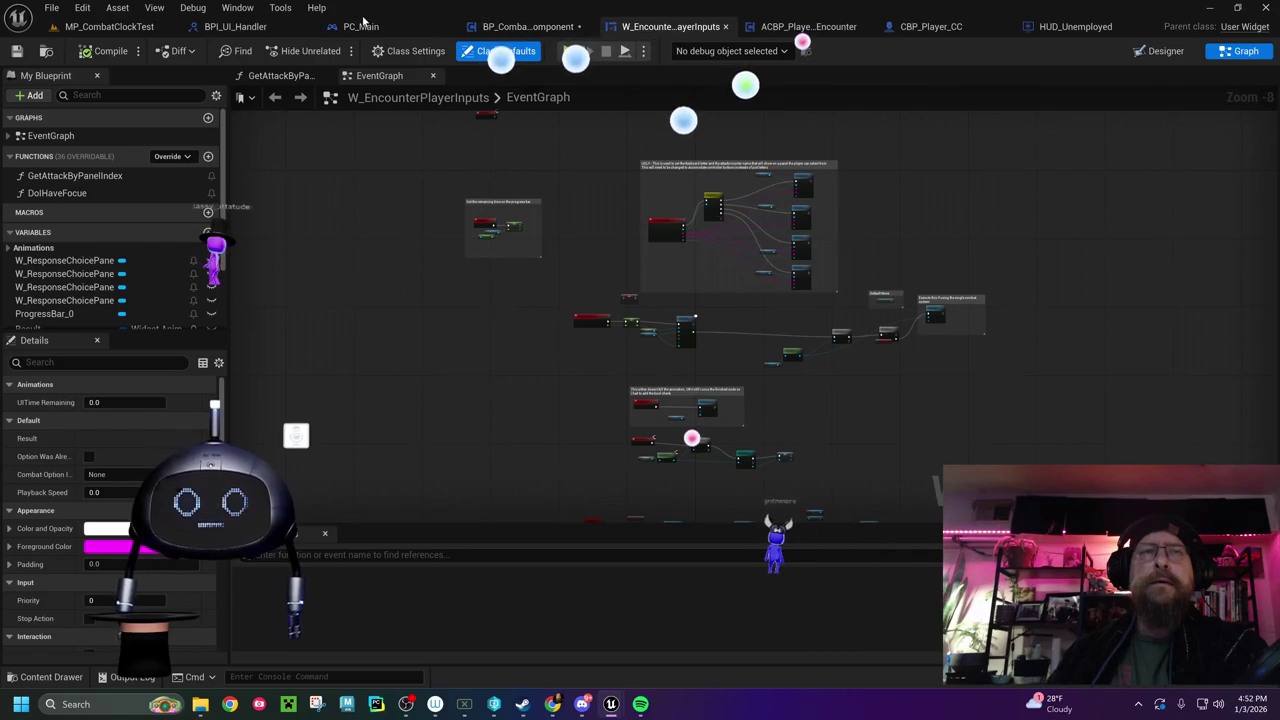
left_click(795, 30)
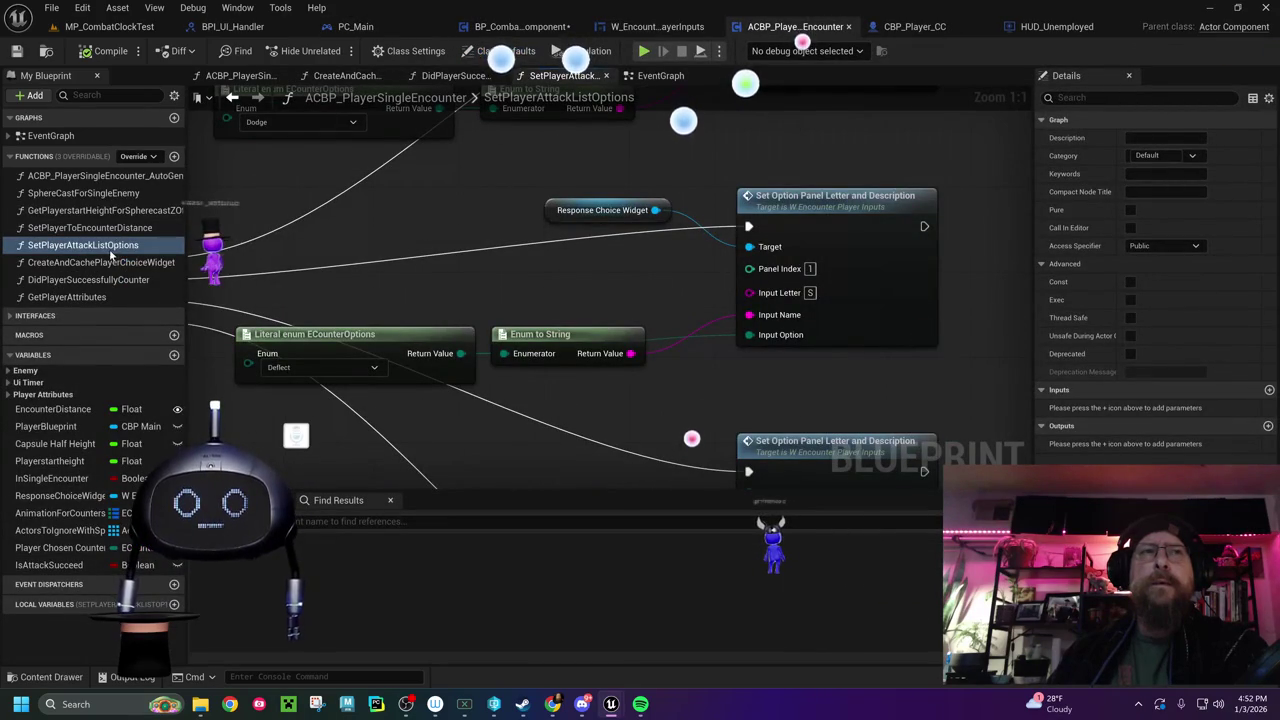
left_click(543, 269)
Pan to the lower option-panel nodes with the Uppercut literal and bring up the Content Drawer
left_click_drag(543, 269, 325, 239)
left_click_drag(399, 464, 520, 297)
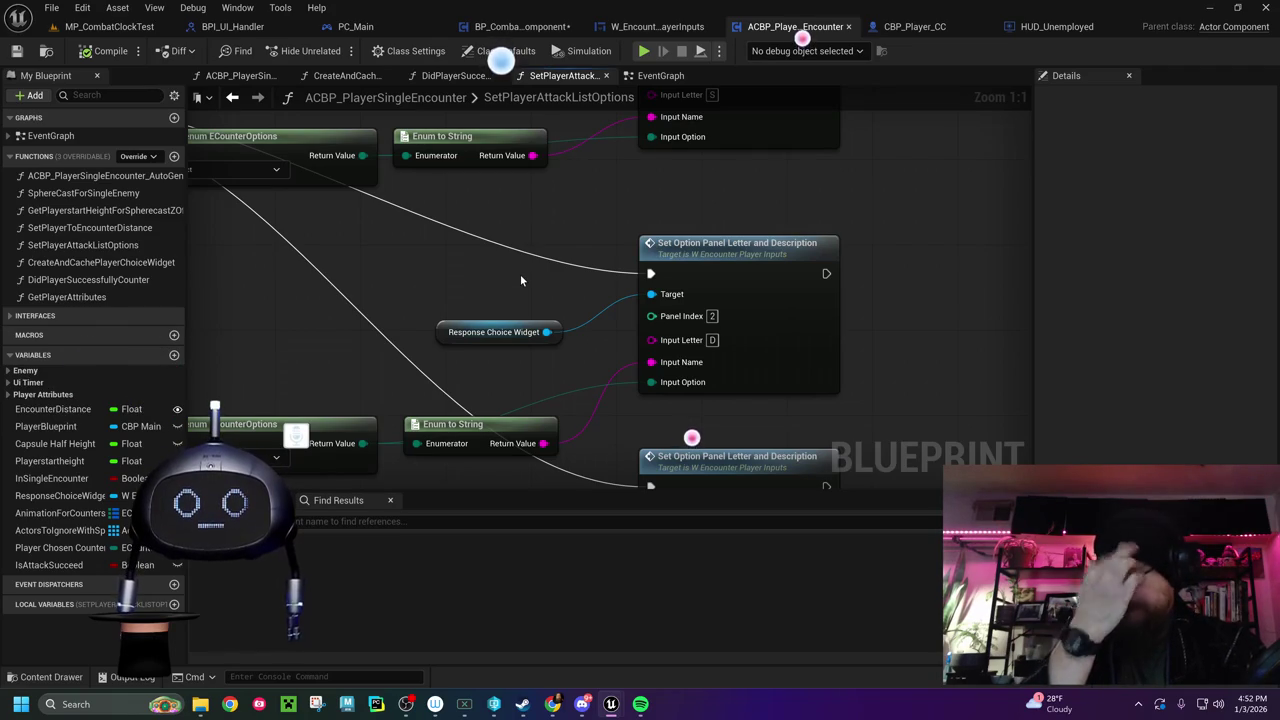
mouse_move(322, 311)
left_mouse_down()
mouse_move(400, 274)
mouse_move(456, 218)
left_mouse_up()
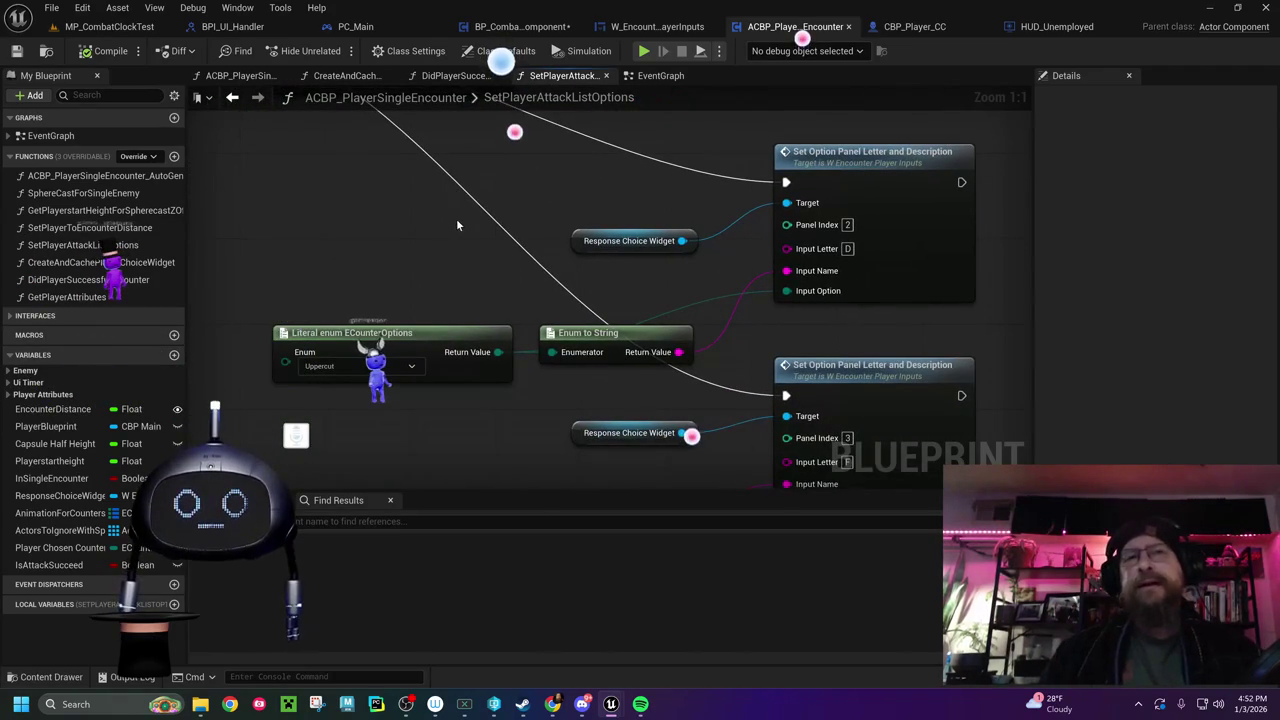
key("ctrl+space")
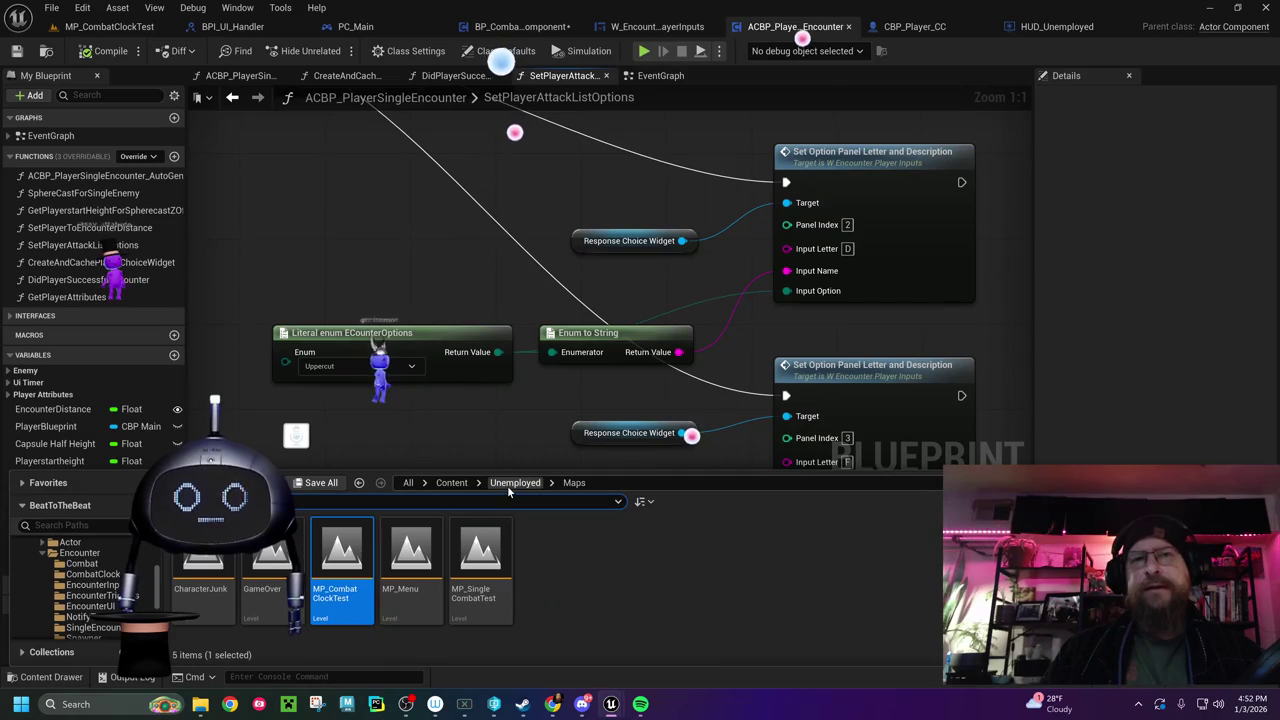
Browse to Unemployed > Core > Encounter > CombatClock and open the EN_CounterTypes enum
left_click(507, 485)
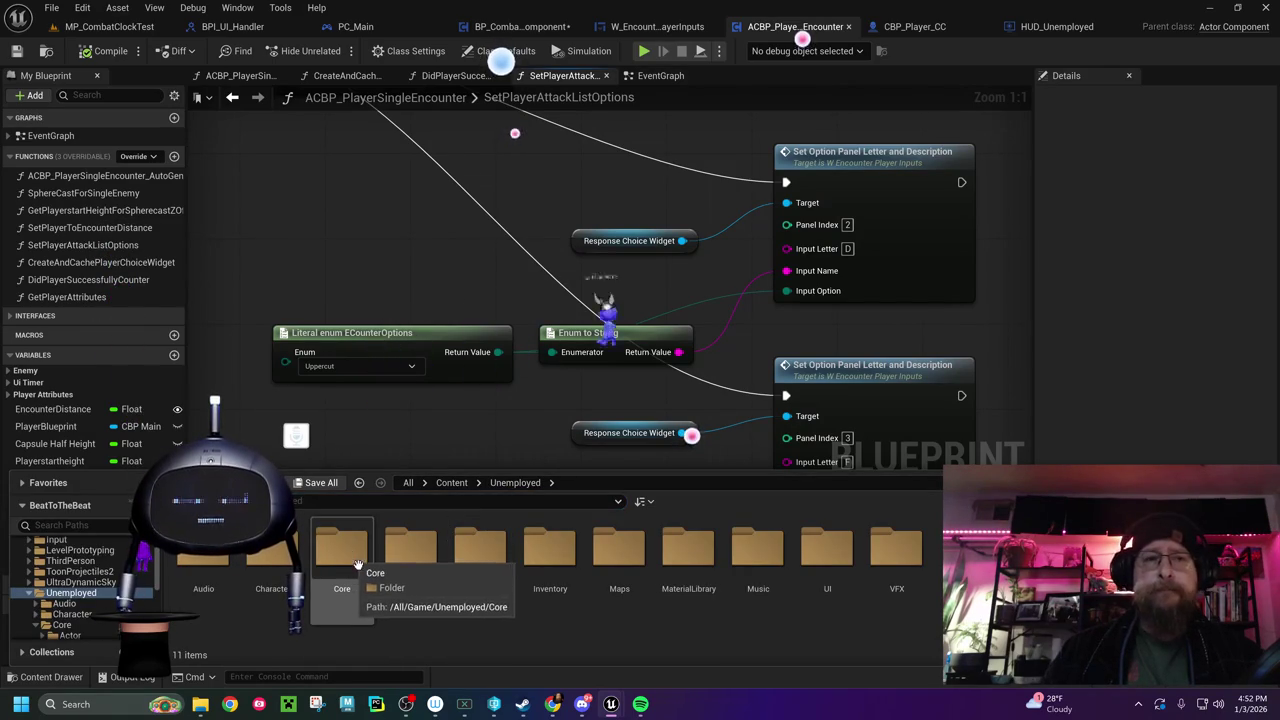
left_click(341, 546)
double_click(341, 546)
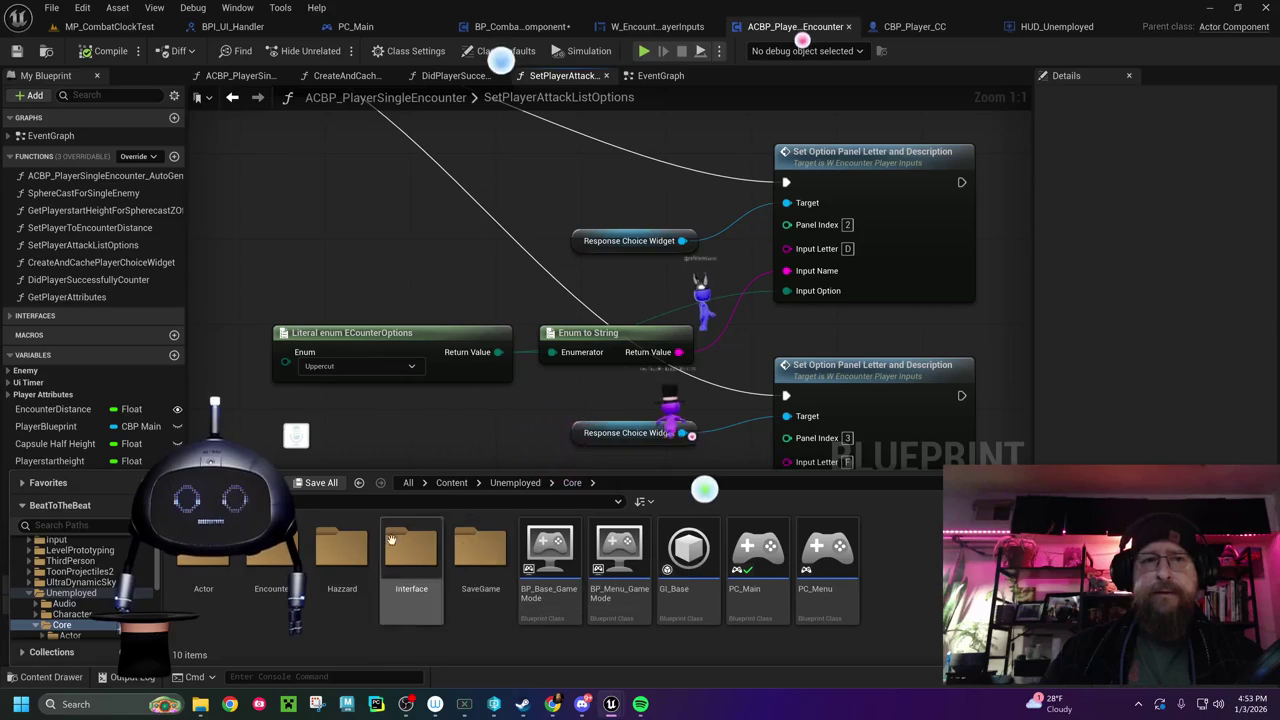
double_click(270, 550)
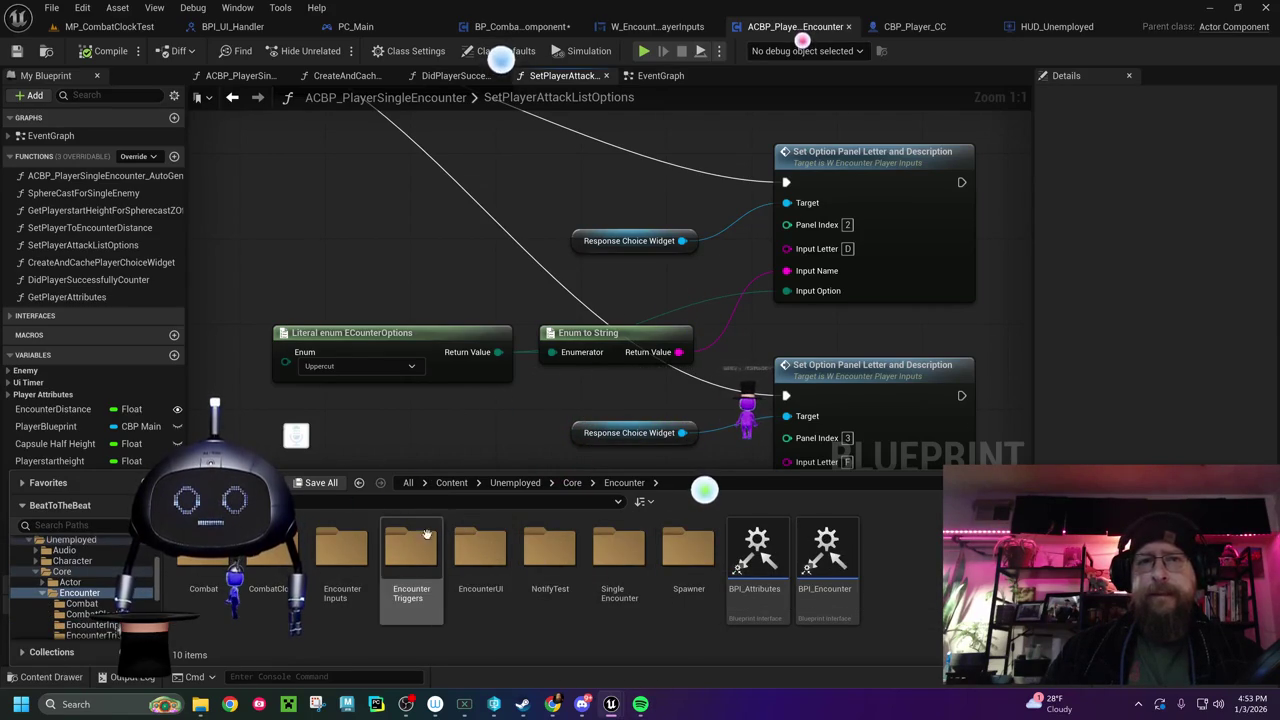
double_click(268, 556)
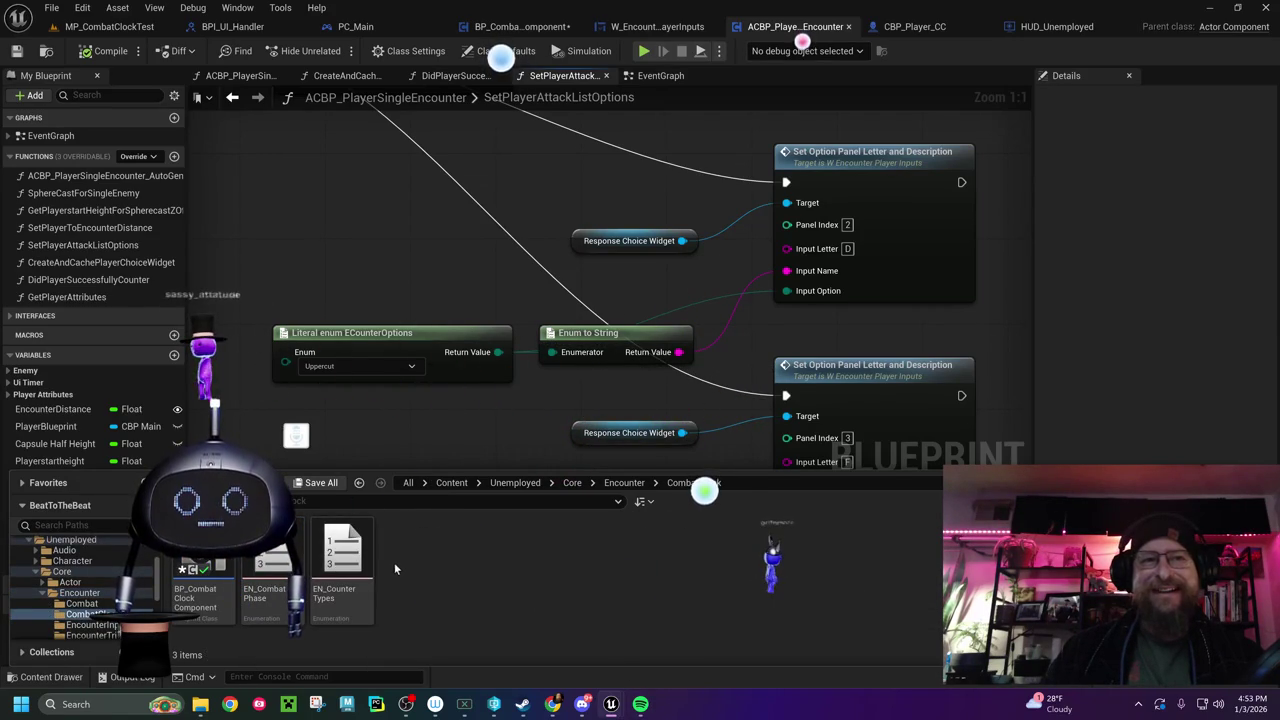
left_click(339, 545)
double_click(339, 545)
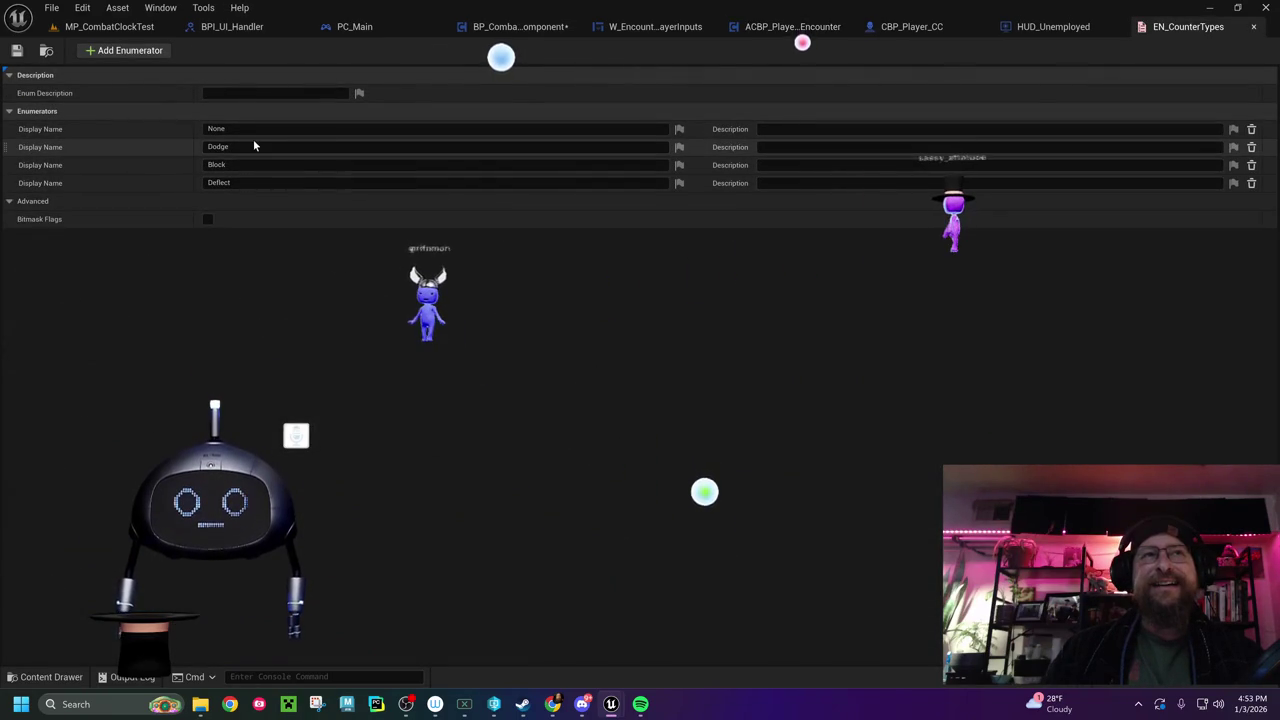
Add an Uppercut enumerator to EN_CounterTypes, save with checkout, and return to W_EncounterPlayerInputs
left_click(96, 53)
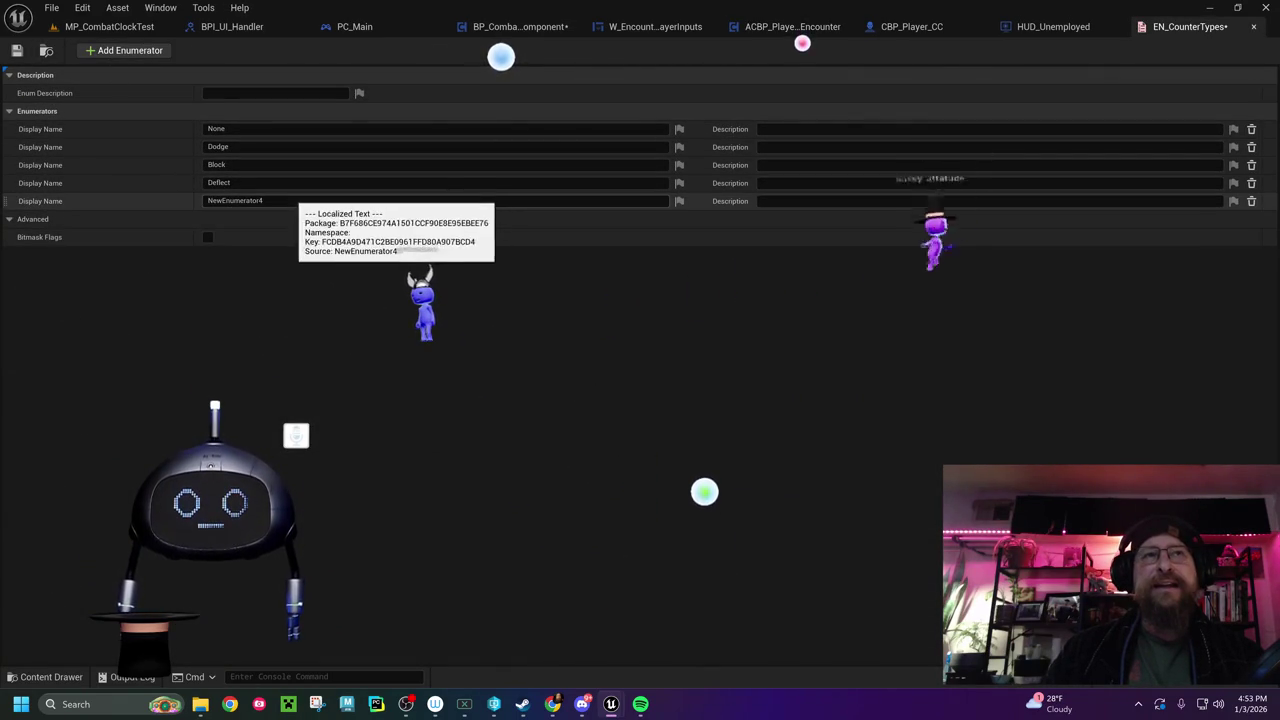
type("Up")
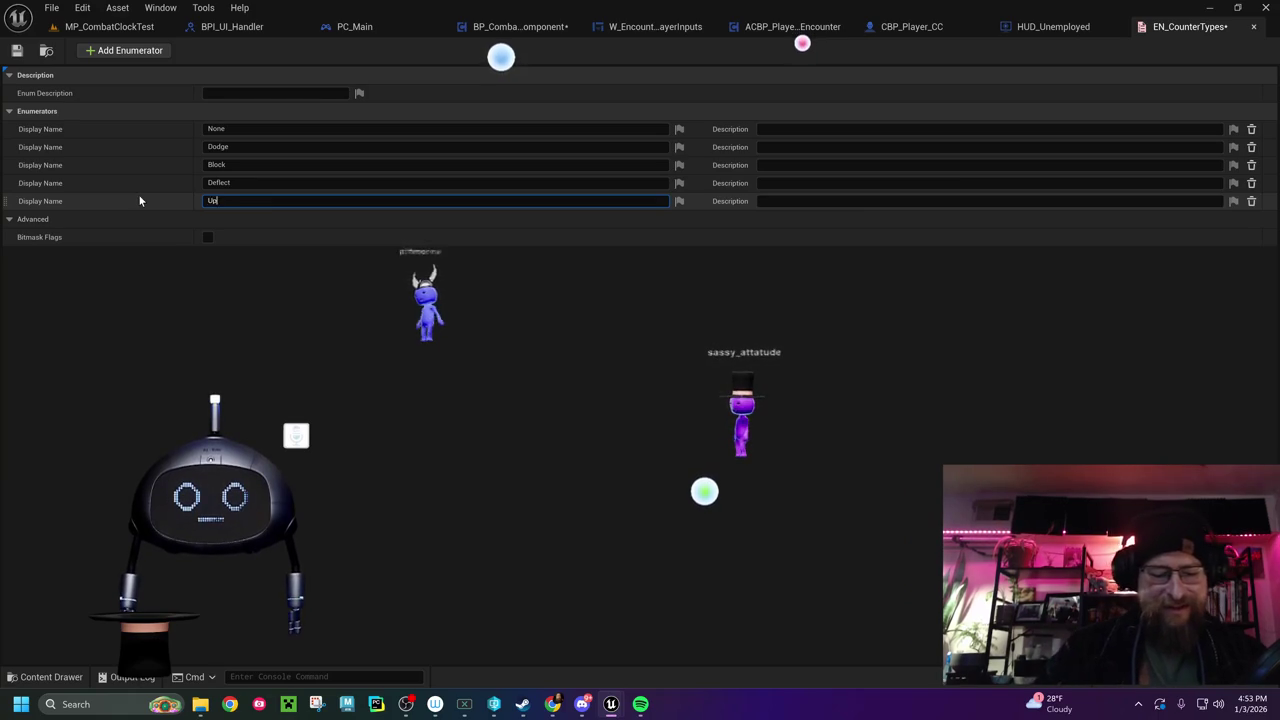
type("percut")
key("Return")
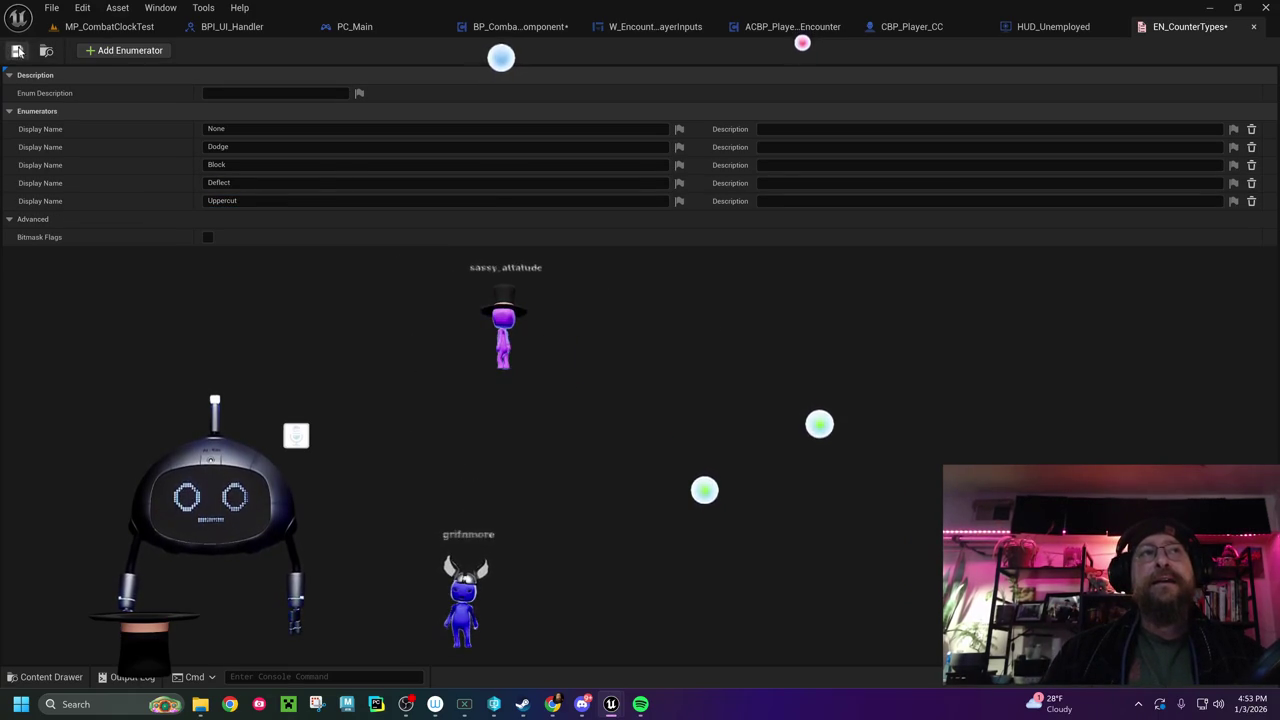
key("ctrl+s")
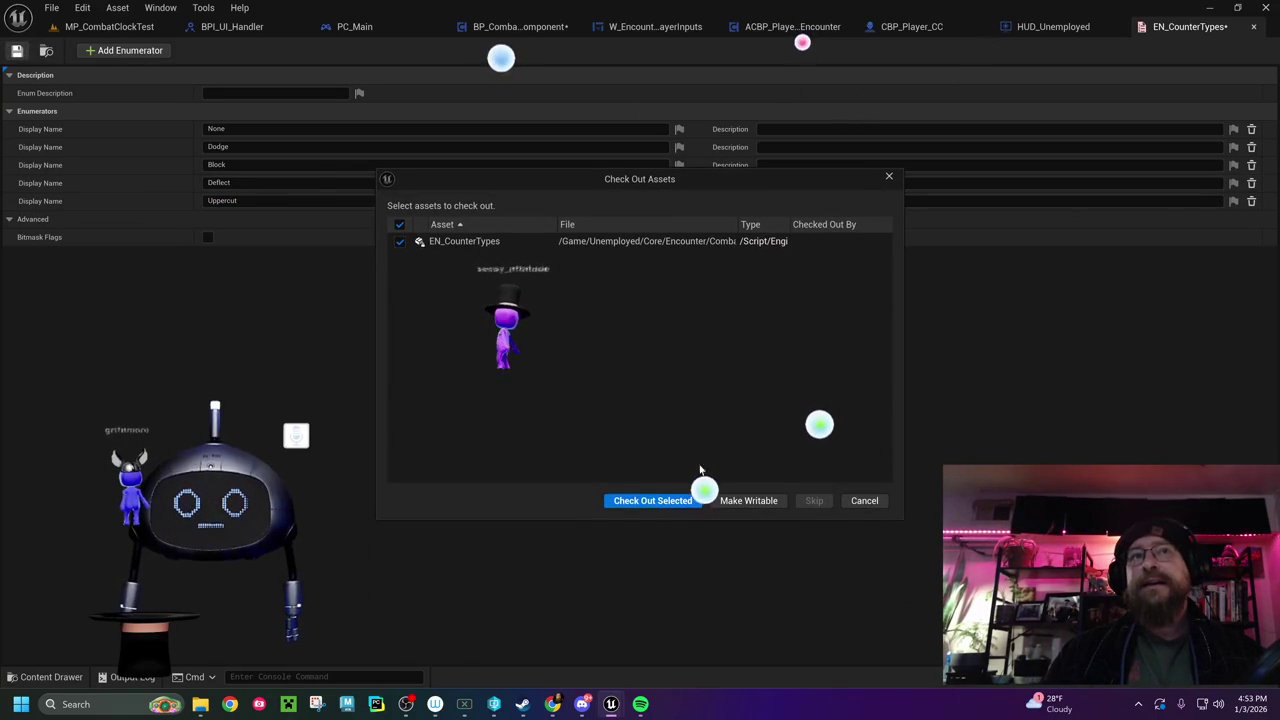
left_click(660, 501)
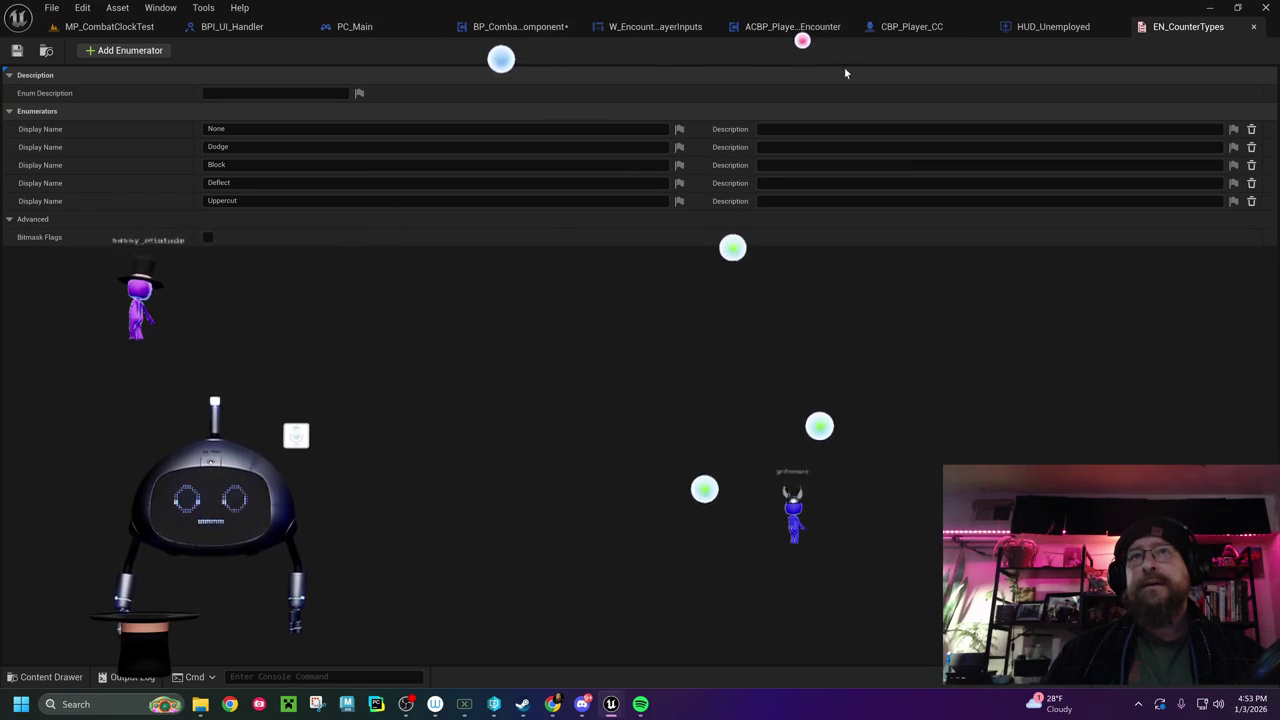
left_click(636, 28)
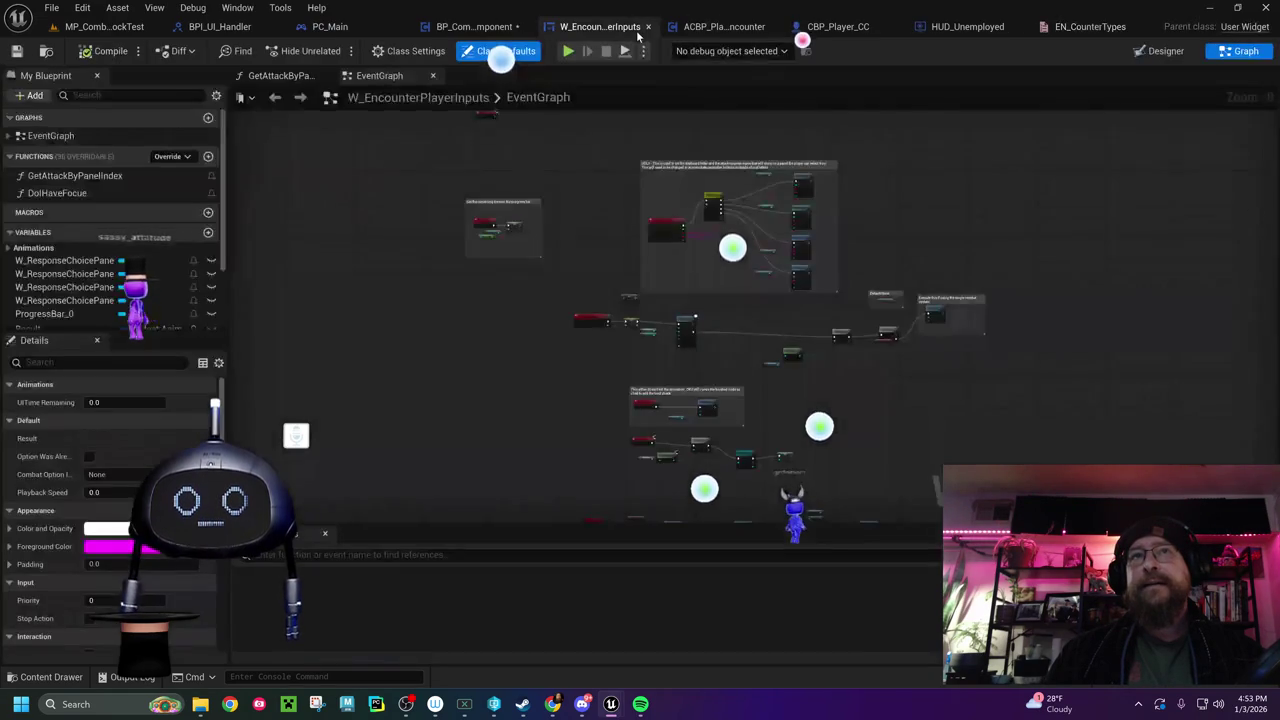
Survey the EventGraph's remaining-time comment, SetOptionPanelLetterAndDescription event and Set Panel Contents nodes
scroll(510, 270, "up", 6)
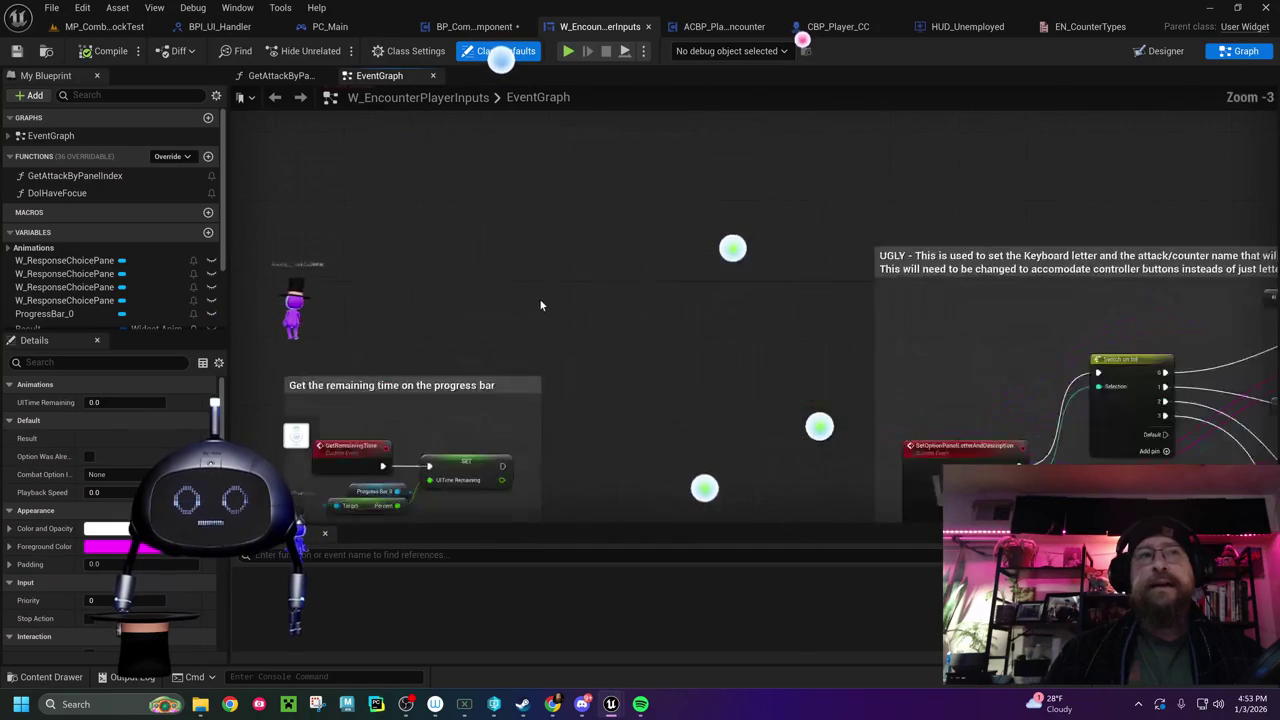
left_click_drag(527, 272, 601, 153)
scroll(587, 235, "up", 2)
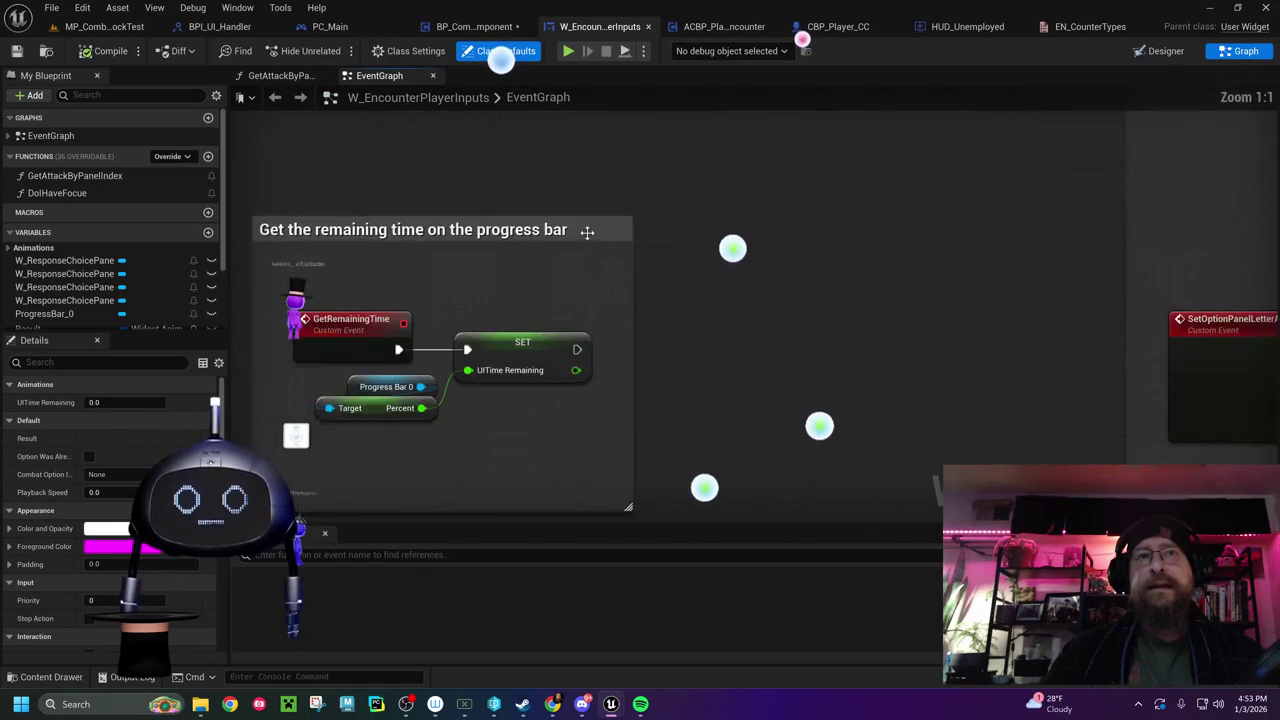
left_click_drag(861, 269, 230, 215)
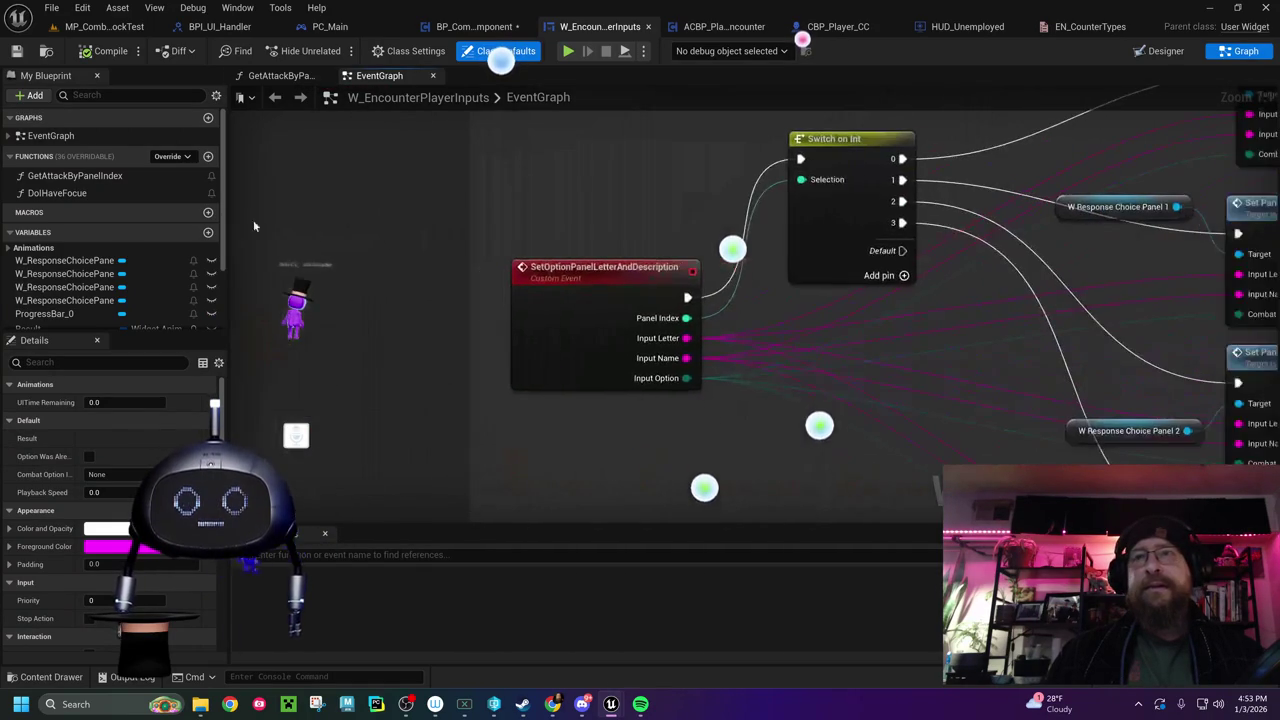
scroll(716, 470, "down", 2)
mouse_move(709, 451)
left_mouse_down()
mouse_move(335, 260)
mouse_move(349, 434)
mouse_move(446, 471)
left_mouse_up()
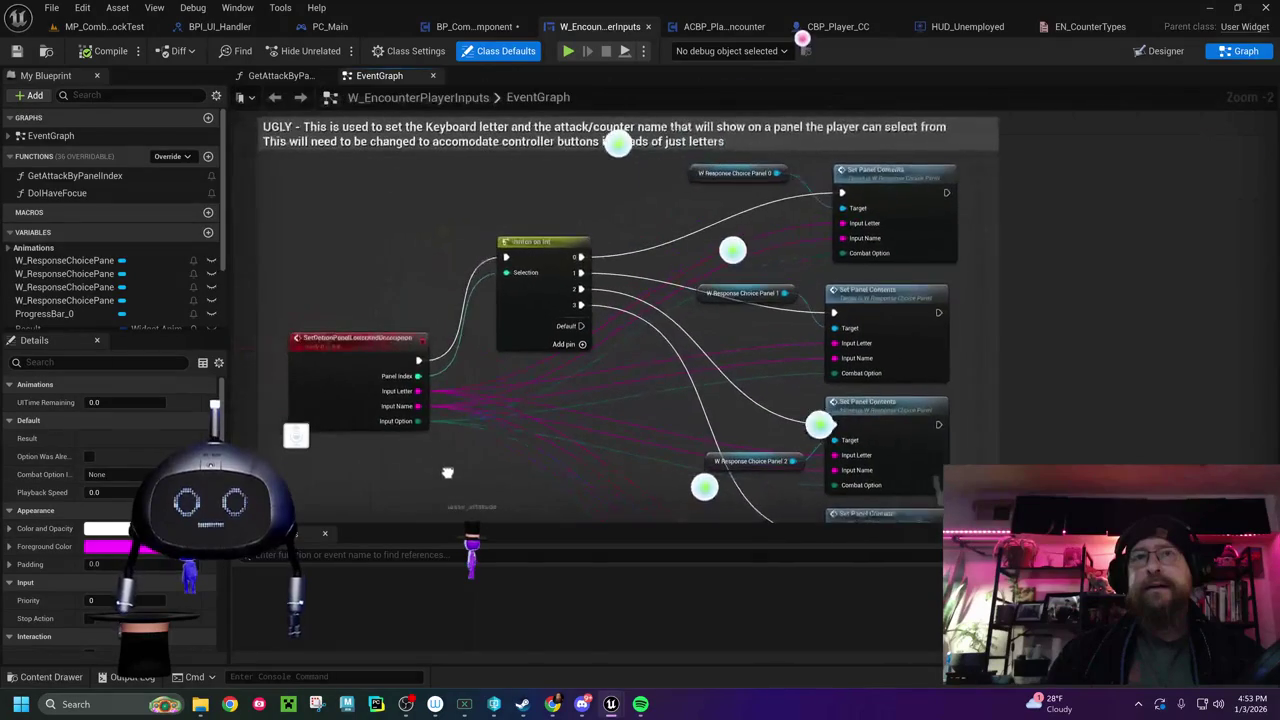
scroll(557, 427, "down", 3)
scroll(543, 395, "up", 5)
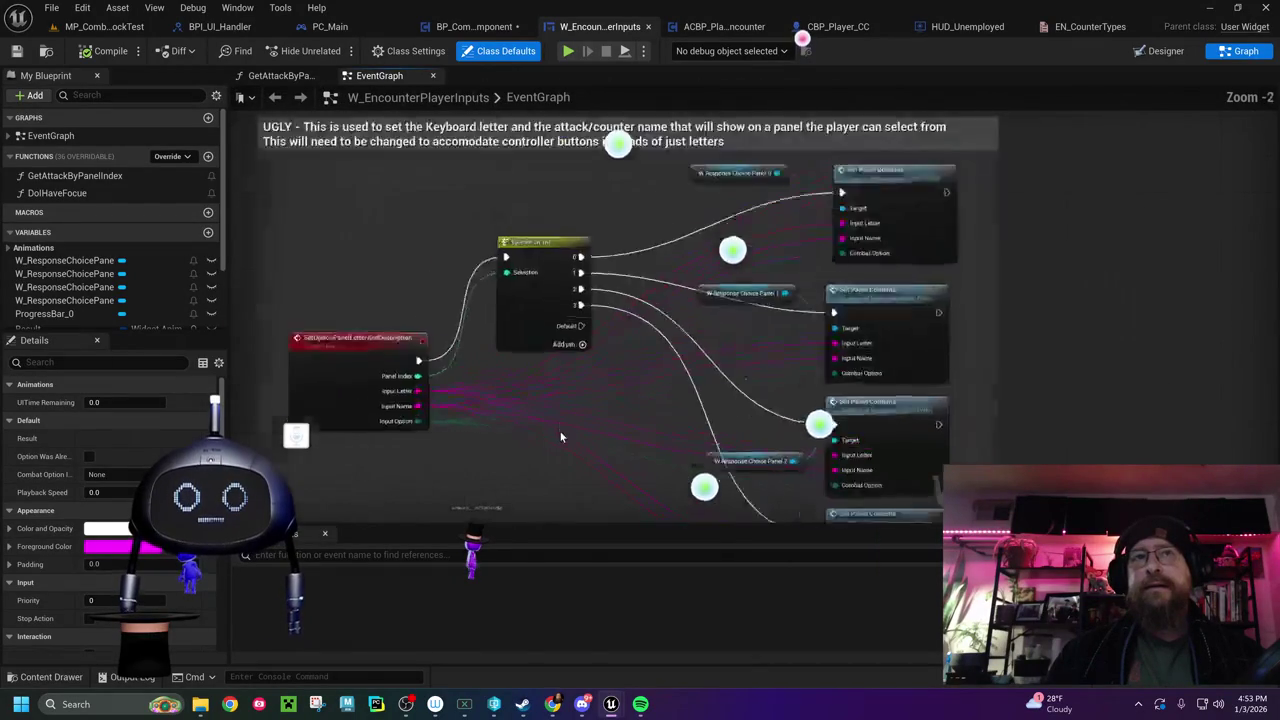
left_click_drag(458, 277, 530, 506)
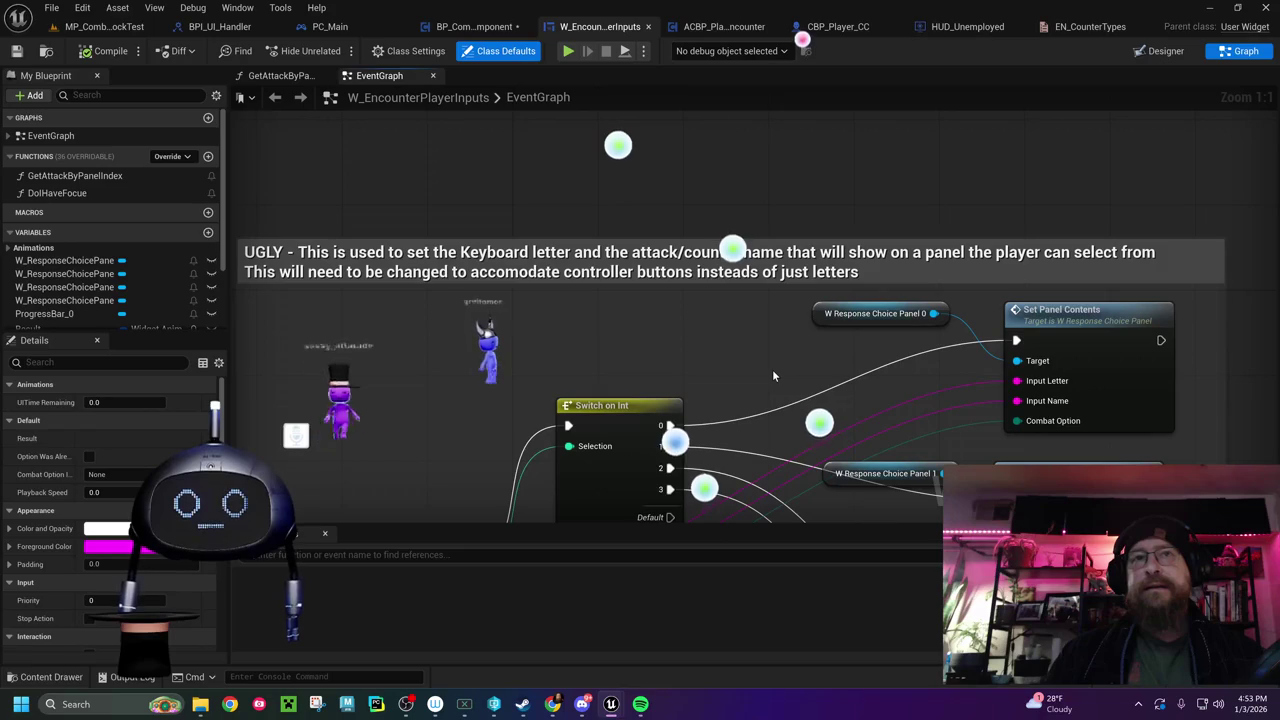
mouse_move(767, 369)
left_mouse_down()
mouse_move(538, 250)
mouse_move(474, 117)
left_mouse_up()
scroll(474, 117, "down", 7)
Continue surveying the Play Animation, Stop Animation, Event On Initialized and Cast To CBP_Main nodes
left_click_drag(476, 444, 485, 327)
scroll(485, 327, "up", 6)
left_click_drag(392, 375, 548, 360)
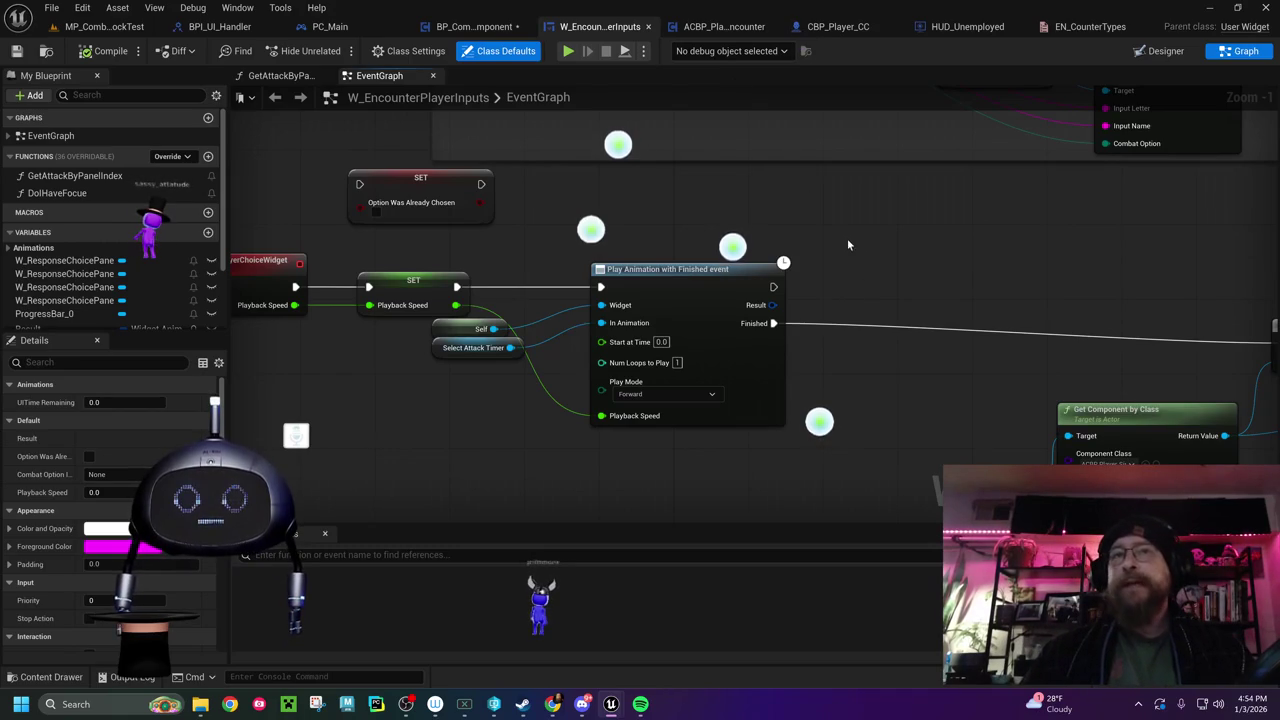
left_click_drag(861, 242, 782, 116)
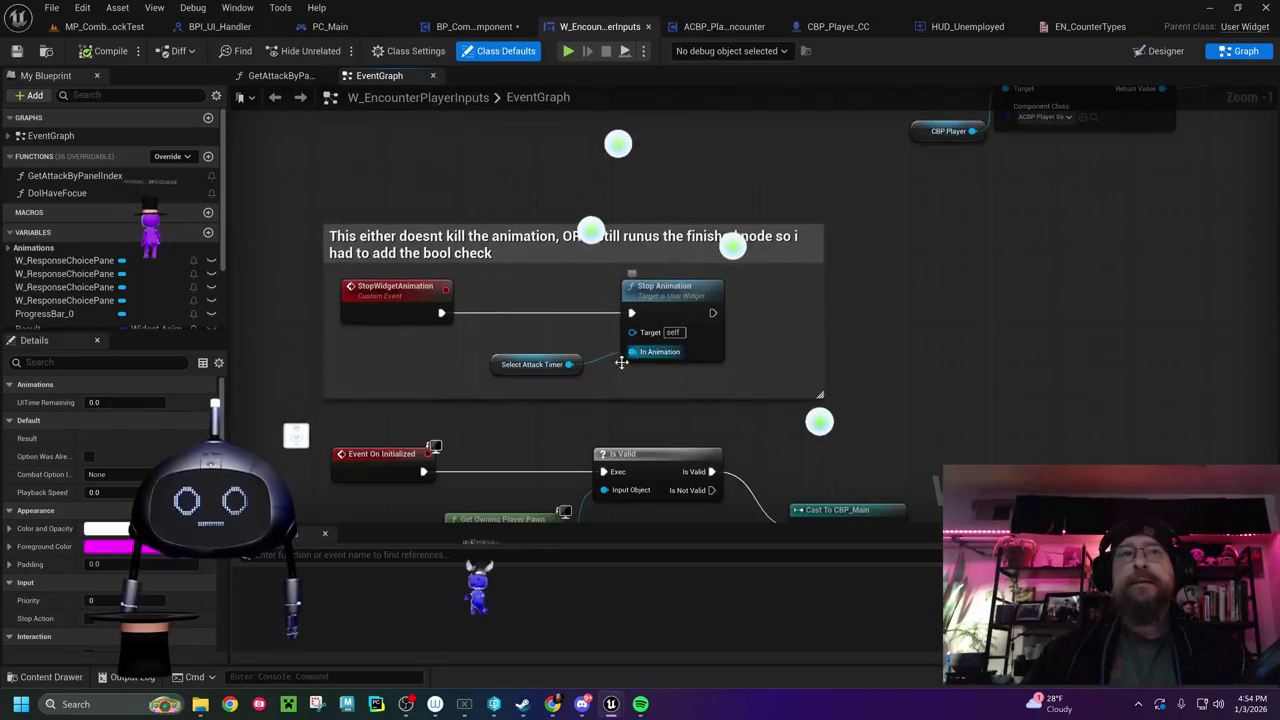
left_click_drag(453, 446, 569, 192)
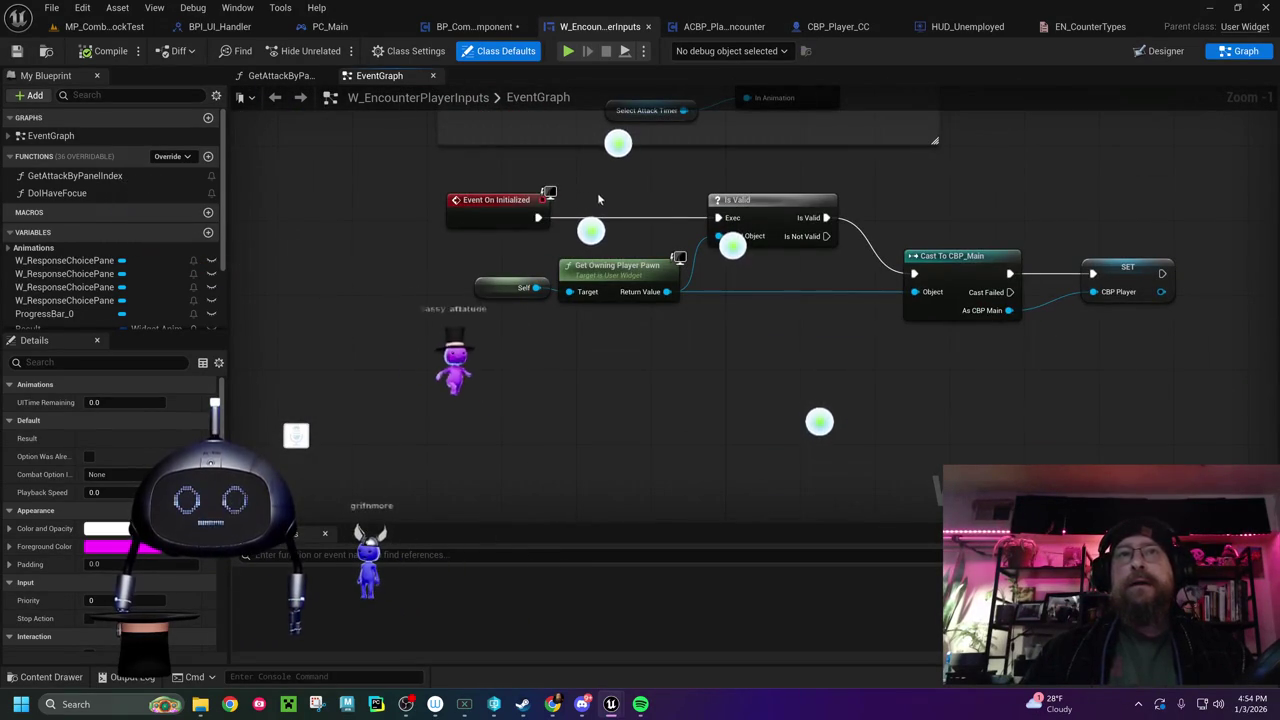
mouse_move(712, 200)
left_mouse_down()
mouse_move(753, 288)
mouse_move(806, 258)
left_mouse_up()
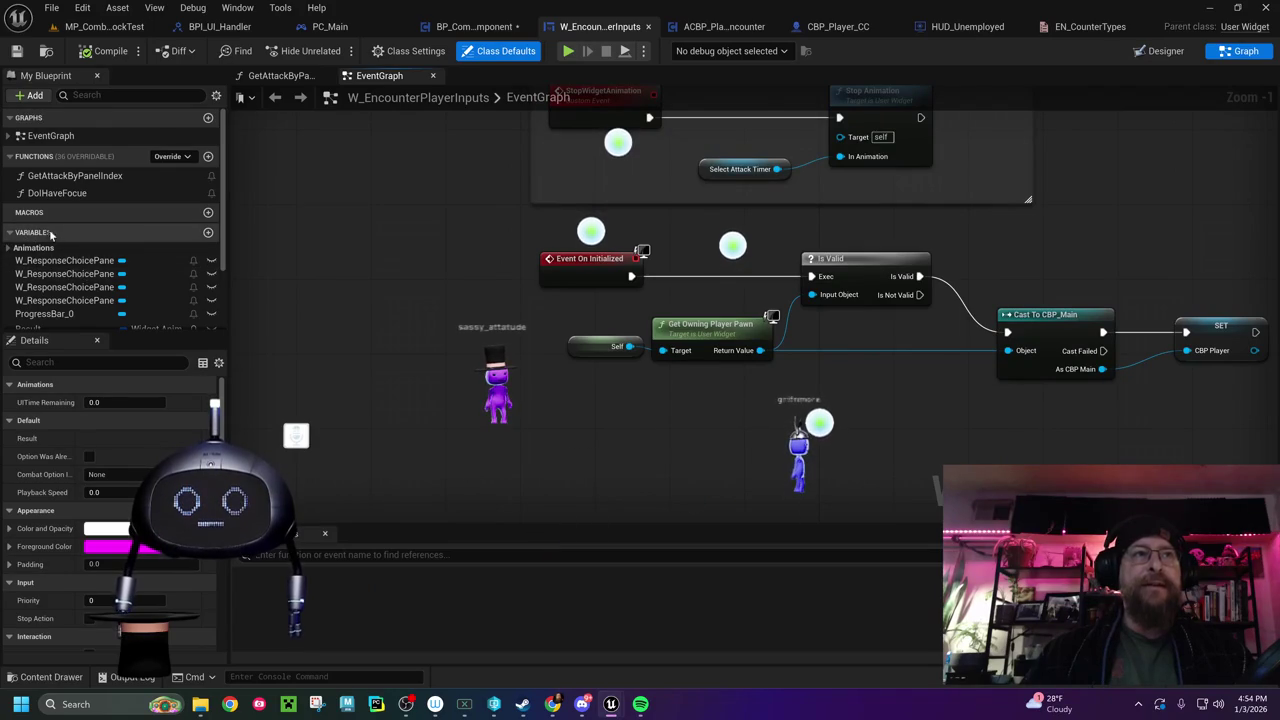
scroll(56, 270, "down", 3)
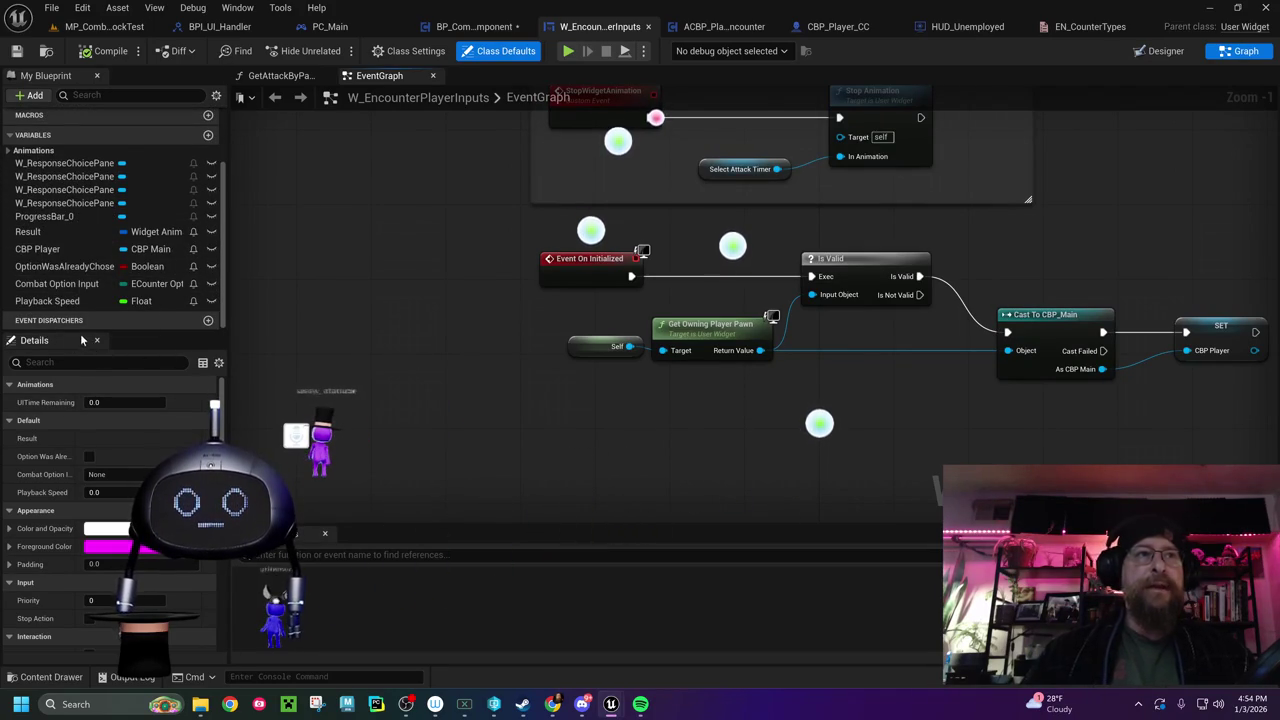
scroll(30, 250, "up", 3)
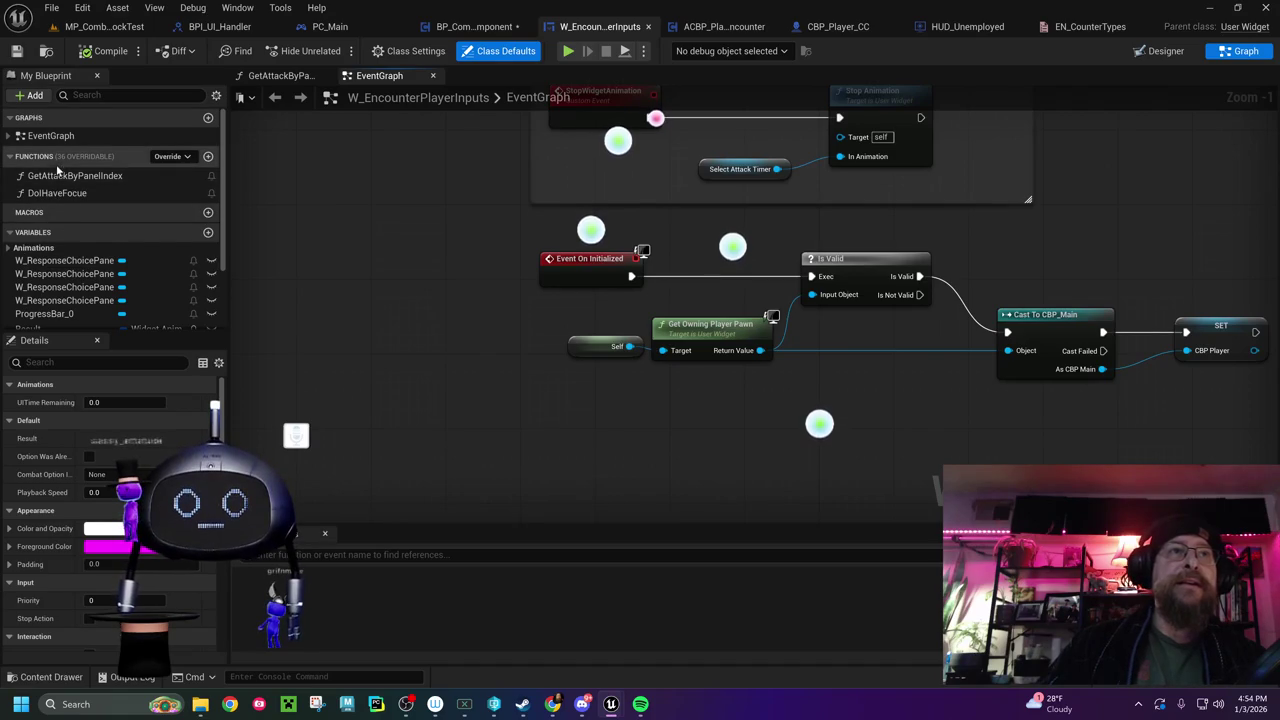
Open the widget's SetPlayerAttackListOptions function from the My Blueprint functions list
left_click(57, 158)
left_click(57, 158)
double_click(83, 210)
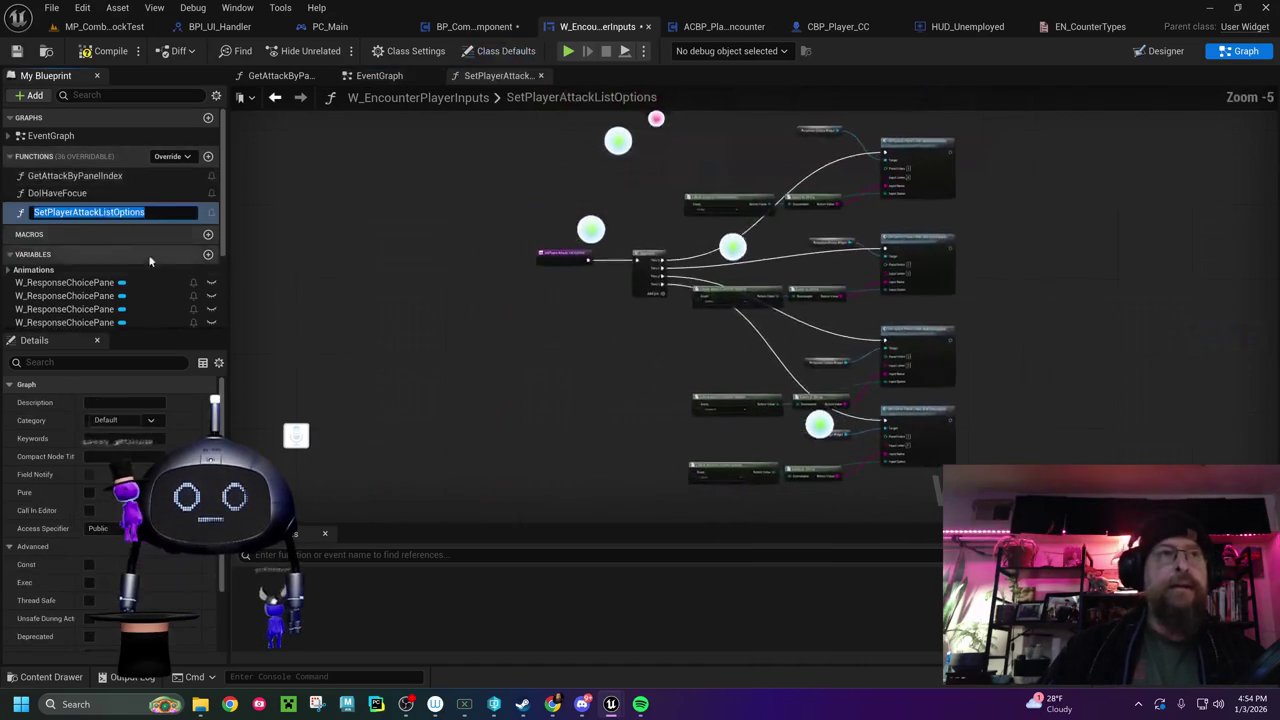
Delete the Response Choice Widget reference nodes so the panel calls target self
scroll(576, 300, "up", 6)
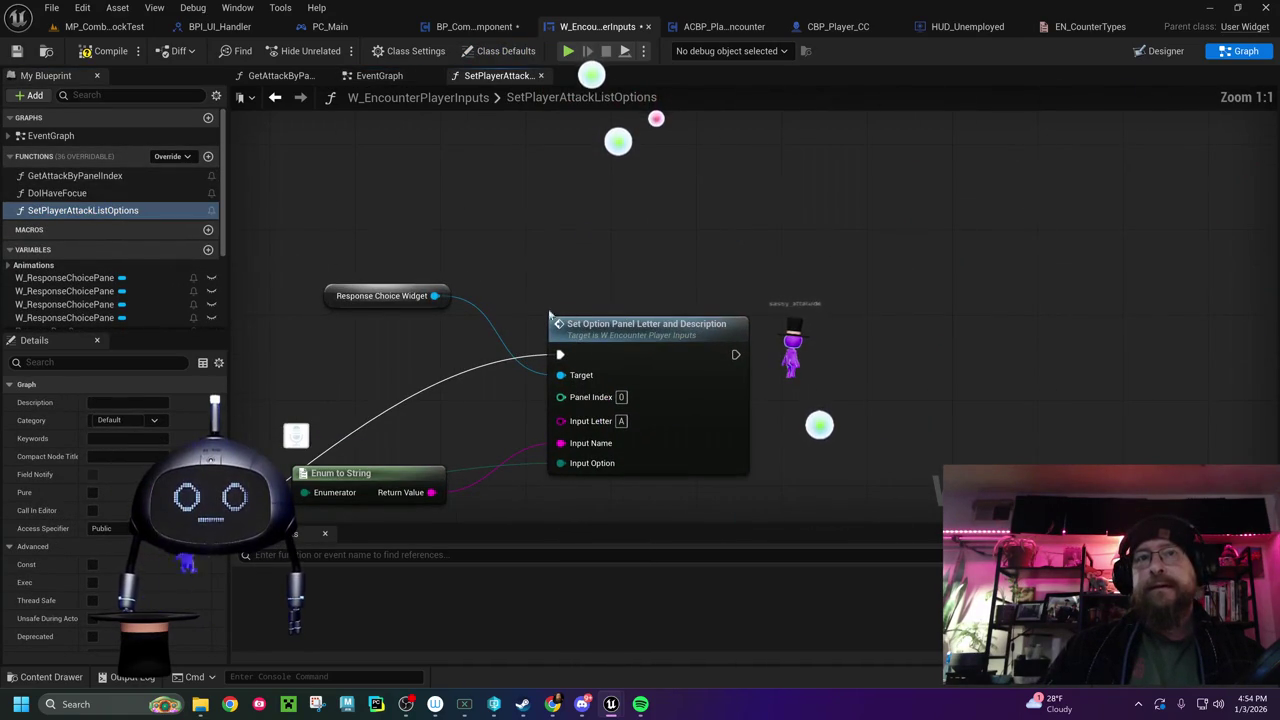
left_click_drag(395, 320, 395, 318)
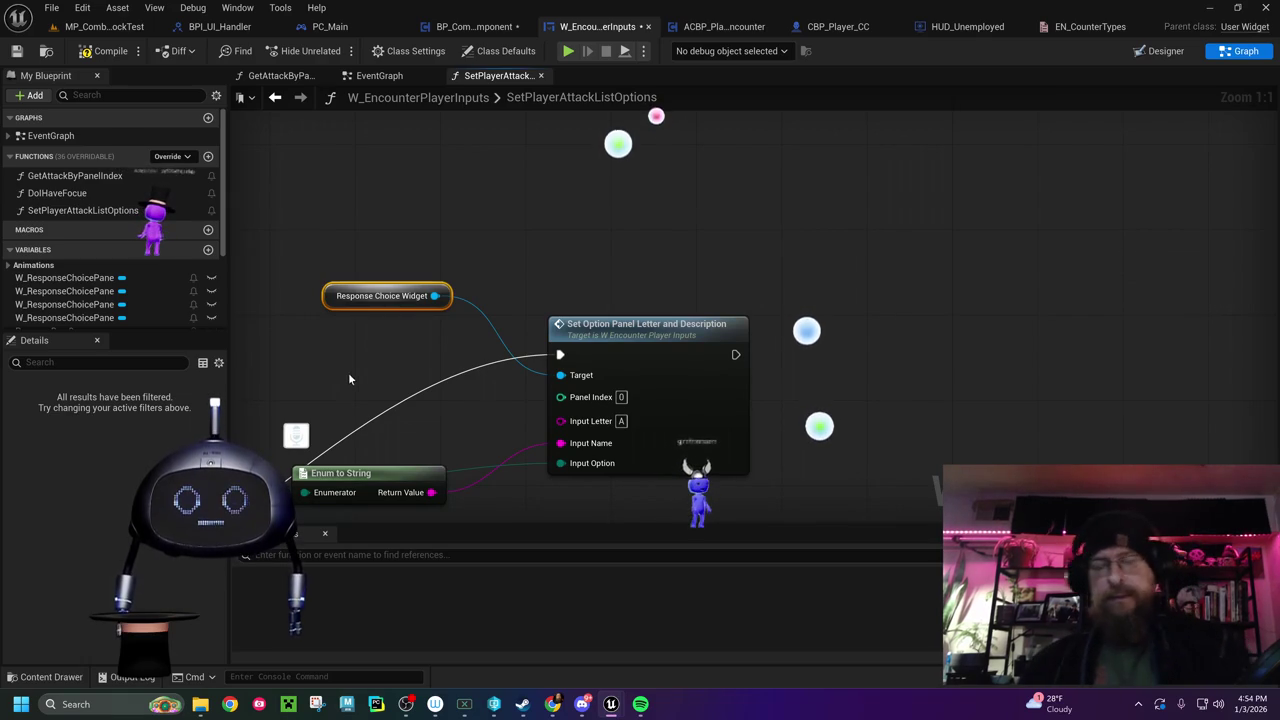
key("Delete")
mouse_move(445, 414)
left_mouse_down()
mouse_move(516, 195)
mouse_move(516, 132)
left_mouse_up()
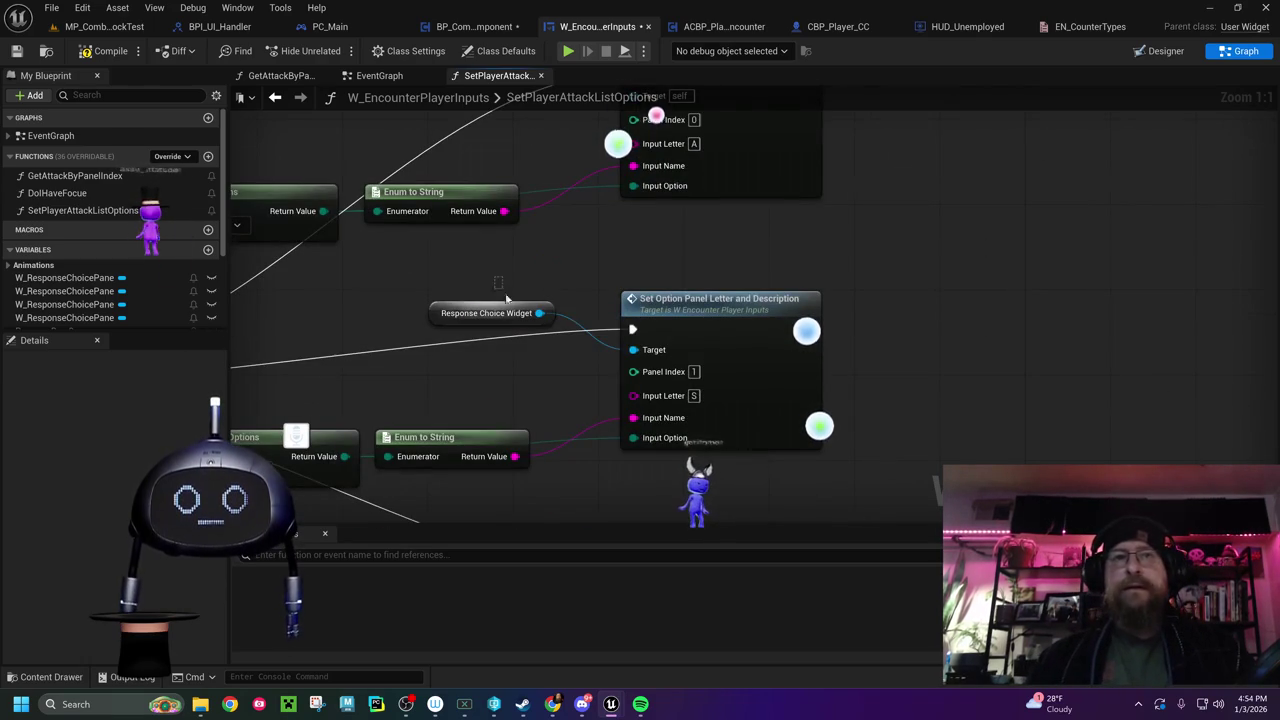
left_click(500, 313)
mouse_move(525, 325)
left_mouse_down()
mouse_move(557, 331)
mouse_move(595, 226)
left_mouse_up()
mouse_move(520, 343)
left_mouse_down()
mouse_move(562, 391)
mouse_move(606, 181)
left_mouse_up()
left_click(570, 328)
mouse_move(357, 337)
left_mouse_down()
mouse_move(671, 429)
mouse_move(671, 566)
mouse_move(702, 679)
left_mouse_up()
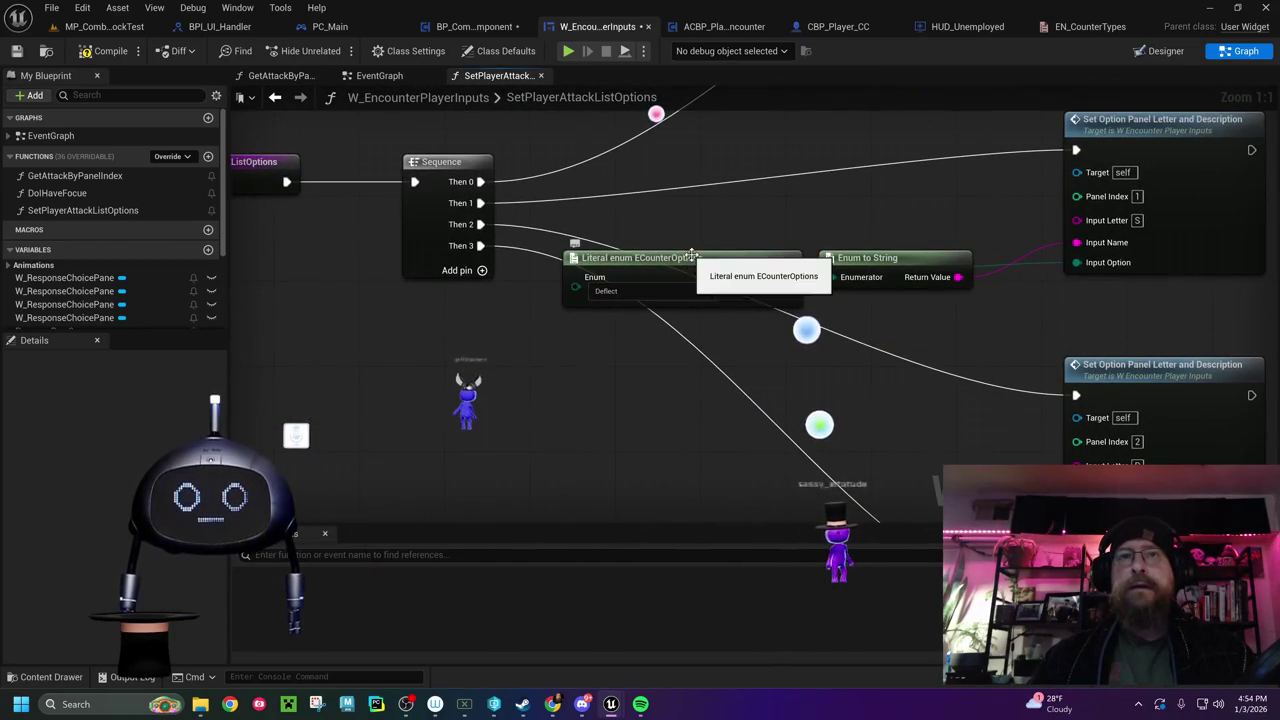
Inspect the ECounterOptions literal's option list, leaving it set to Deflect
left_click(662, 280)
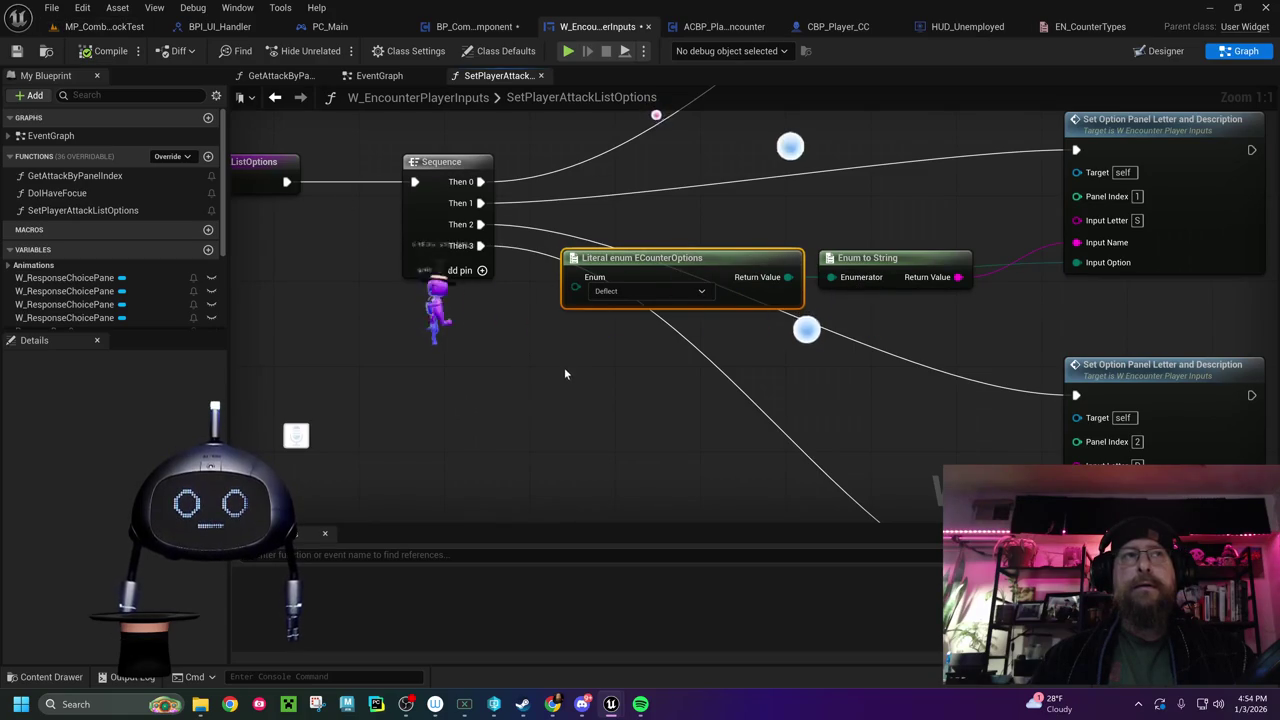
left_click_drag(621, 382, 508, 440)
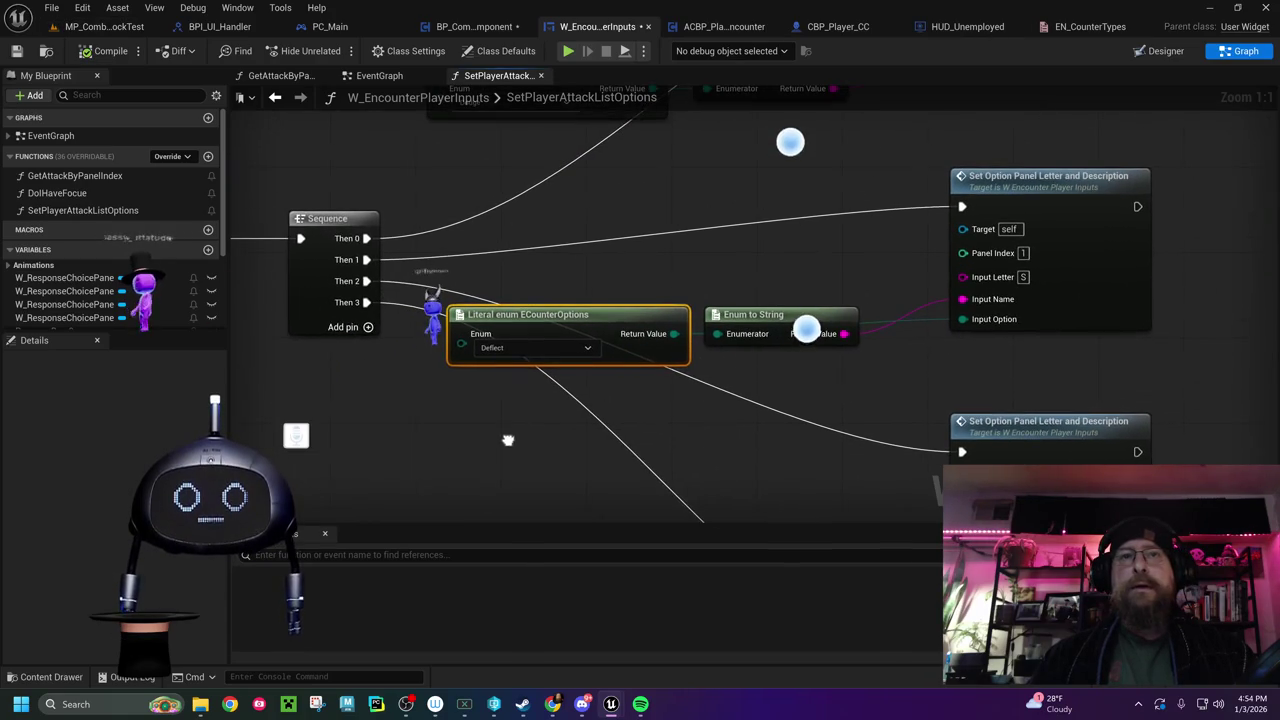
left_click(550, 352)
left_click(550, 352)
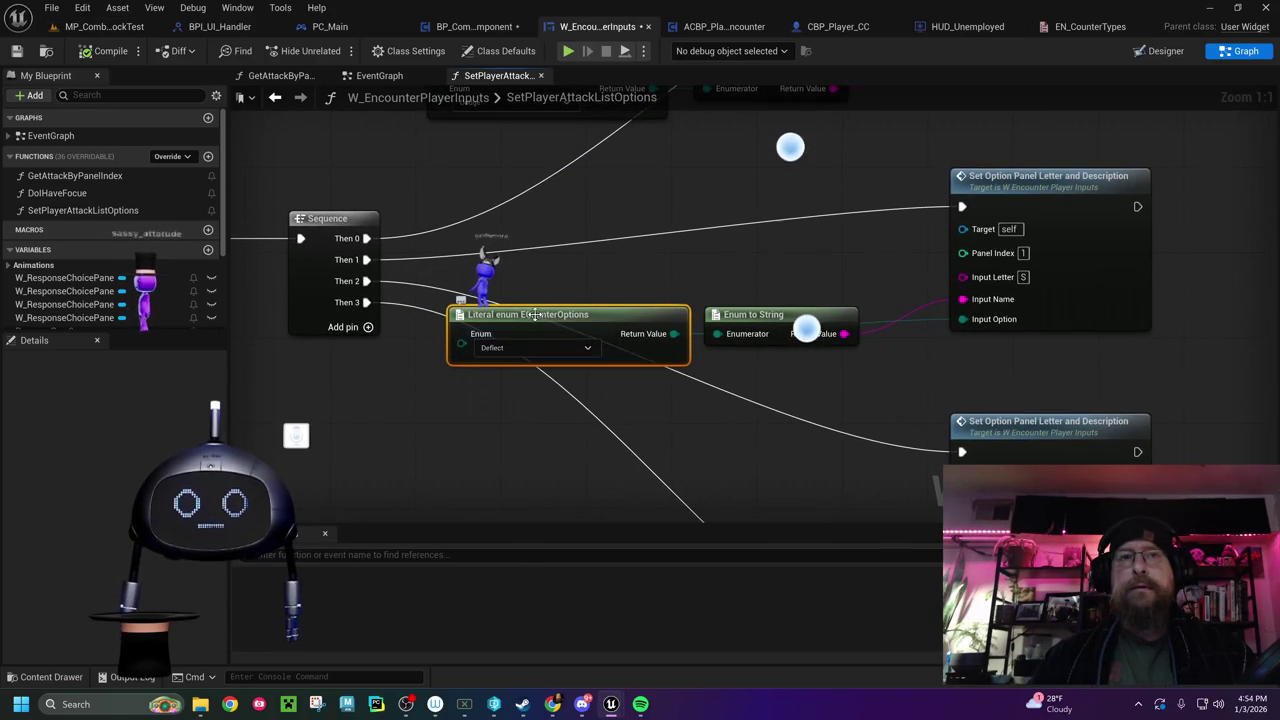
left_click(538, 347)
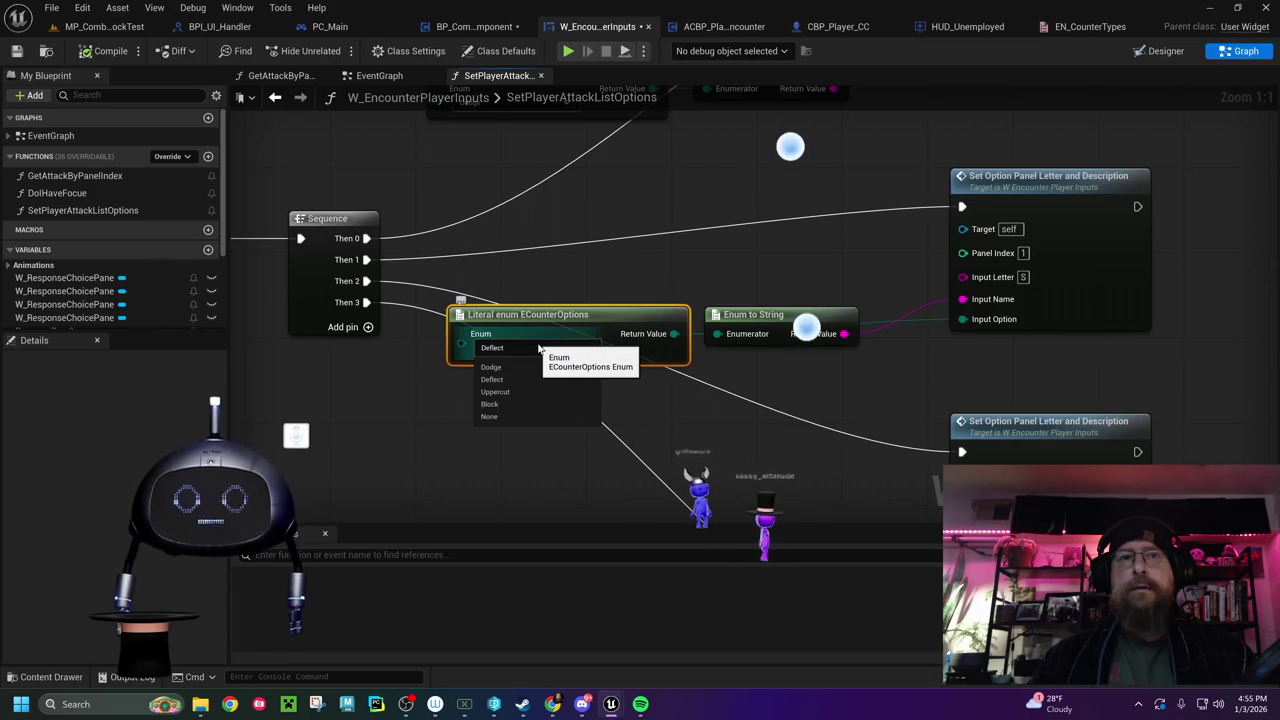
left_click(538, 349)
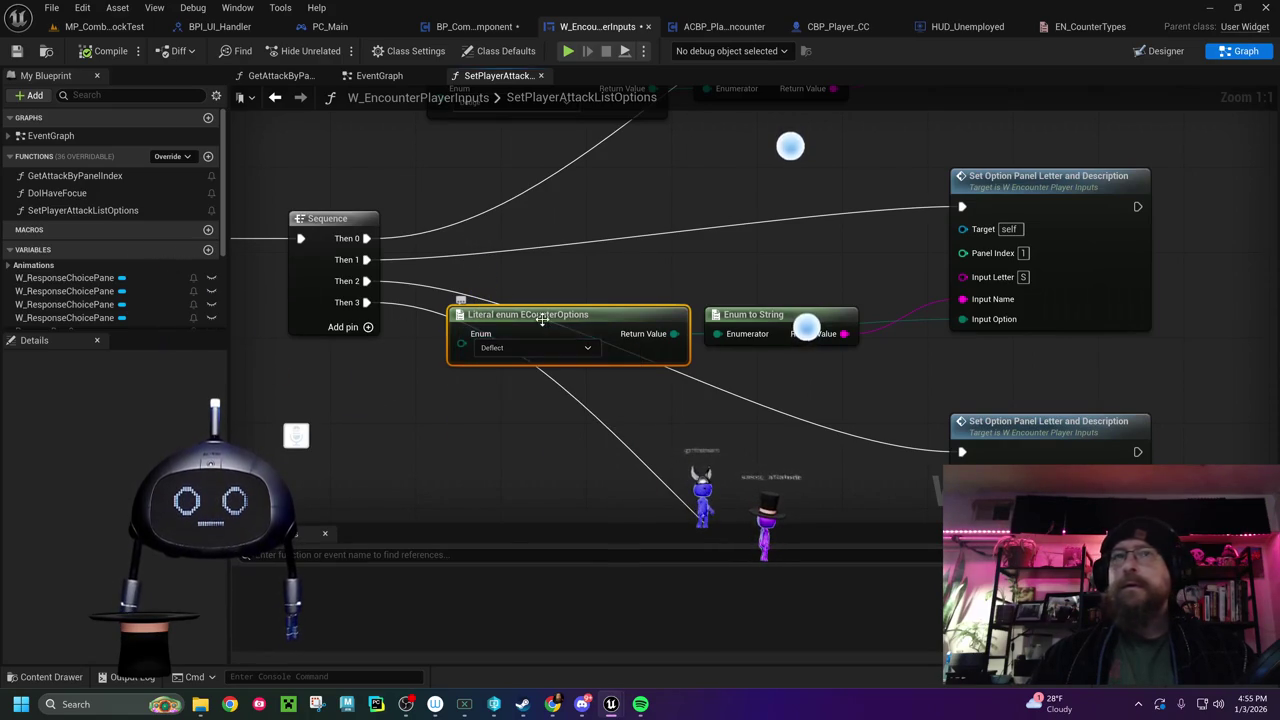
Check the Dodge literal and ProgressBar_0, then select the Uppercut literal in ACBP_PlayerSingleEncounter
mouse_move(683, 238)
left_mouse_down()
mouse_move(533, 191)
mouse_move(674, 413)
left_mouse_up()
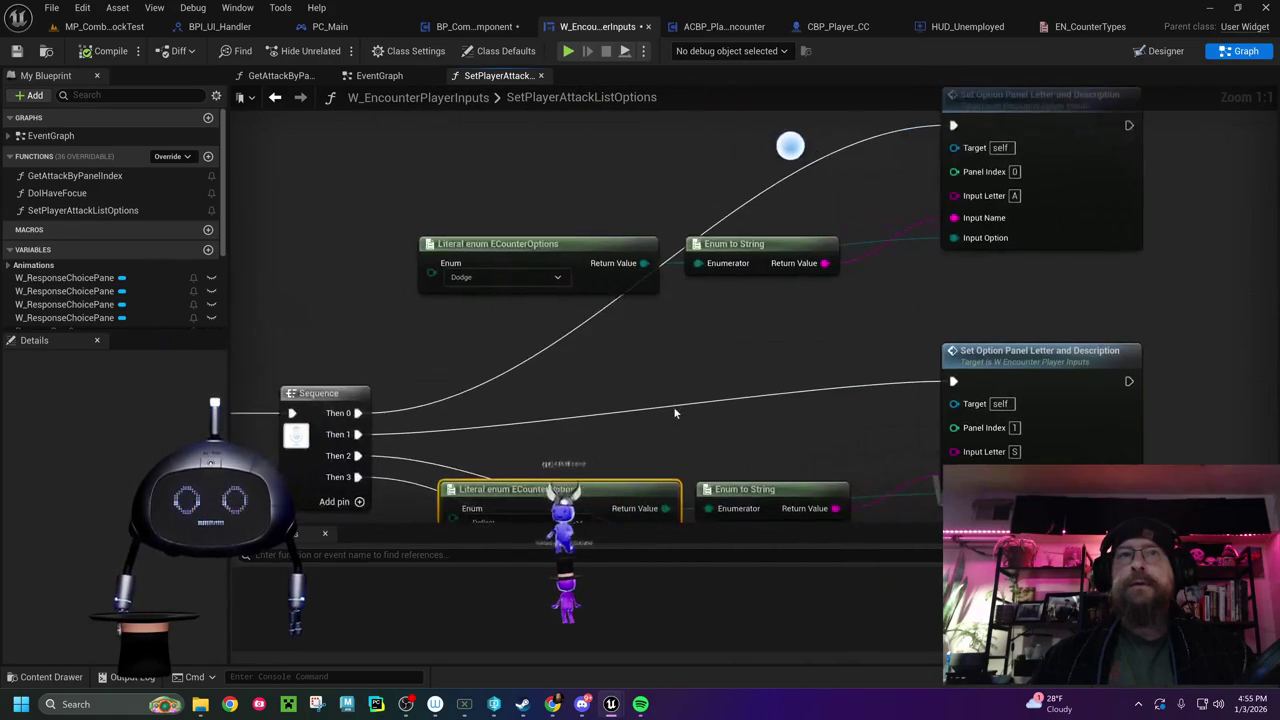
left_click(100, 328)
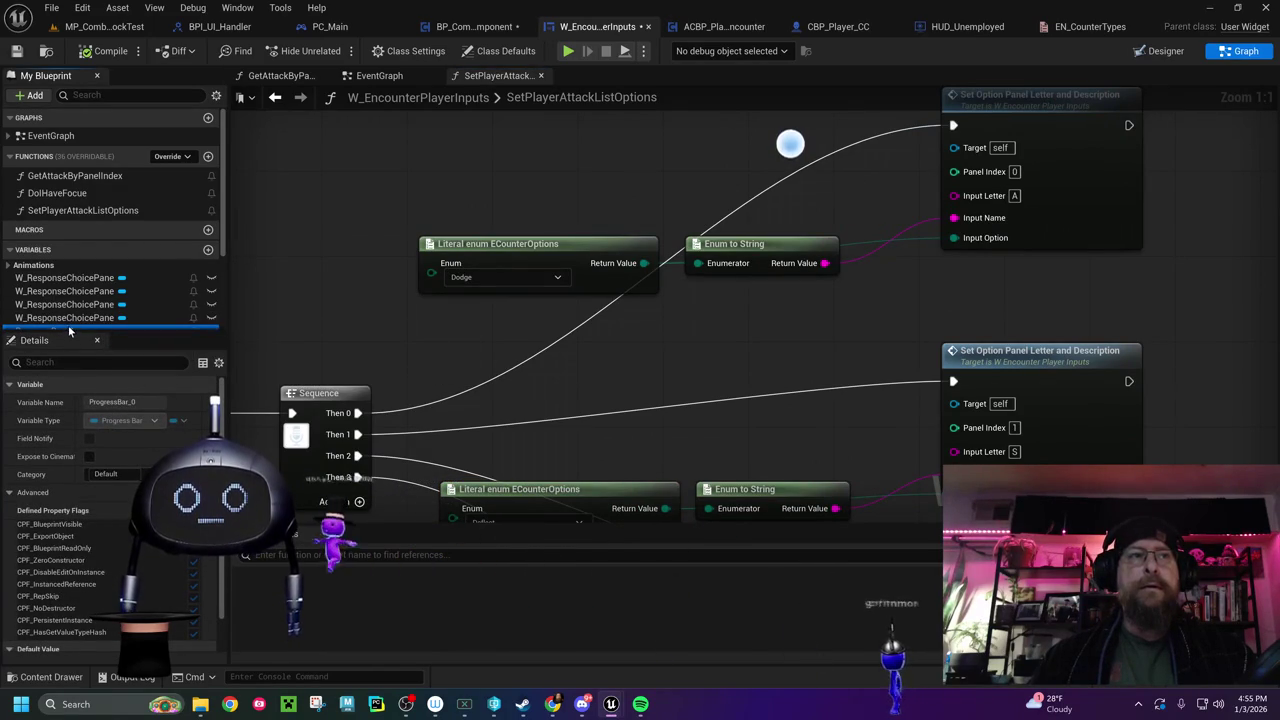
scroll(77, 320, "down", 3)
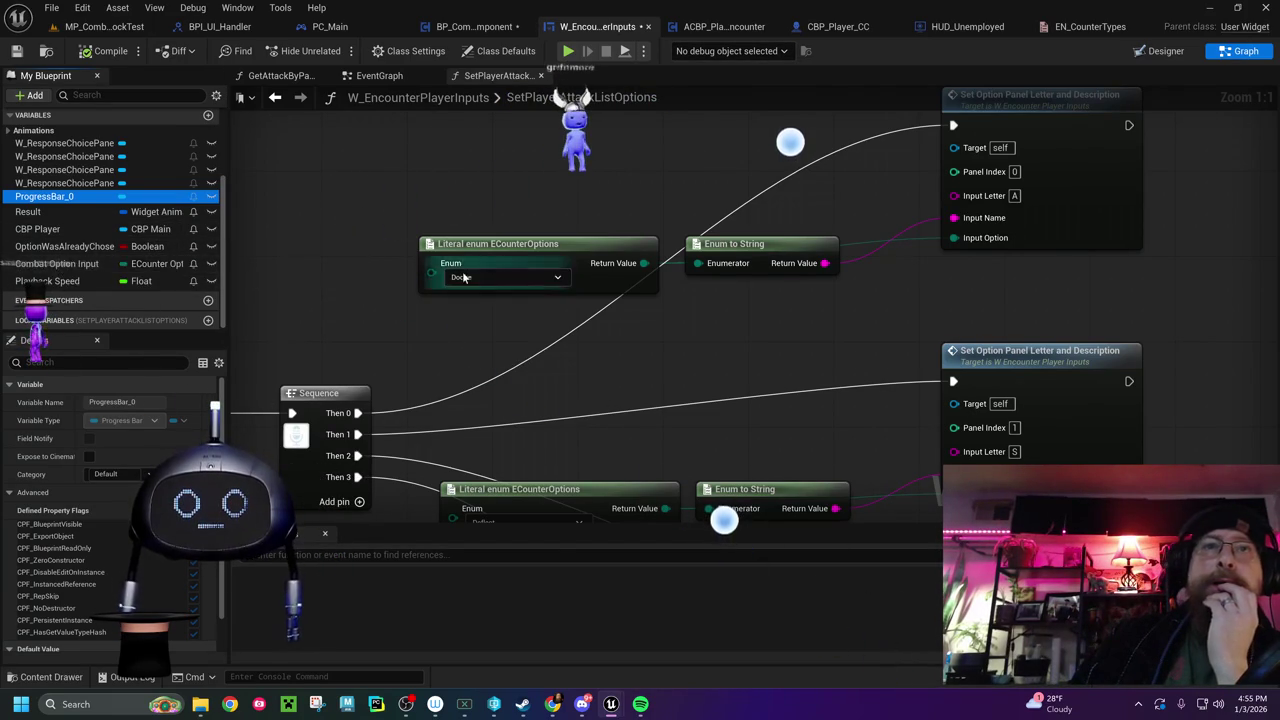
left_click(726, 27)
left_click(366, 348)
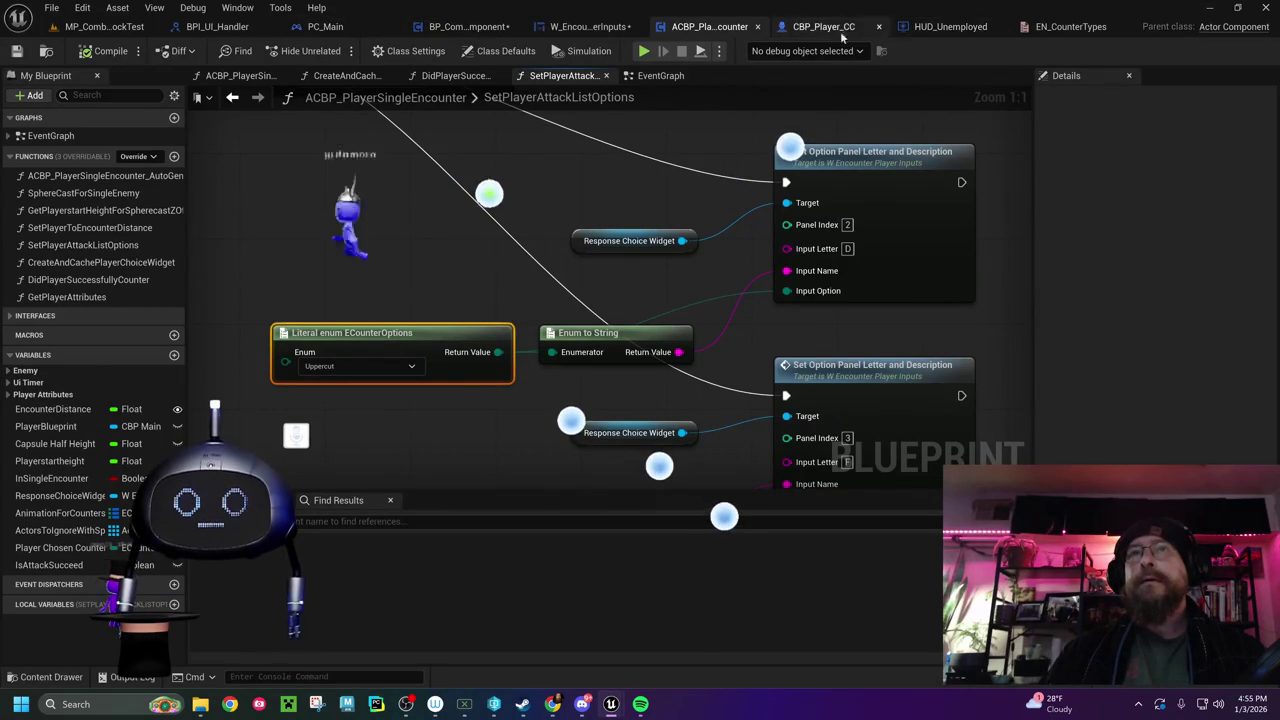
In W_EncounterPlayerInputs, add a Literal enum EN_CounterTypes node set to Dodge above the ECounterOptions literal
left_click(588, 27)
type("literal enum e")
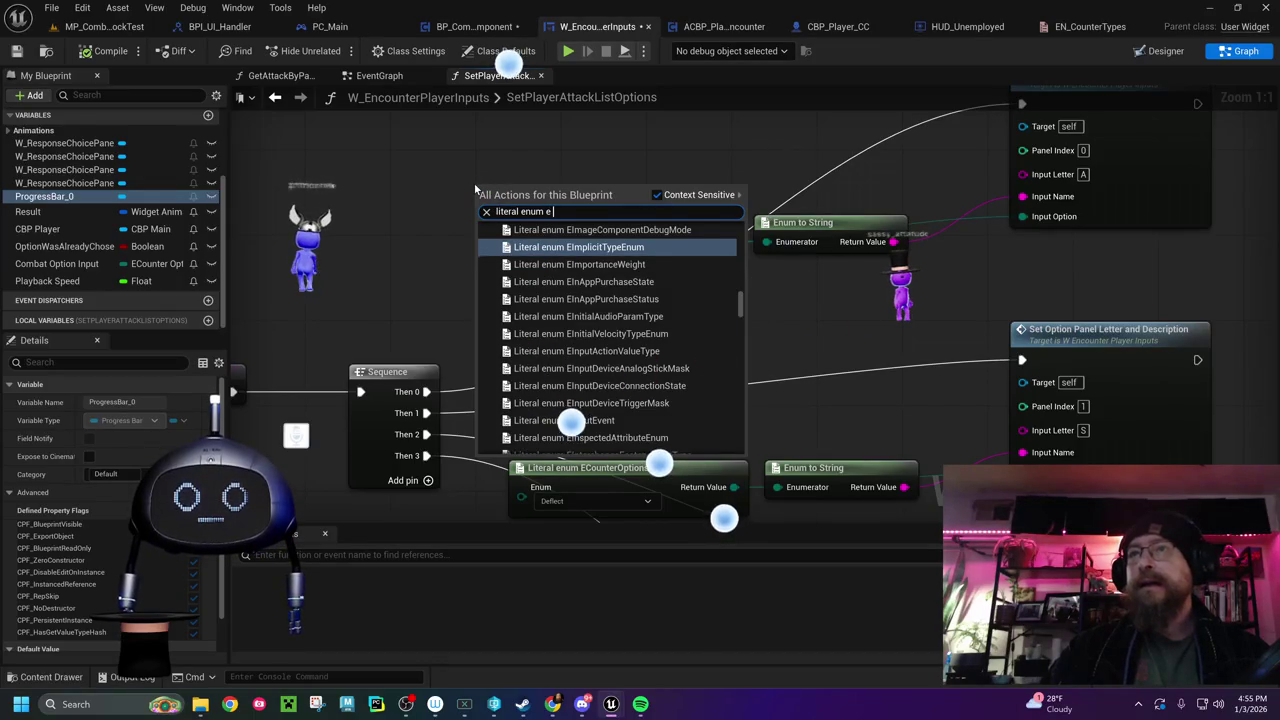
type("n counter")
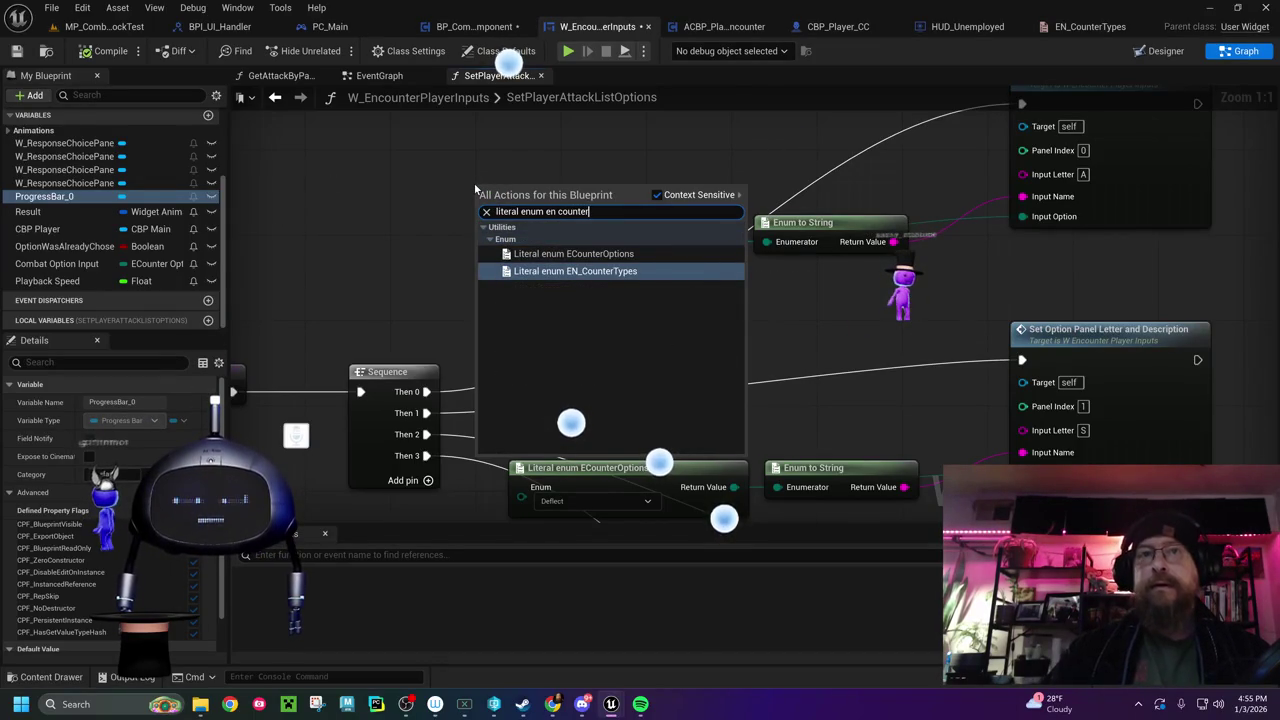
key("Return")
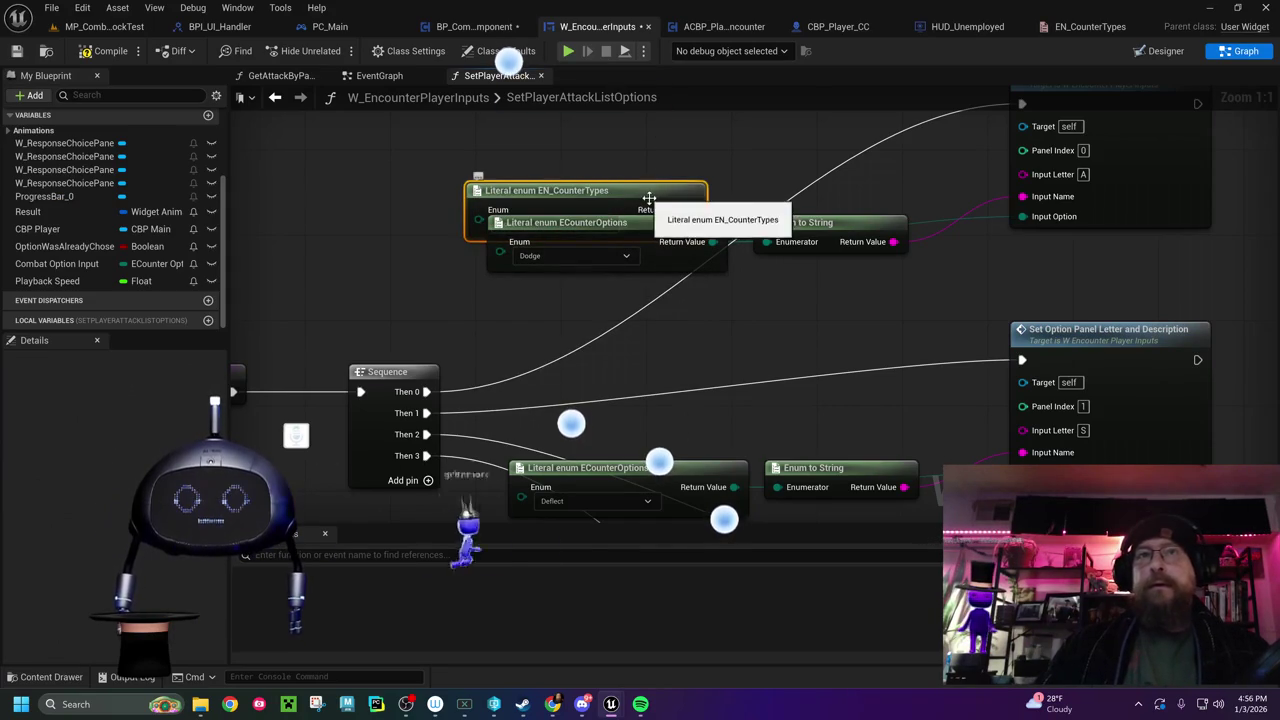
left_click_drag(657, 183, 668, 100)
left_click_drag(681, 283, 595, 398)
scroll(595, 398, "down", 2)
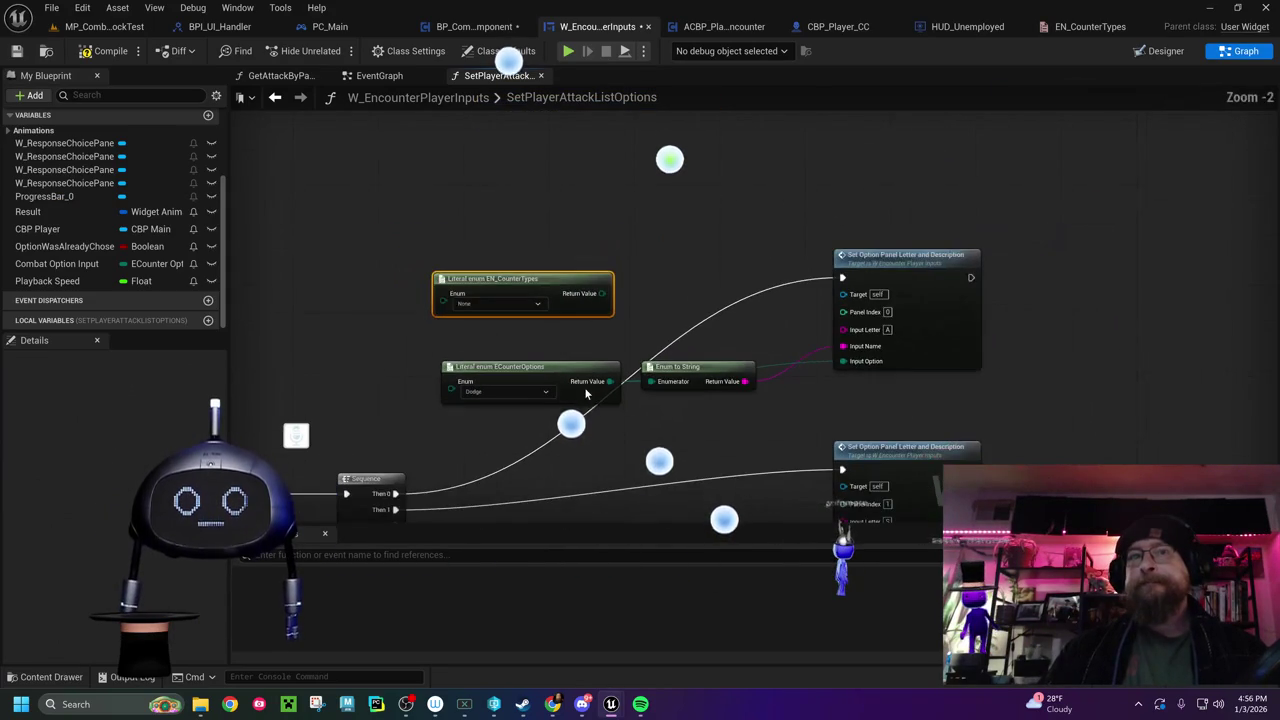
left_click(508, 303)
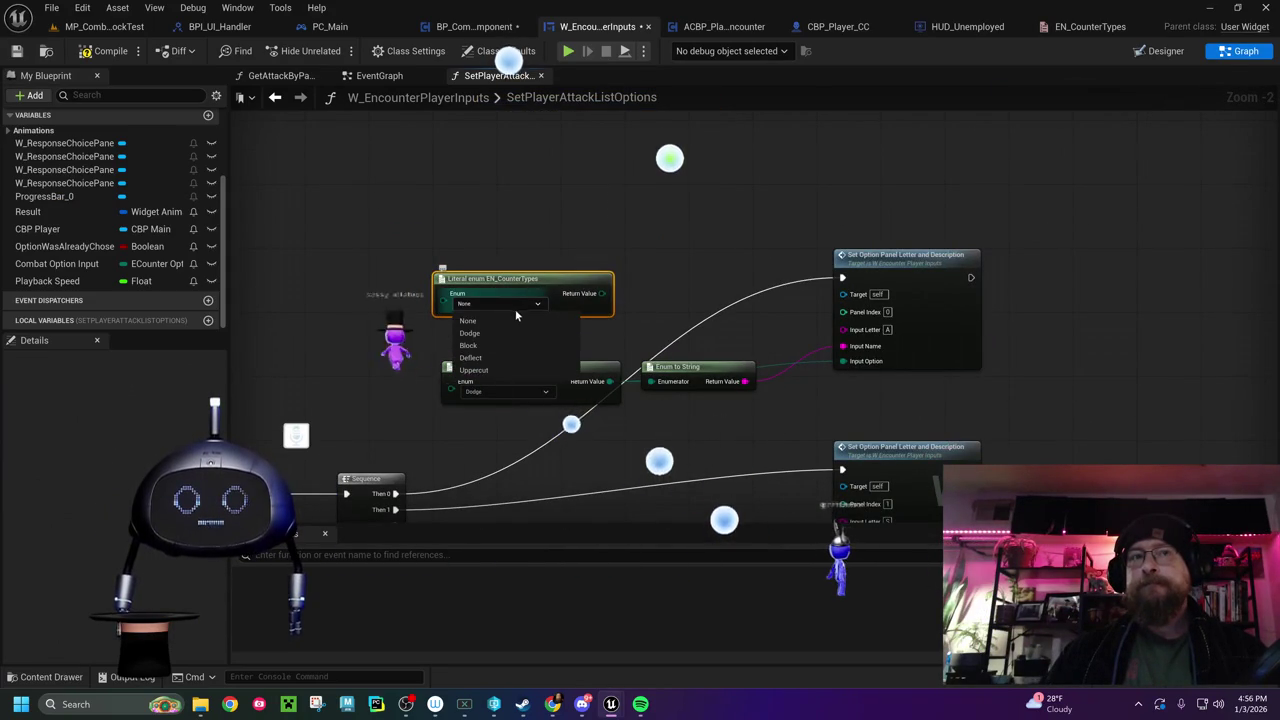
left_click(499, 333)
mouse_move(605, 298)
left_mouse_down()
mouse_move(620, 360)
mouse_move(583, 298)
mouse_move(563, 302)
mouse_move(648, 381)
left_mouse_up()
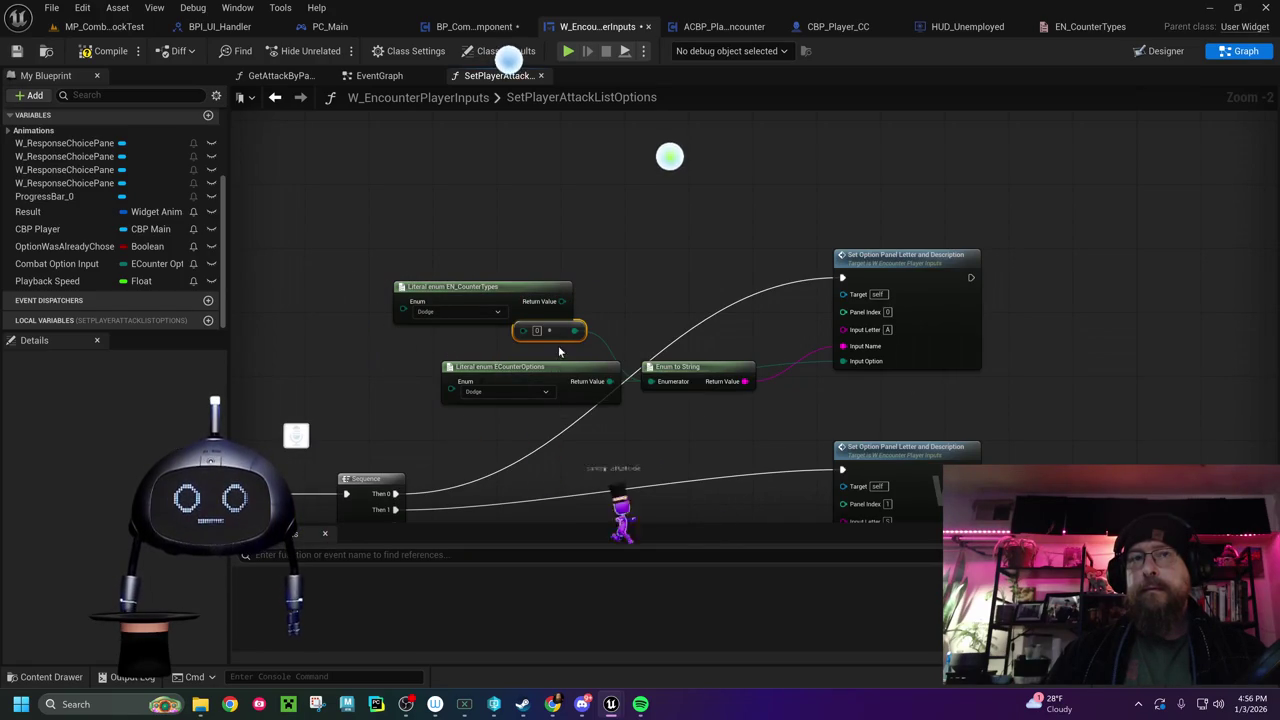
left_click_drag(555, 334, 652, 287)
scroll(649, 278, "up", 2)
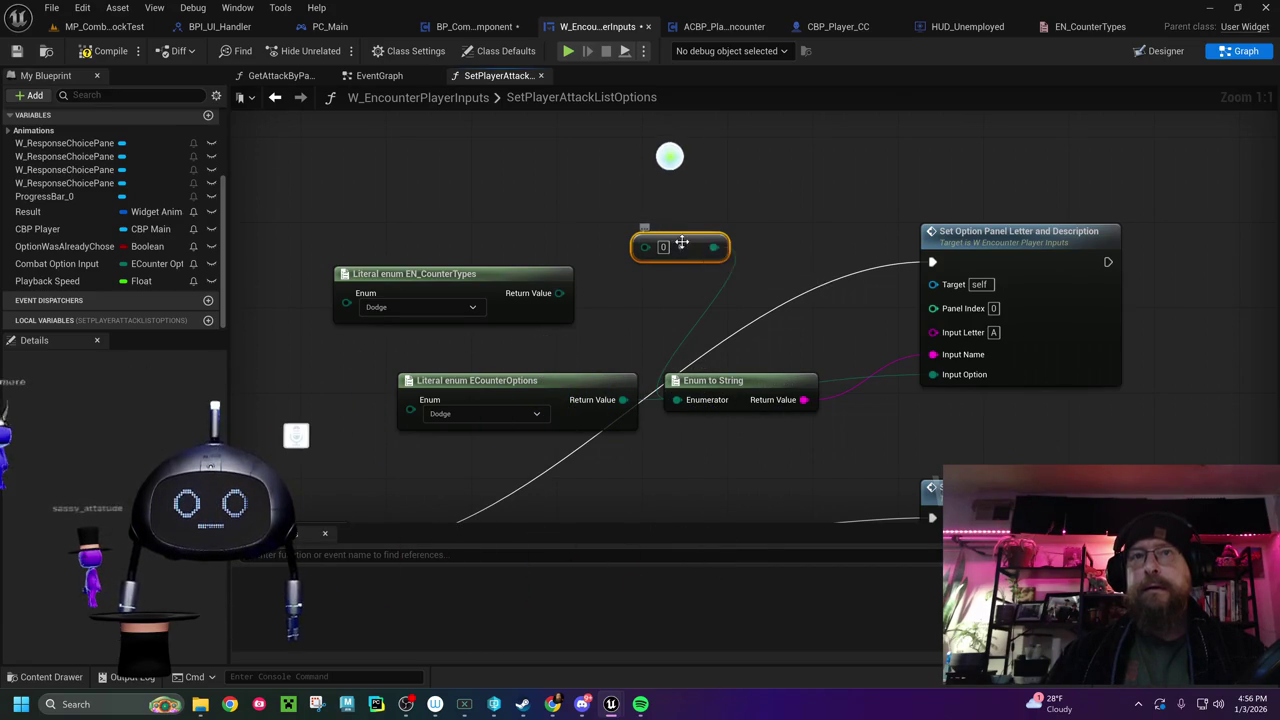
For panel 0, route the Dodge literal through Enum to String into Input Name, deleting the ECounterOptions nodes
key("Delete")
left_click_drag(559, 293, 642, 285)
type("en")
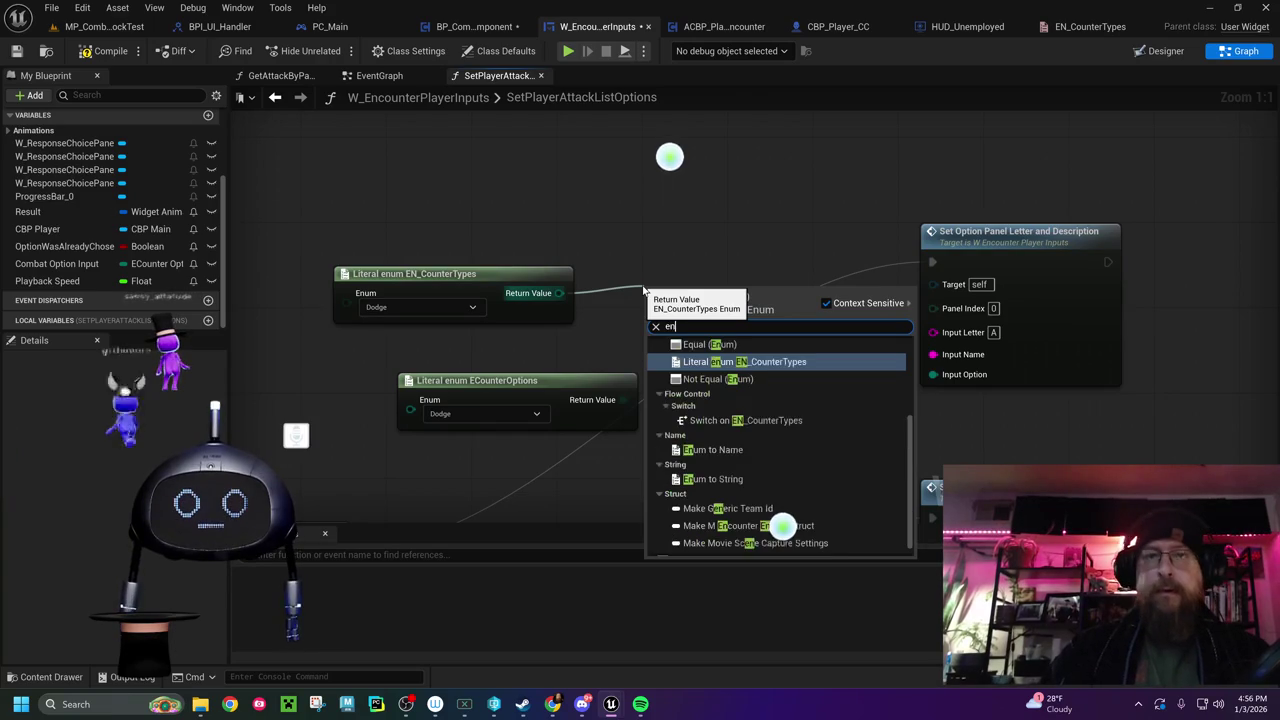
type("um to strin")
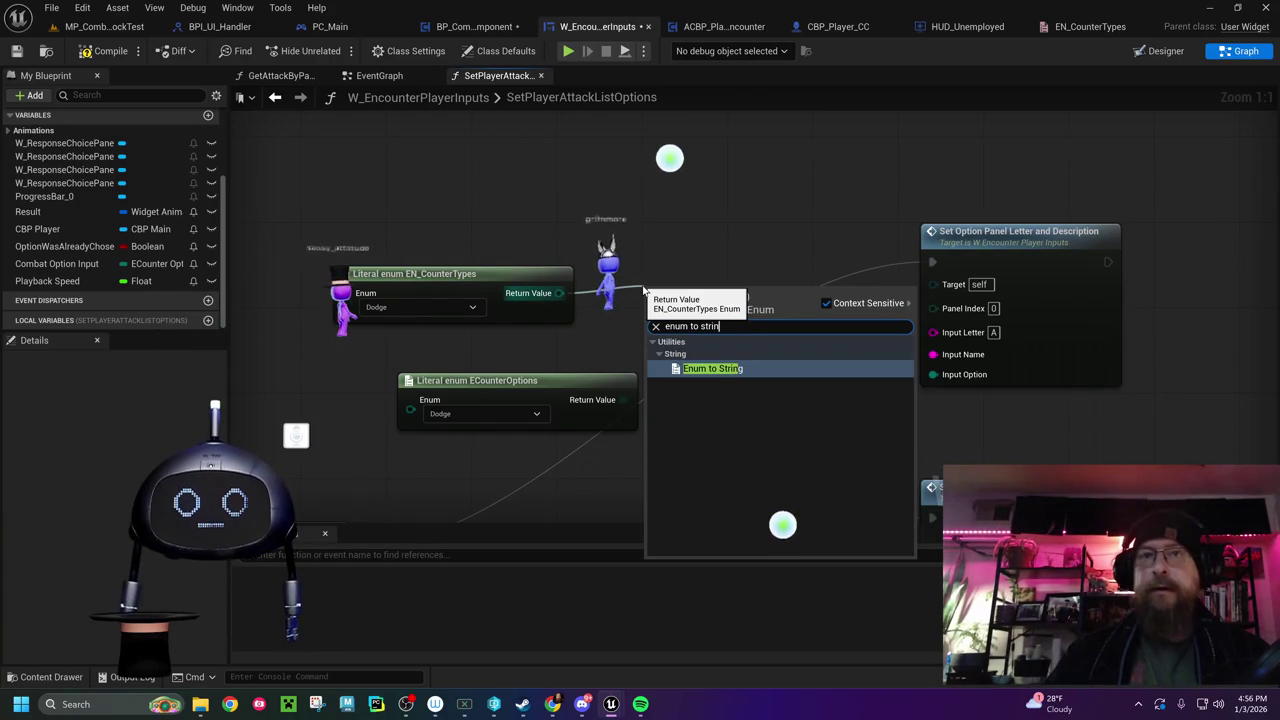
left_click(695, 368)
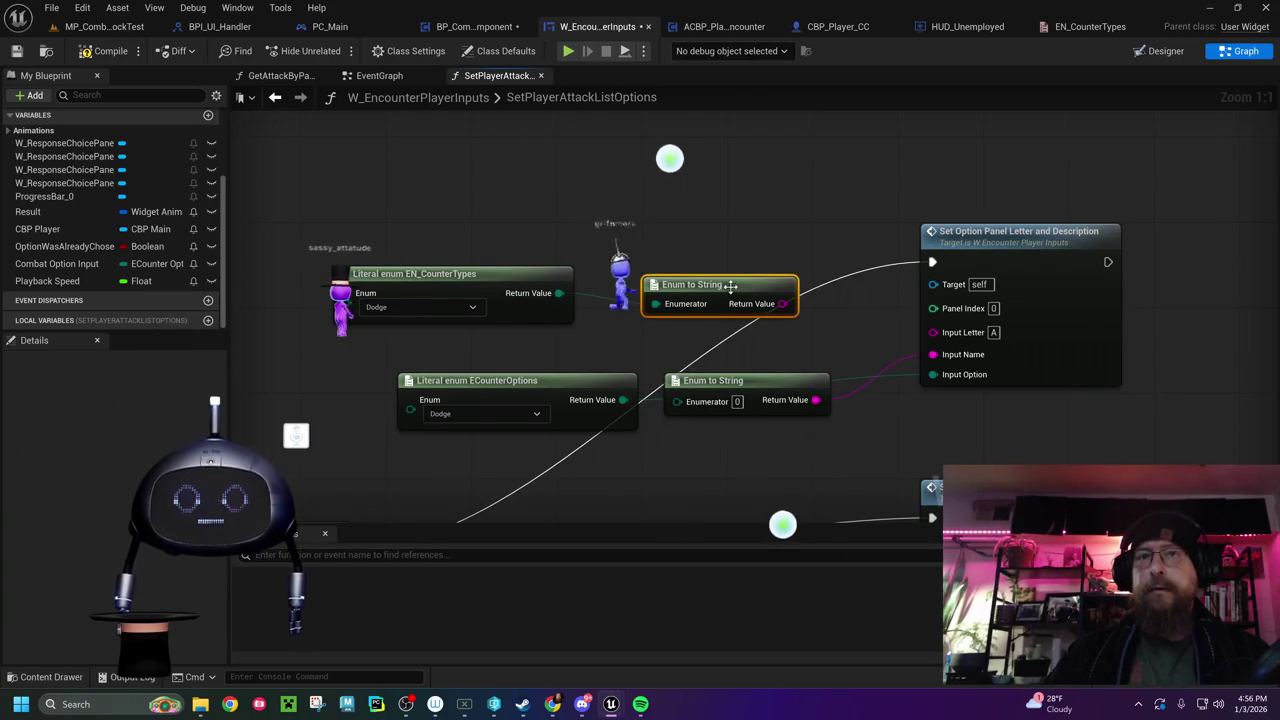
left_click_drag(782, 303, 933, 354)
left_click(500, 360)
left_click_drag(502, 367, 543, 381)
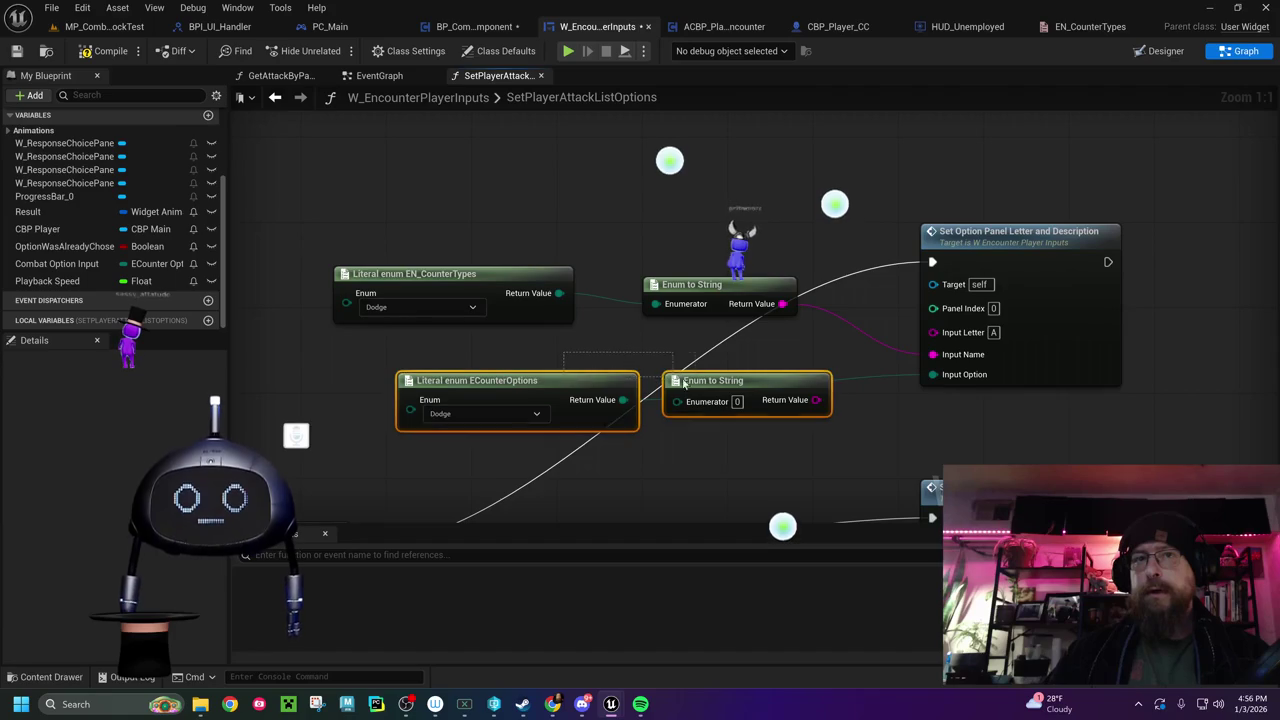
mouse_move(741, 450)
left_mouse_down()
mouse_move(741, 415)
mouse_move(684, 352)
left_mouse_up()
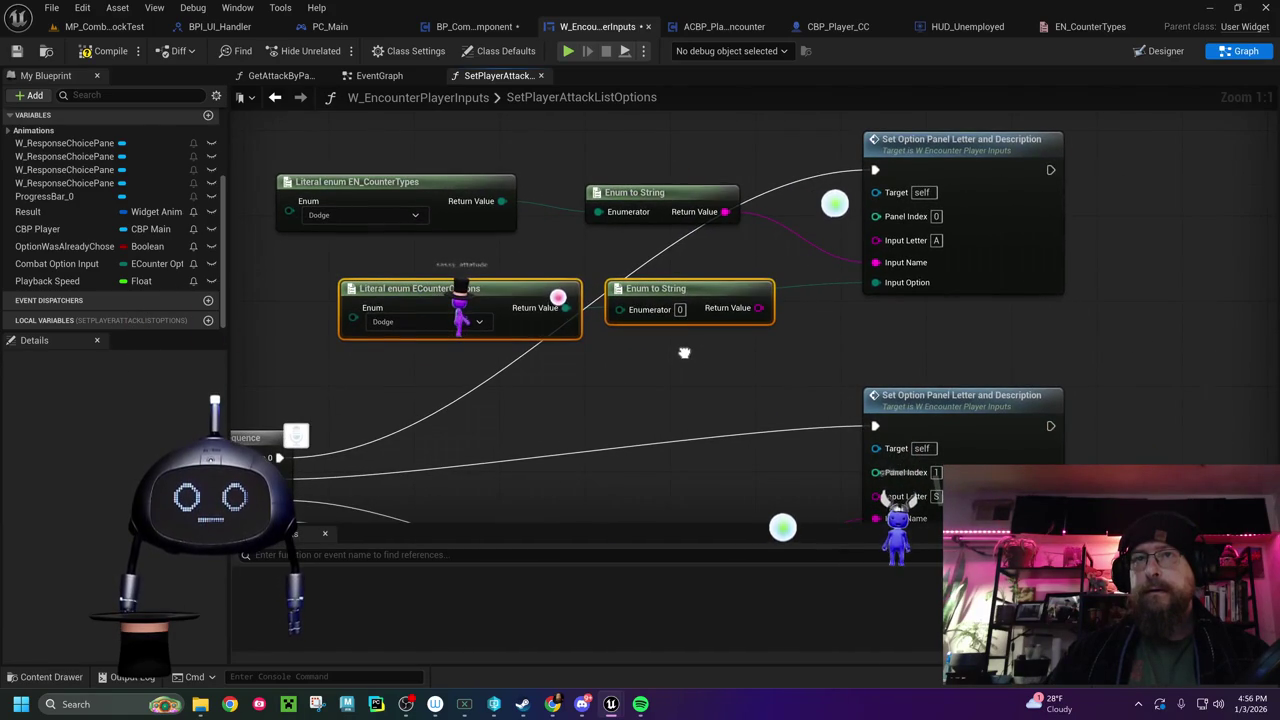
key("Delete")
Hook copied Dodge literal and Enum to String nodes into panel 1's Input Name, removing the leftover conversion
mouse_move(700, 160)
left_mouse_down()
mouse_move(539, 162)
mouse_move(505, 240)
left_mouse_up()
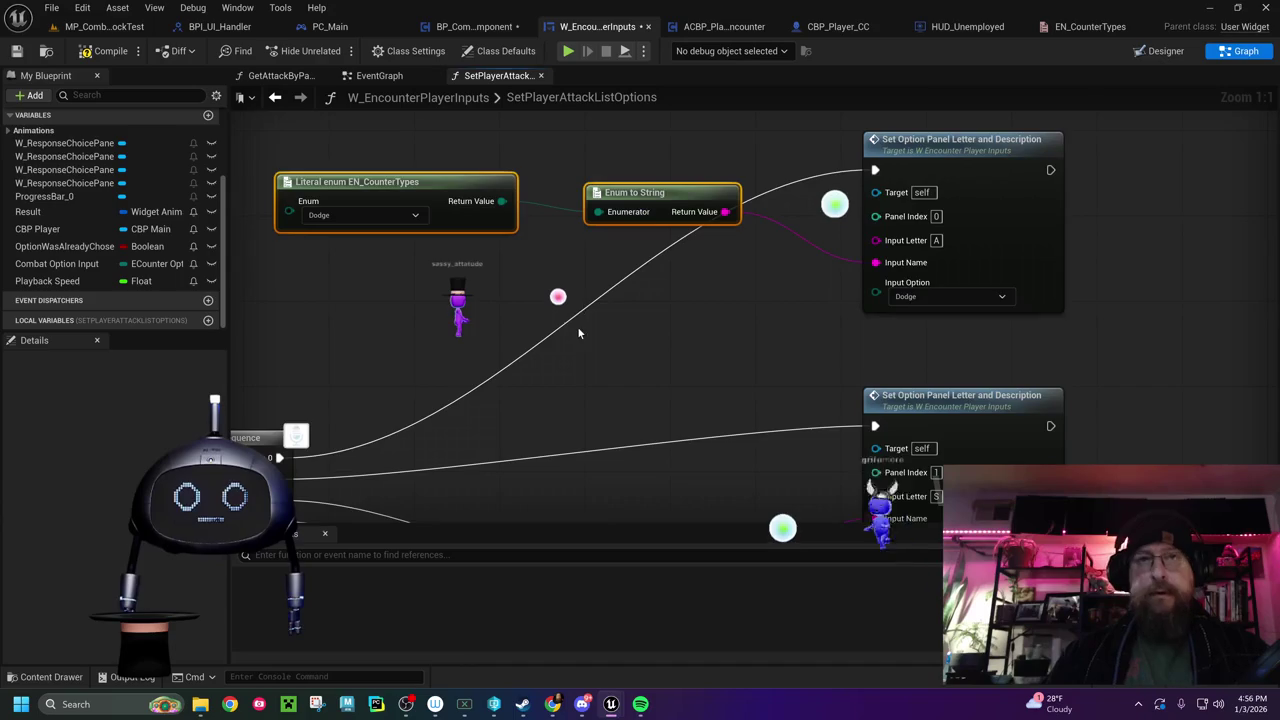
left_click_drag(579, 324, 602, 314)
mouse_move(482, 180)
left_mouse_down()
mouse_move(568, 240)
mouse_move(551, 147)
left_mouse_up()
left_click_drag(602, 232, 609, 267)
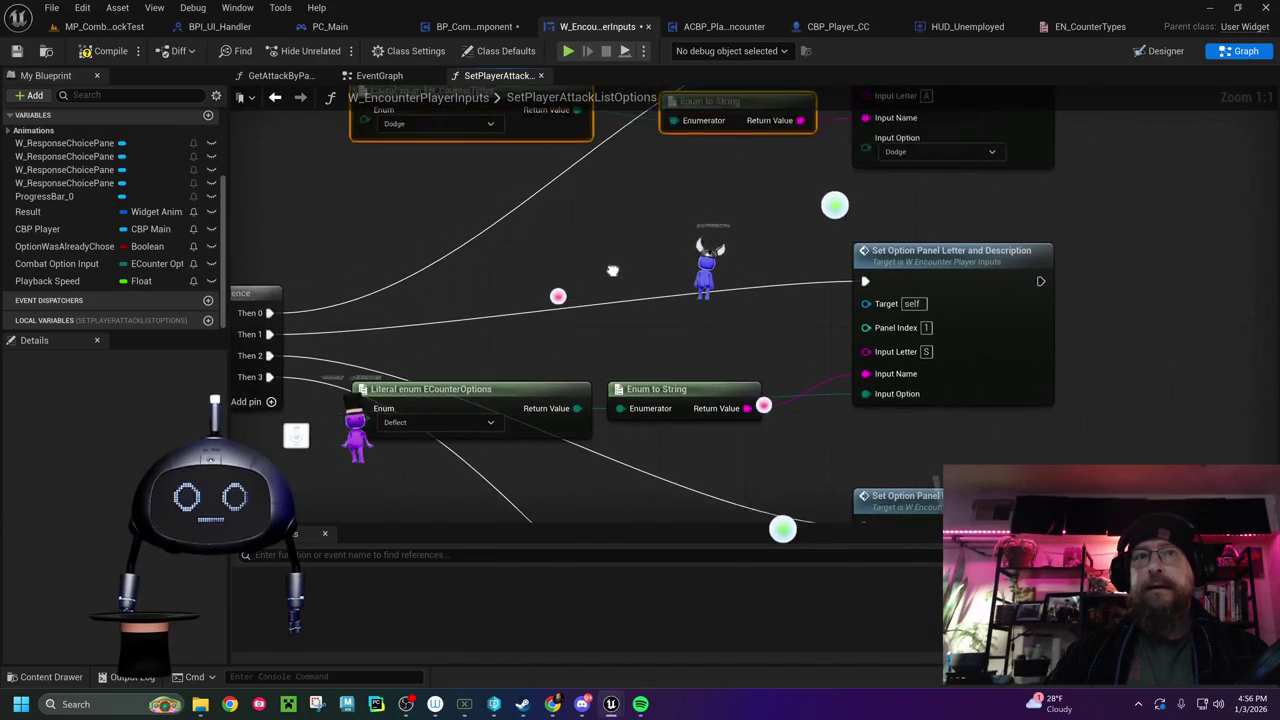
left_click_drag(474, 293, 474, 290)
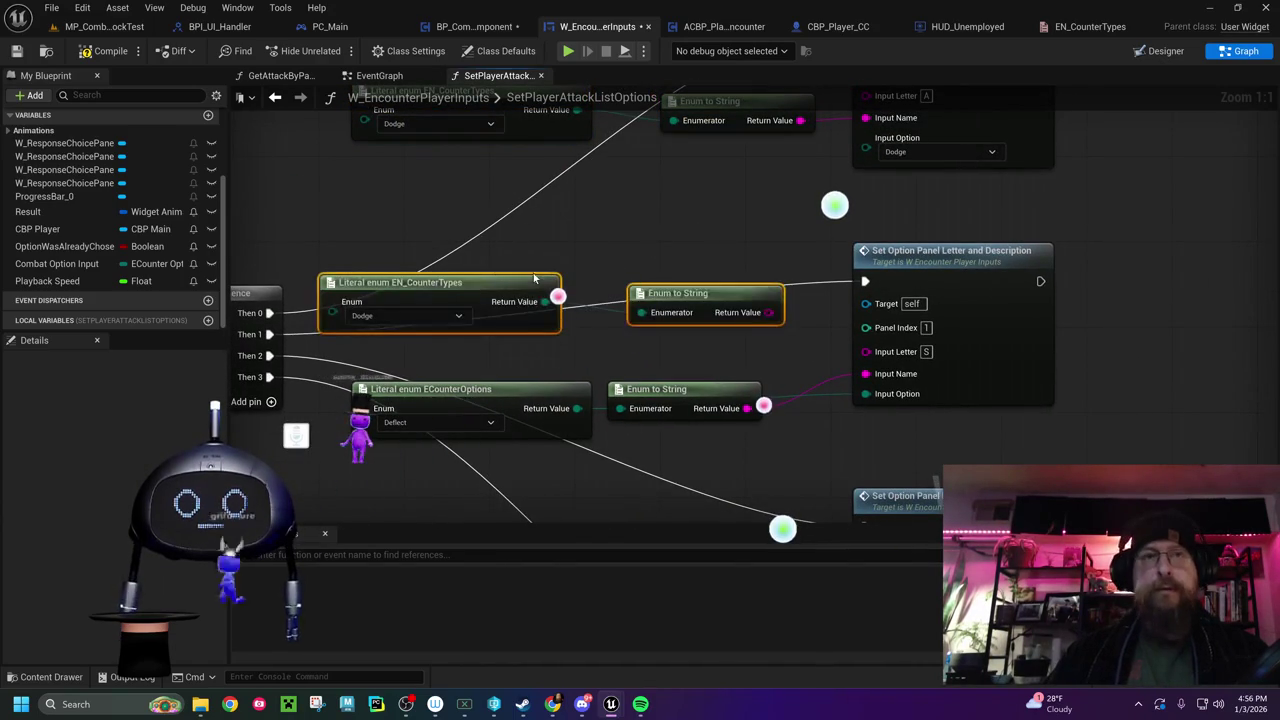
left_click_drag(557, 300, 866, 398)
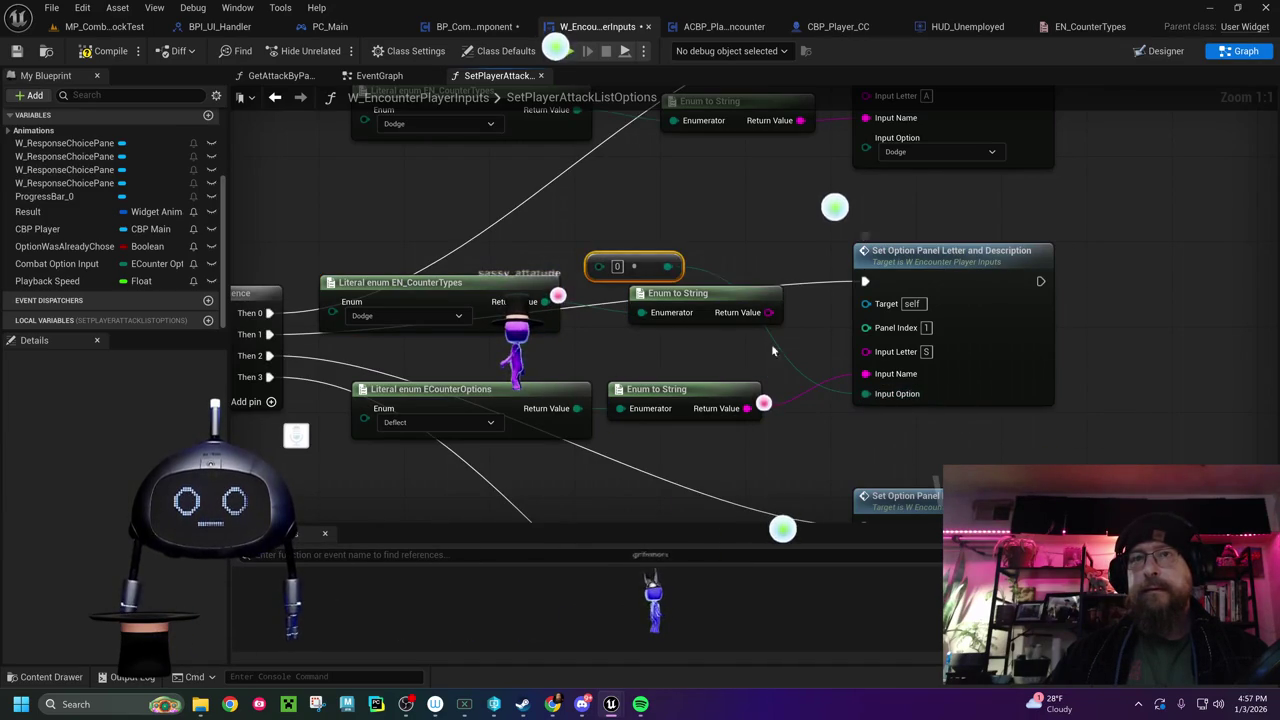
left_click_drag(648, 254, 659, 223)
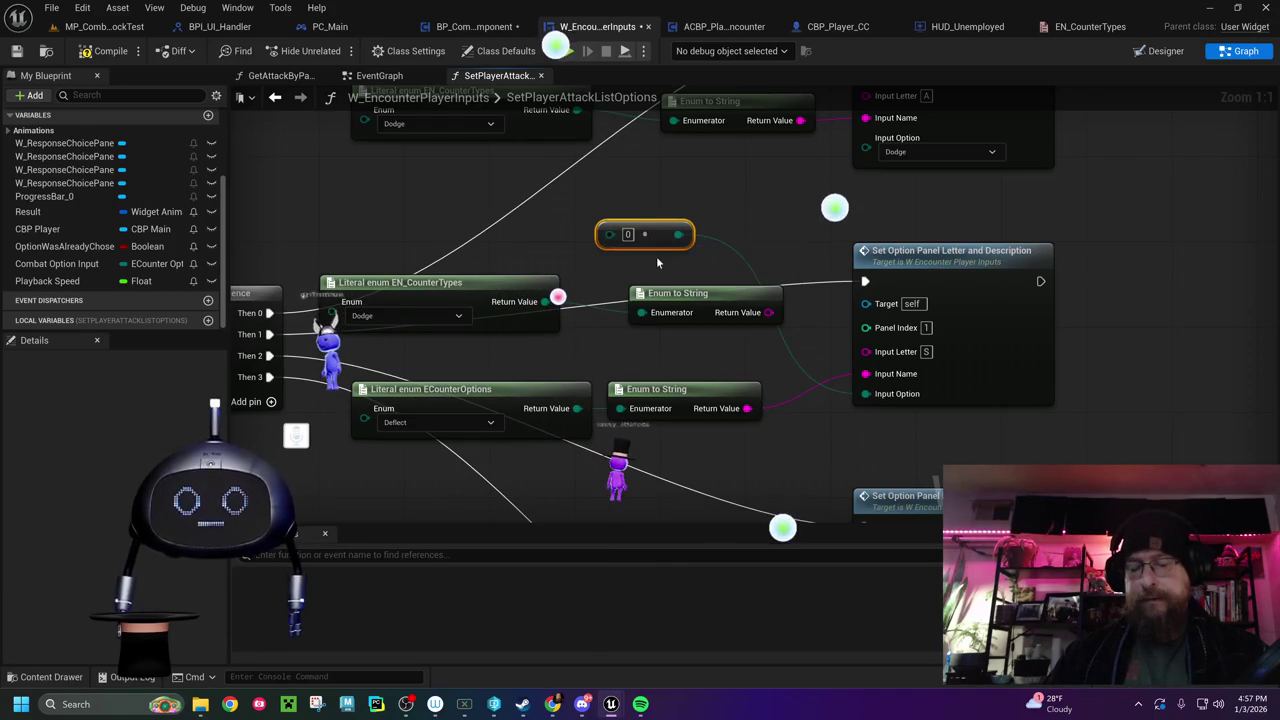
key("Delete")
left_click_drag(721, 234, 712, 287)
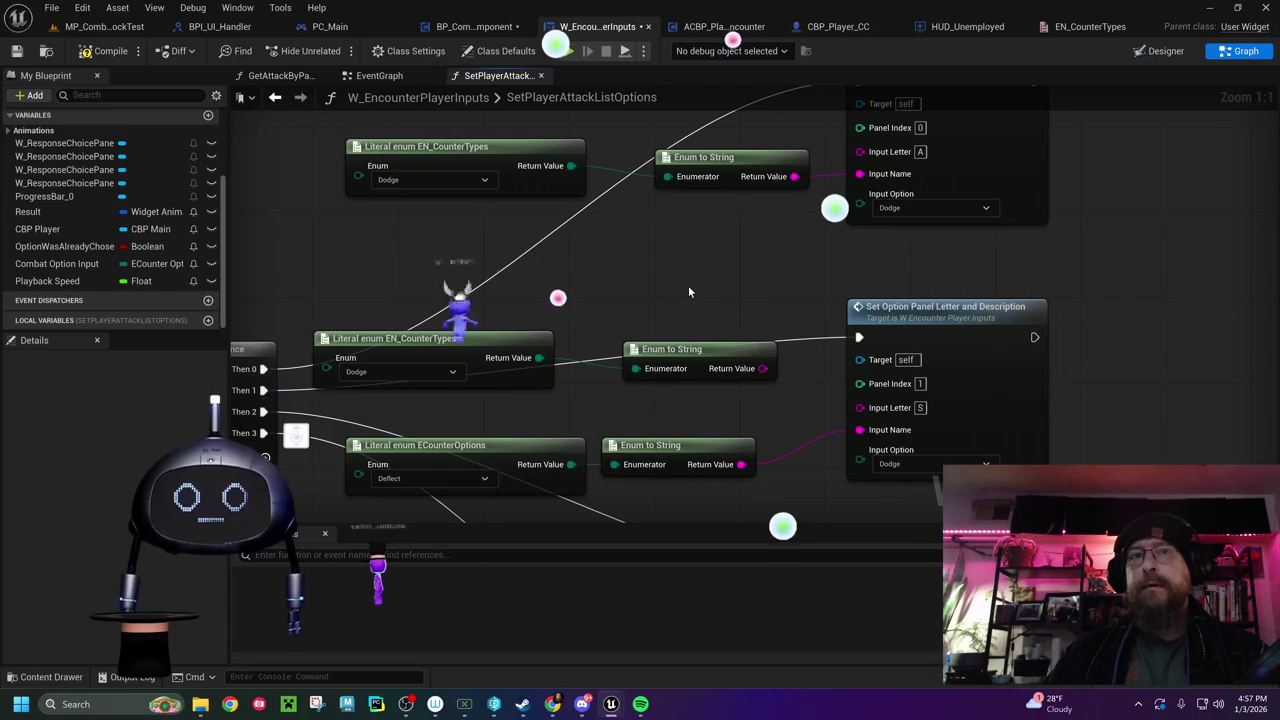
left_click_drag(687, 285, 657, 259)
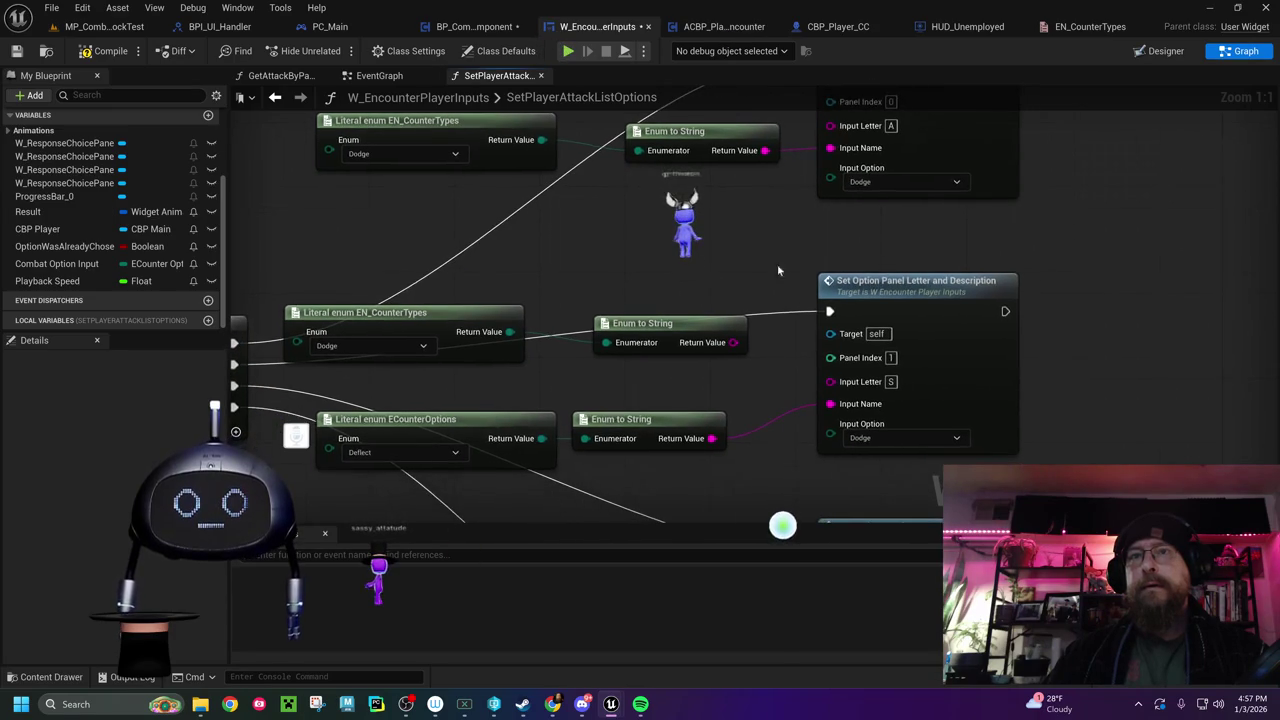
double_click(890, 291)
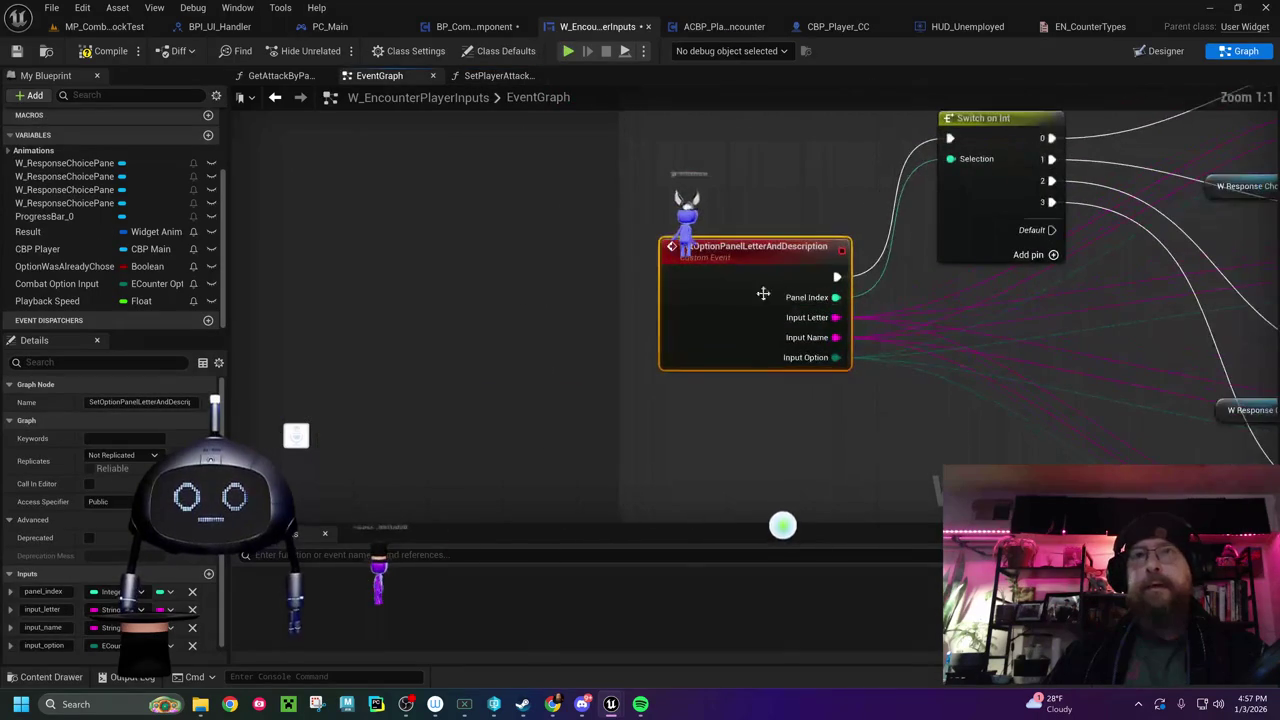
Change the SetOptionPanelLetterAndDescription event's input_option type to the EN_CounterTypes enum
mouse_move(771, 397)
left_mouse_down()
mouse_move(514, 400)
mouse_move(451, 377)
left_mouse_up()
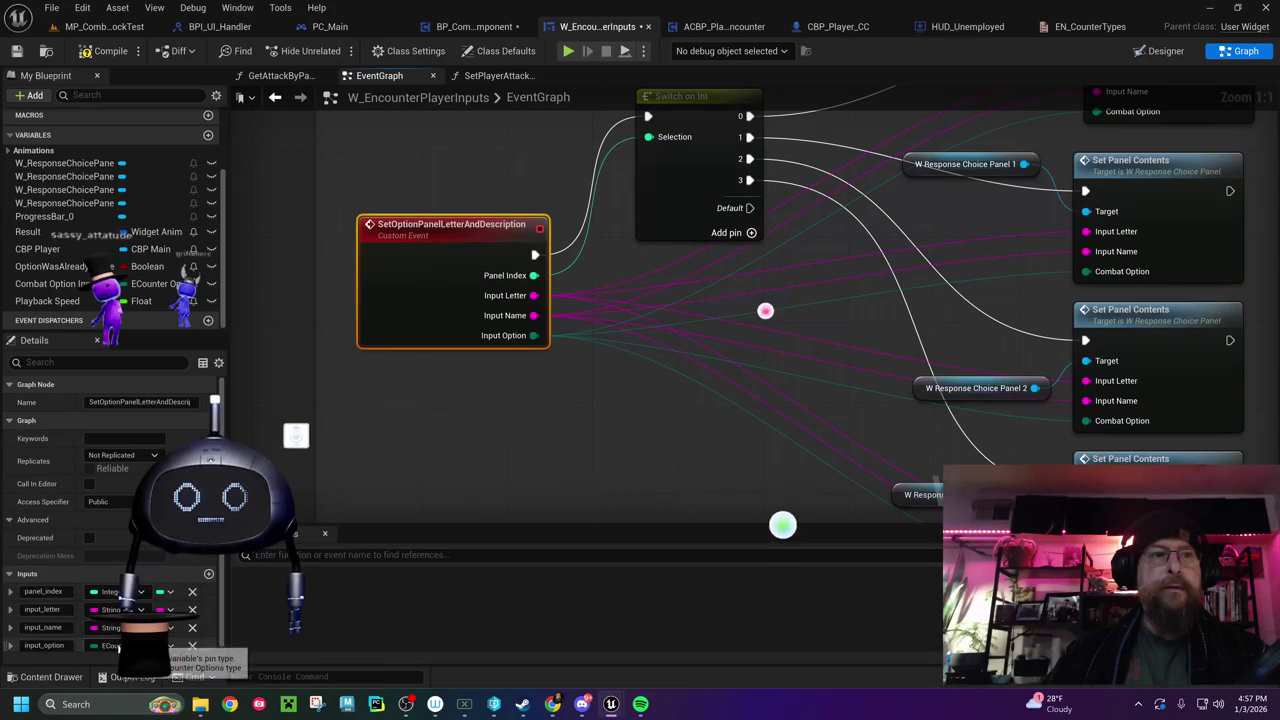
left_click(113, 646)
type("en ")
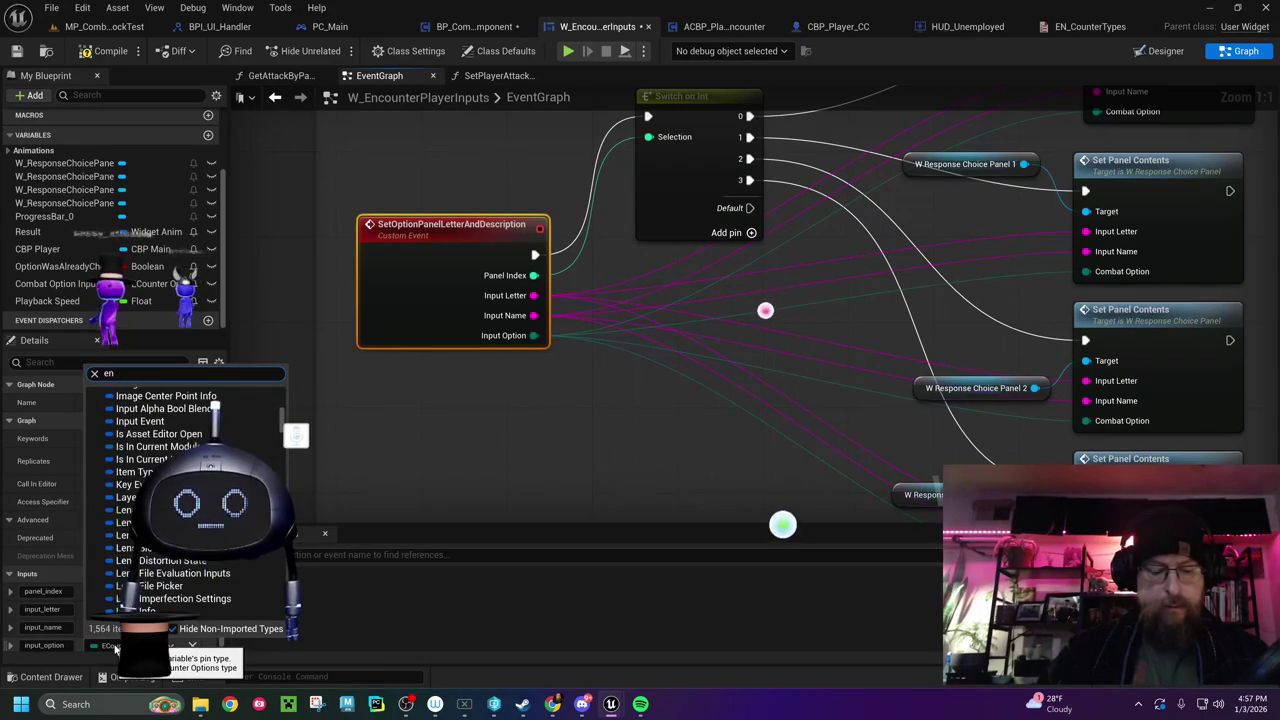
type("co")
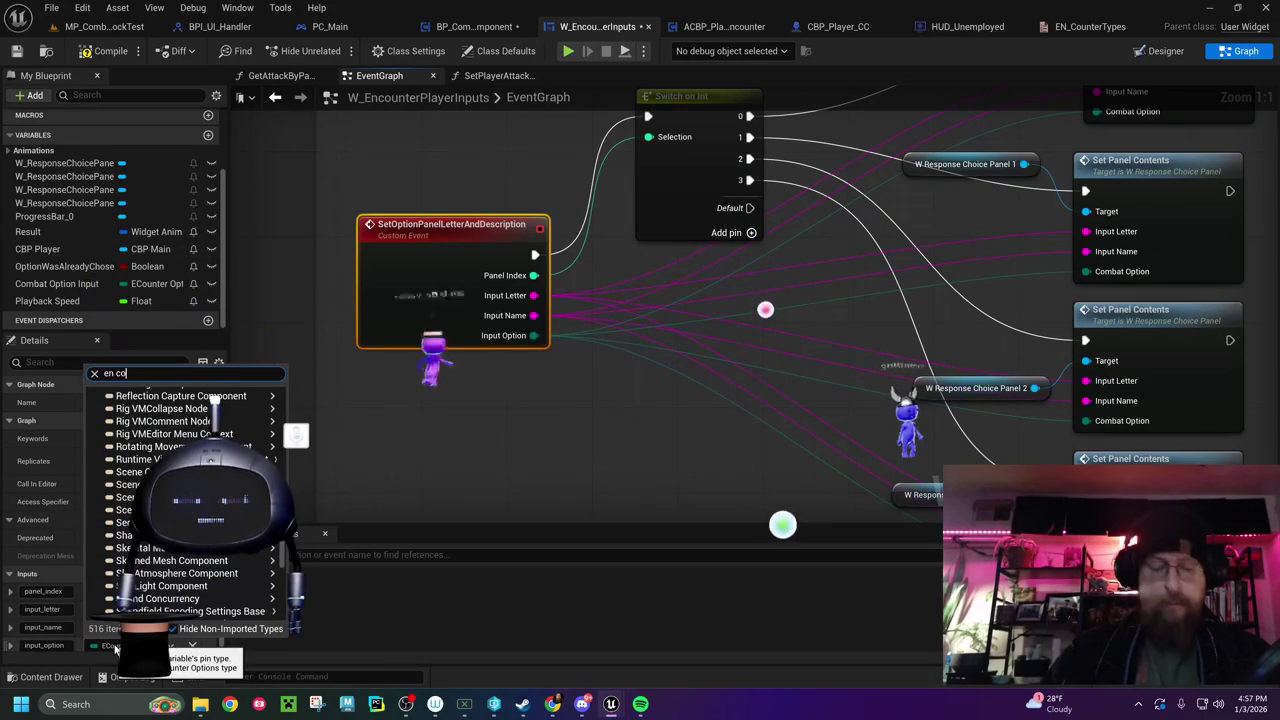
type("unter")
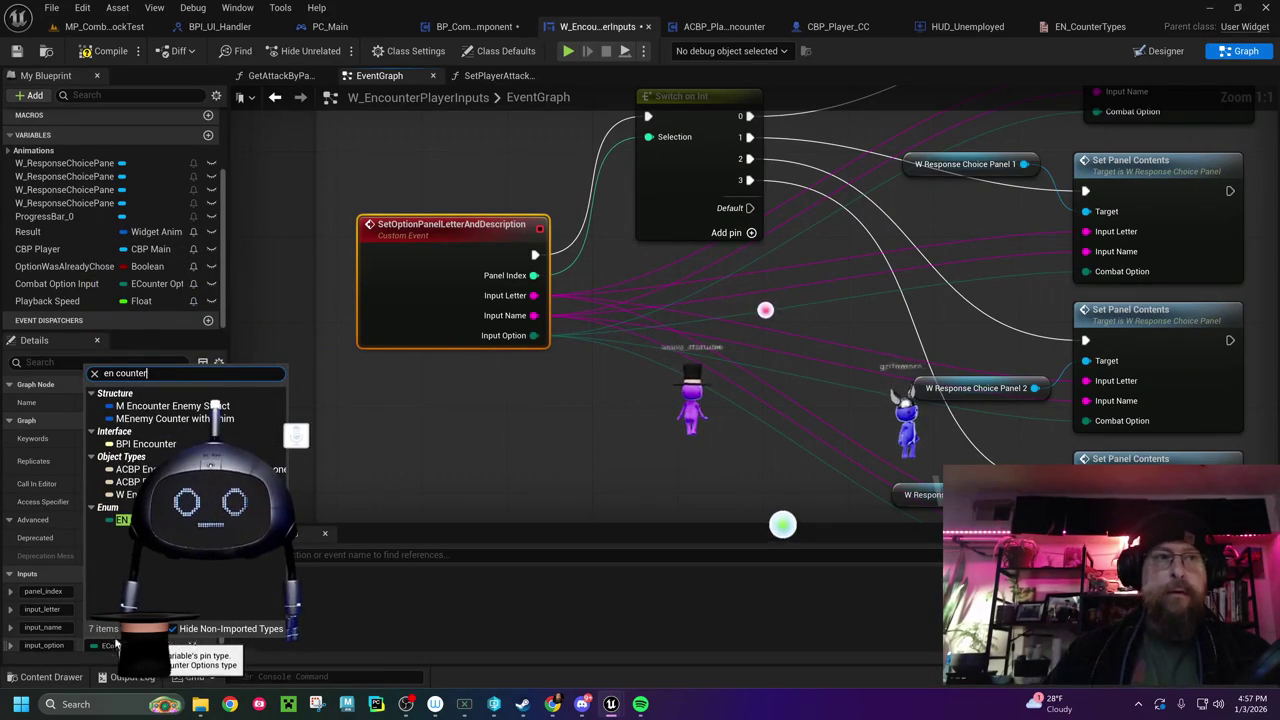
key("Return")
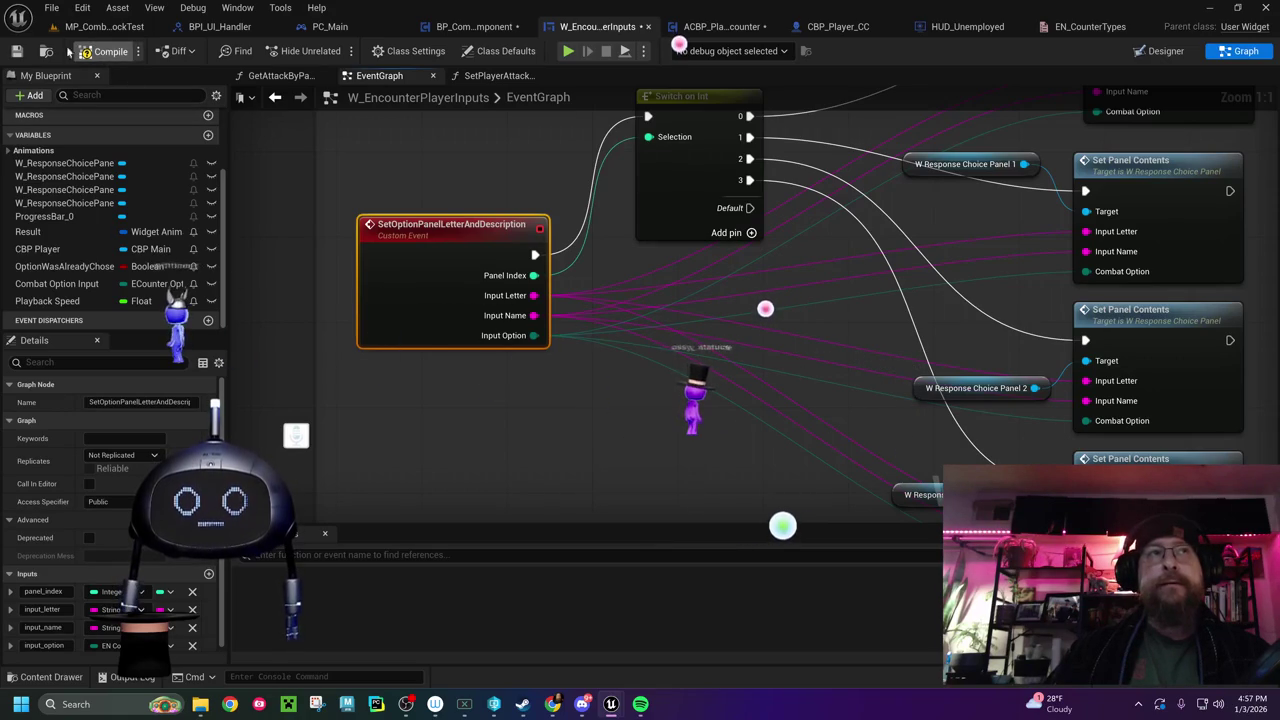
Compile W_EncounterPlayerInputs, inspect the erroring event nodes, and recompile to clear the enum errors
left_click(105, 51)
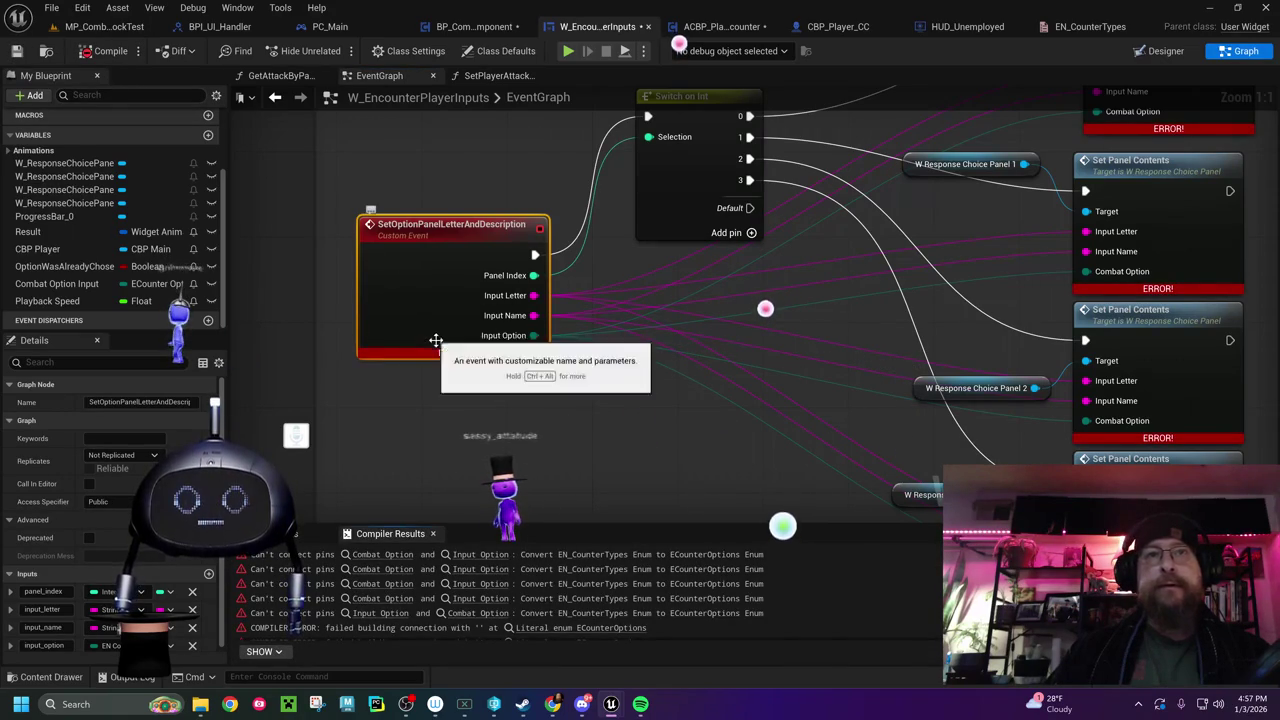
mouse_move(492, 416)
left_mouse_down()
mouse_move(288, 473)
mouse_move(368, 418)
left_mouse_up()
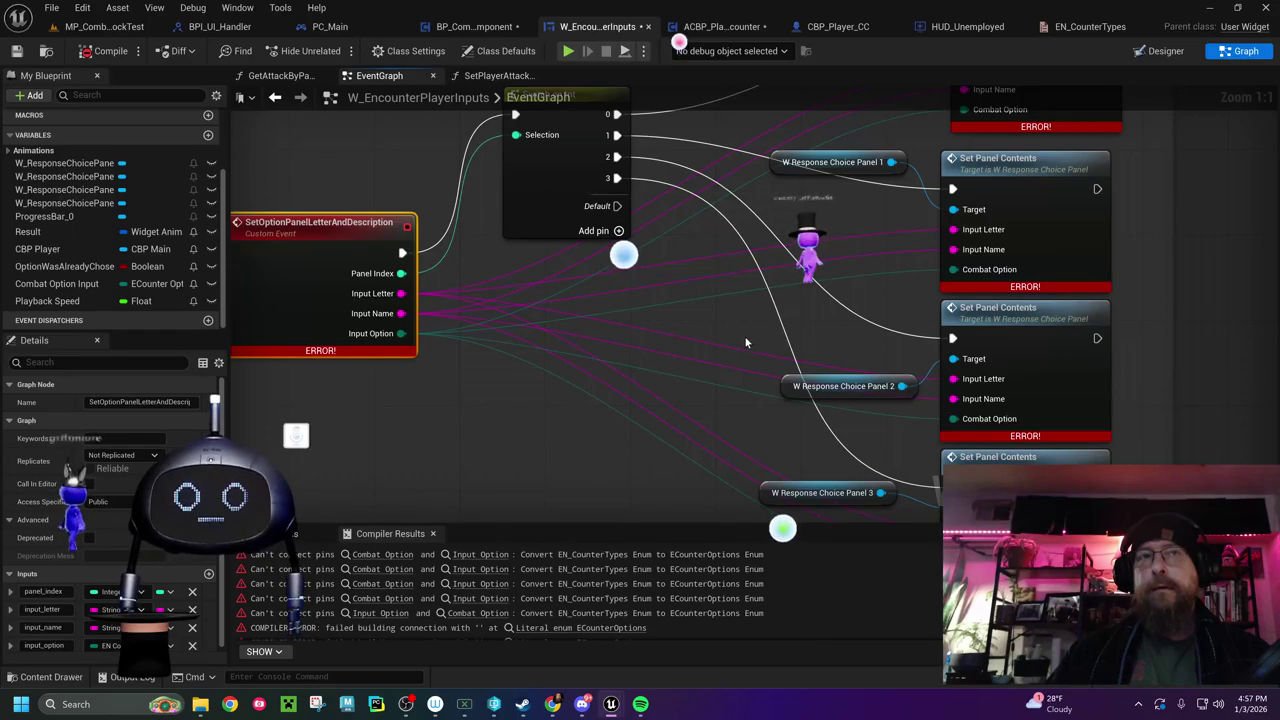
scroll(660, 358, "down", 6)
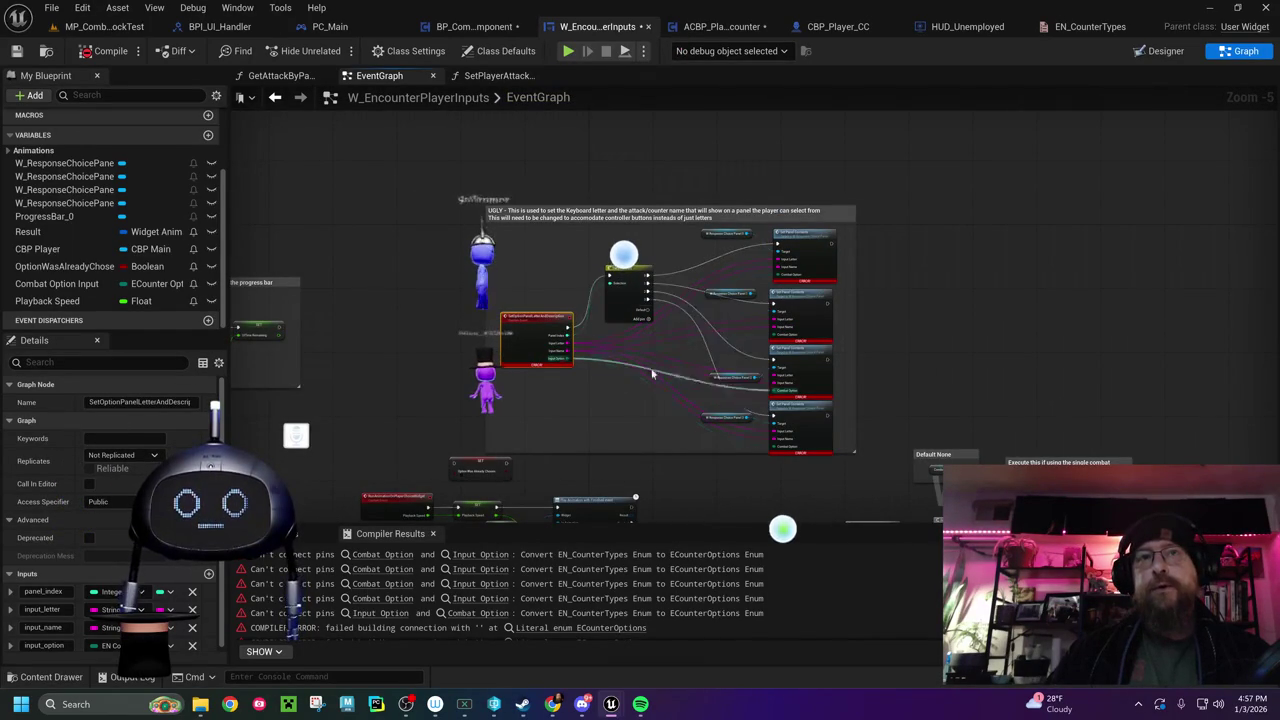
scroll(530, 397, "up", 5)
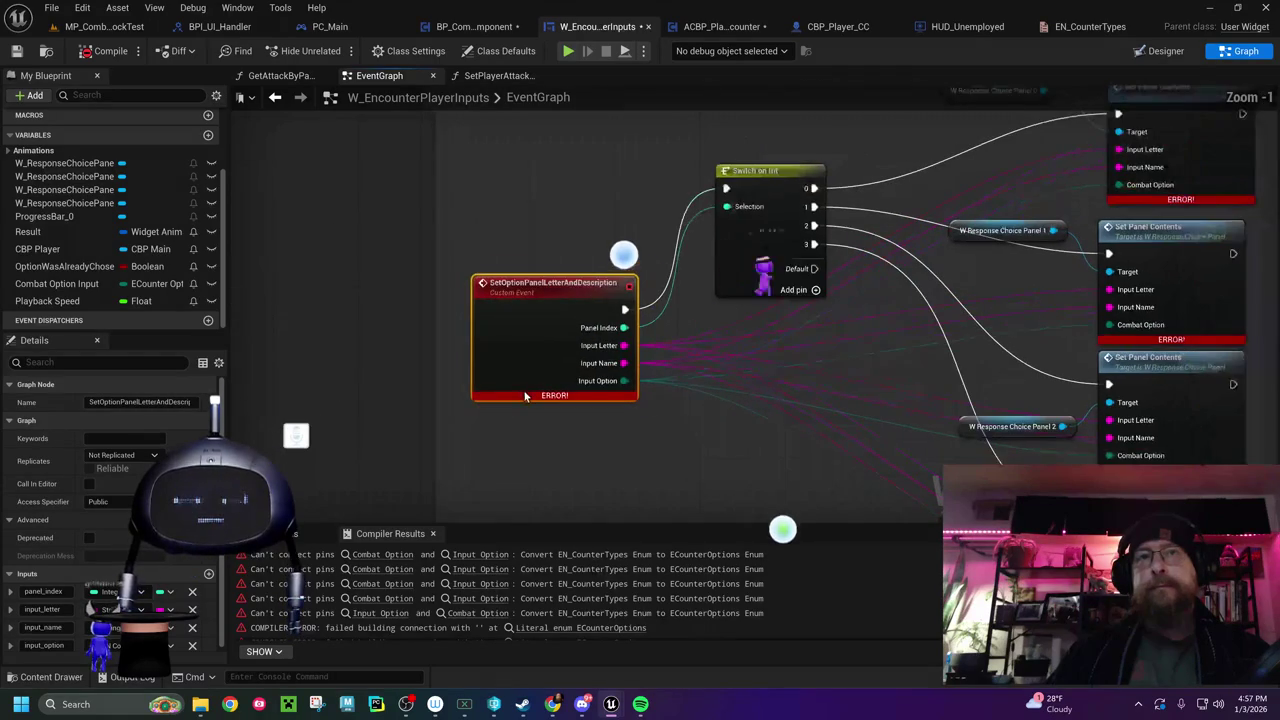
scroll(520, 400, "down", 4)
scroll(512, 385, "down", 2)
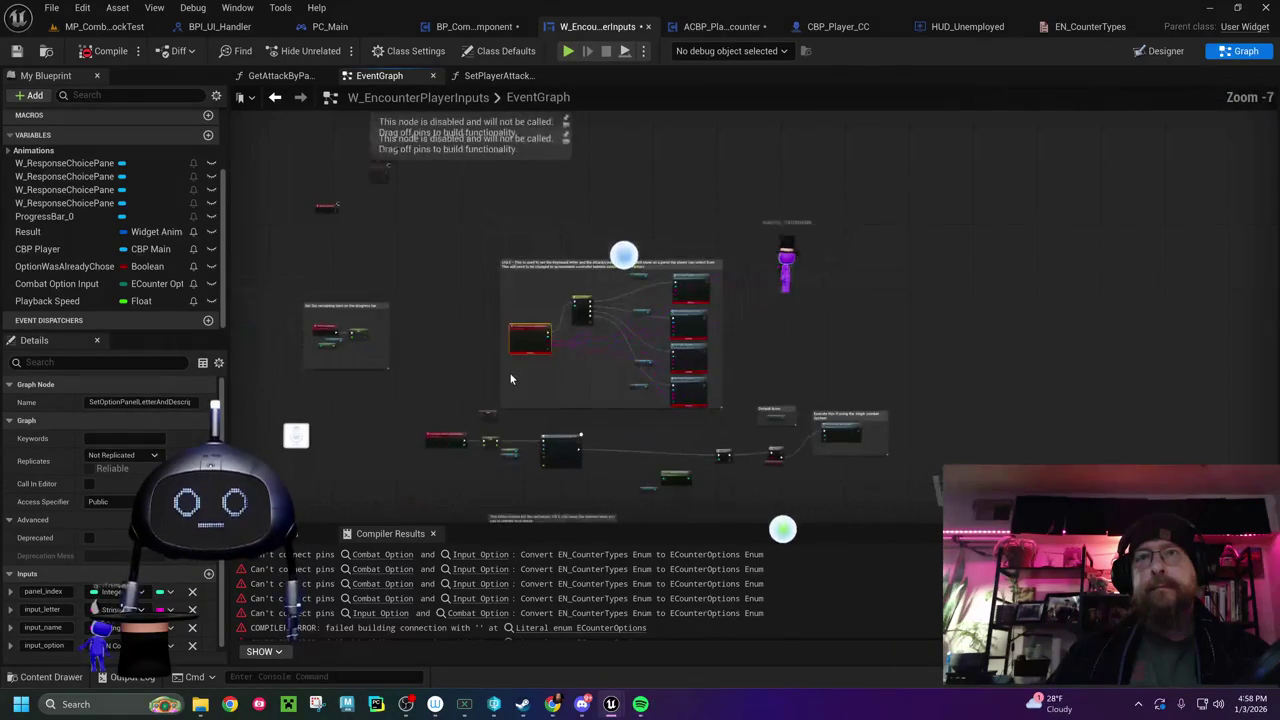
scroll(507, 360, "up", 2)
scroll(518, 406, "up", 1)
left_click_drag(518, 406, 517, 304)
left_click(369, 355)
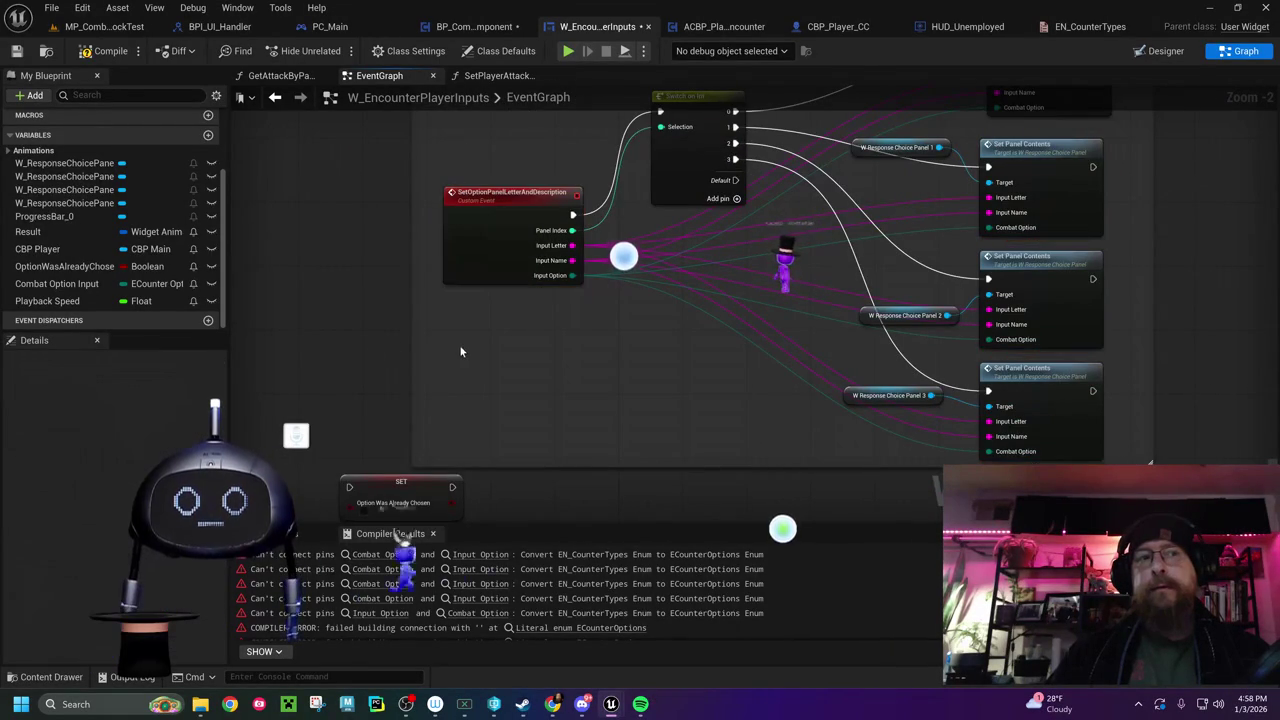
left_click(103, 52)
Open the Set Panel Contents definition in W_ResponseChoicePanel and frame its SetPanelContents event
scroll(463, 313, "down", 2)
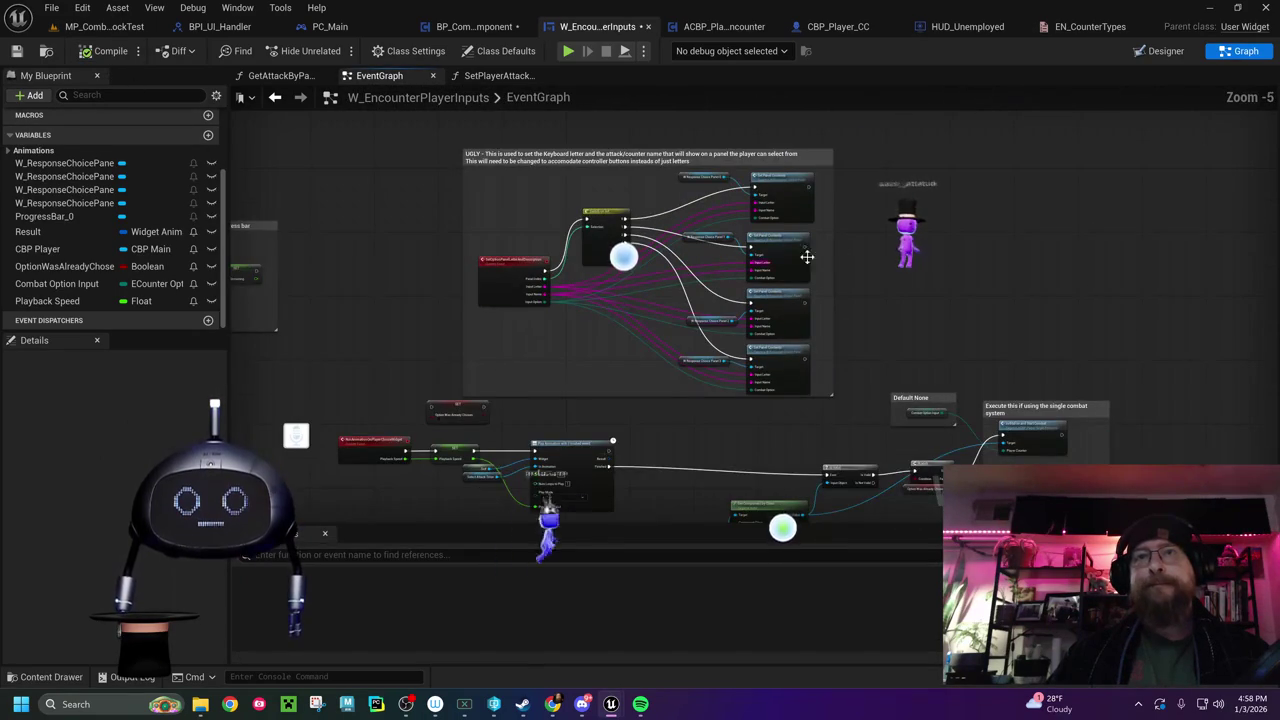
scroll(760, 290, "up", 5)
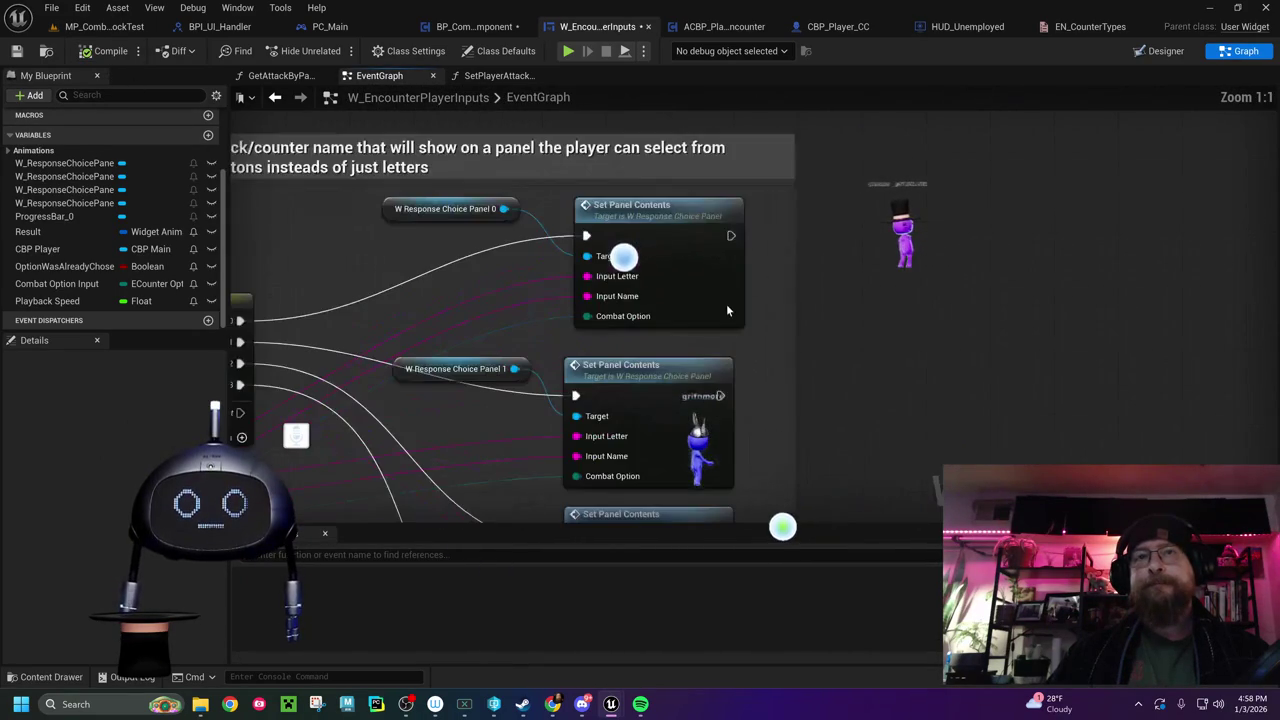
double_click(658, 210)
mouse_move(661, 230)
left_mouse_down()
mouse_move(591, 271)
mouse_move(230, 310)
left_mouse_up()
left_click_drag(407, 431, 547, 410)
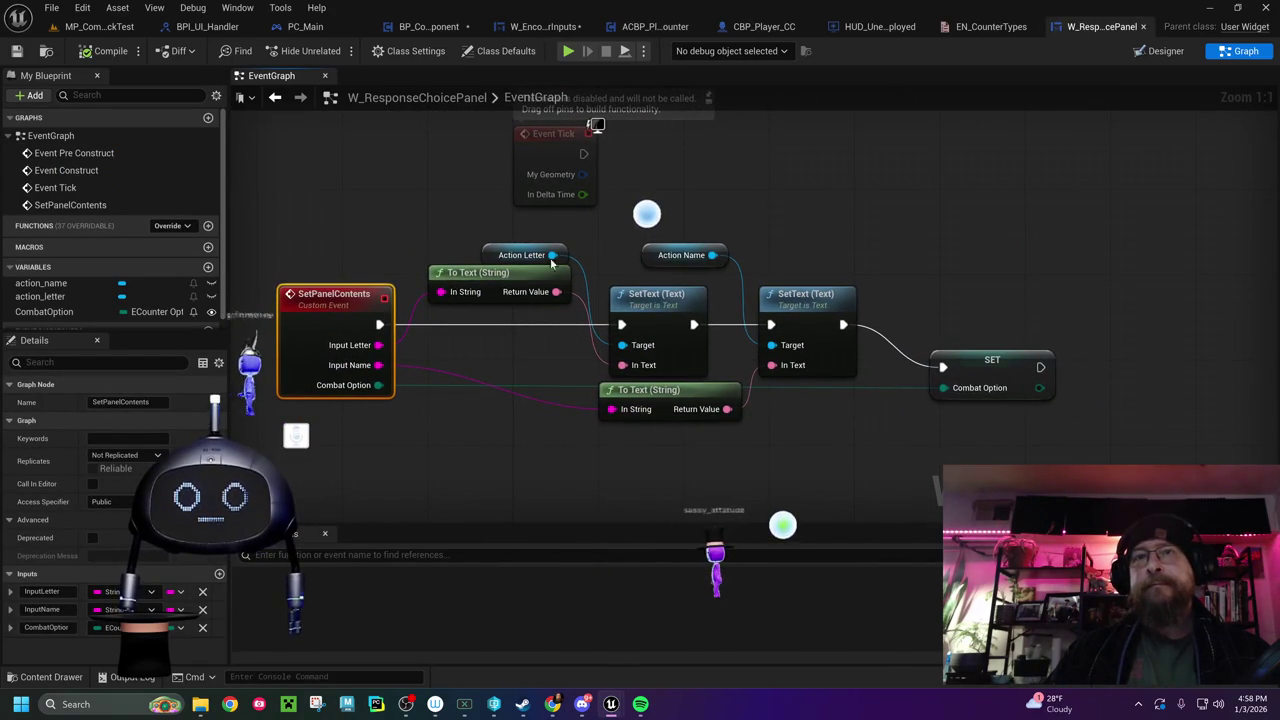
Review the EN_CounterTypes enum entries, then return to W_EncounterPlayerInputs' Set Panel Contents calls
left_click_drag(709, 204, 709, 265)
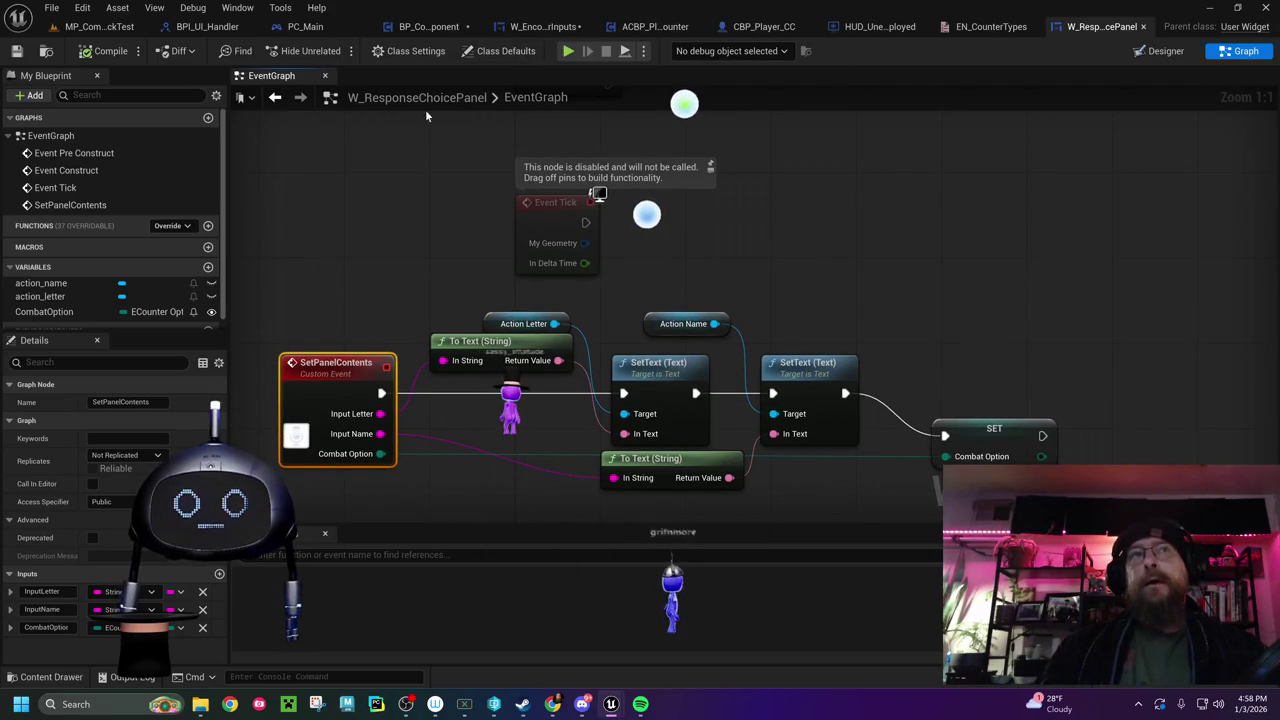
scroll(637, 292, "down", 9)
scroll(811, 291, "down", 3)
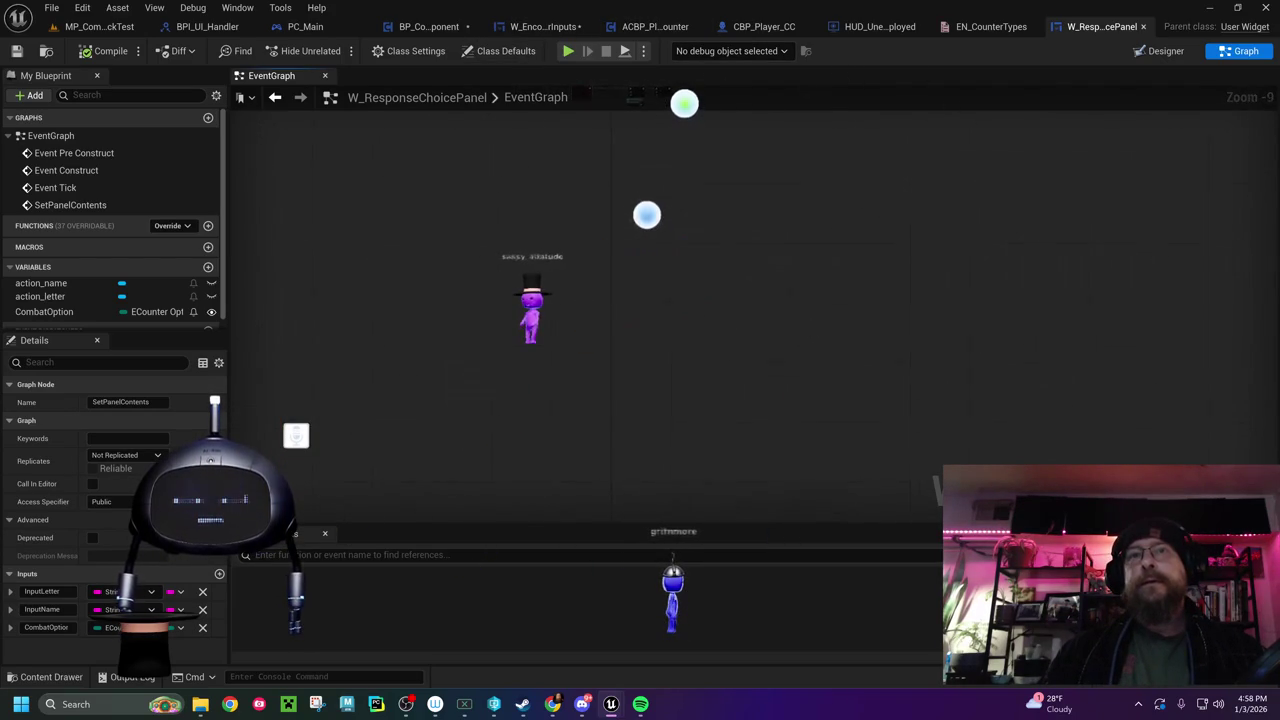
left_click_drag(794, 286, 725, 494)
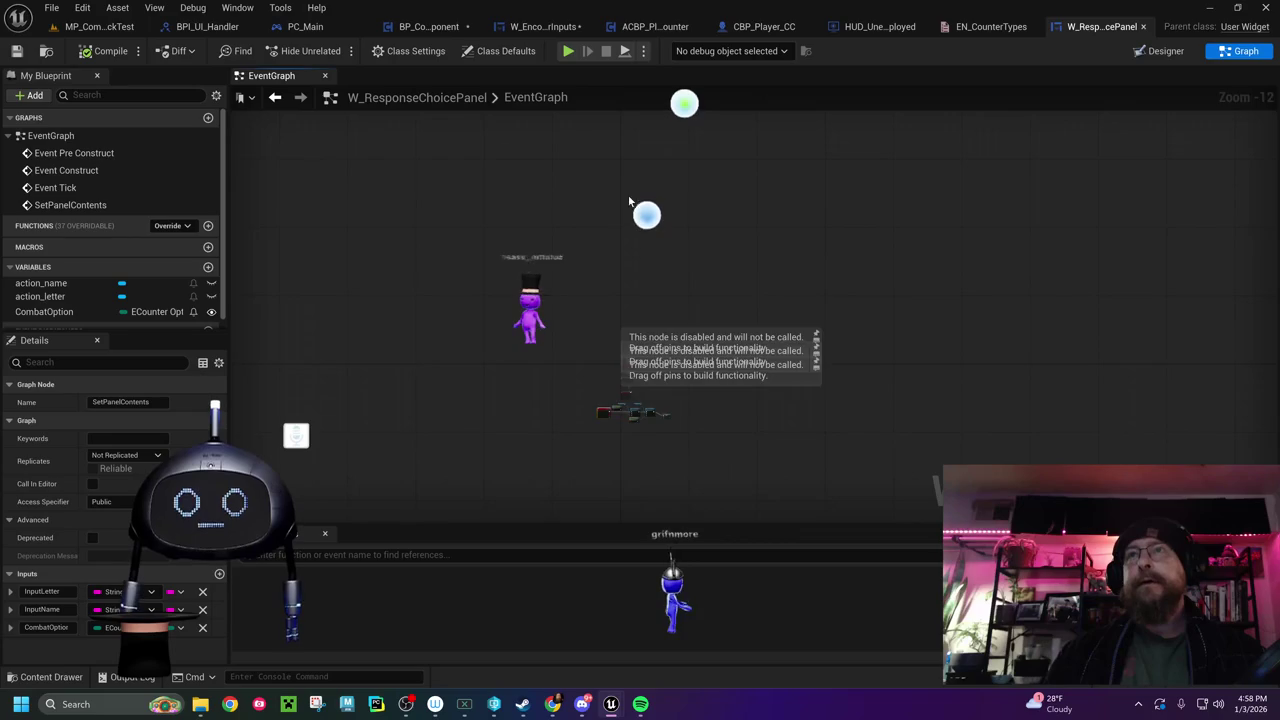
scroll(636, 190, "up", 5)
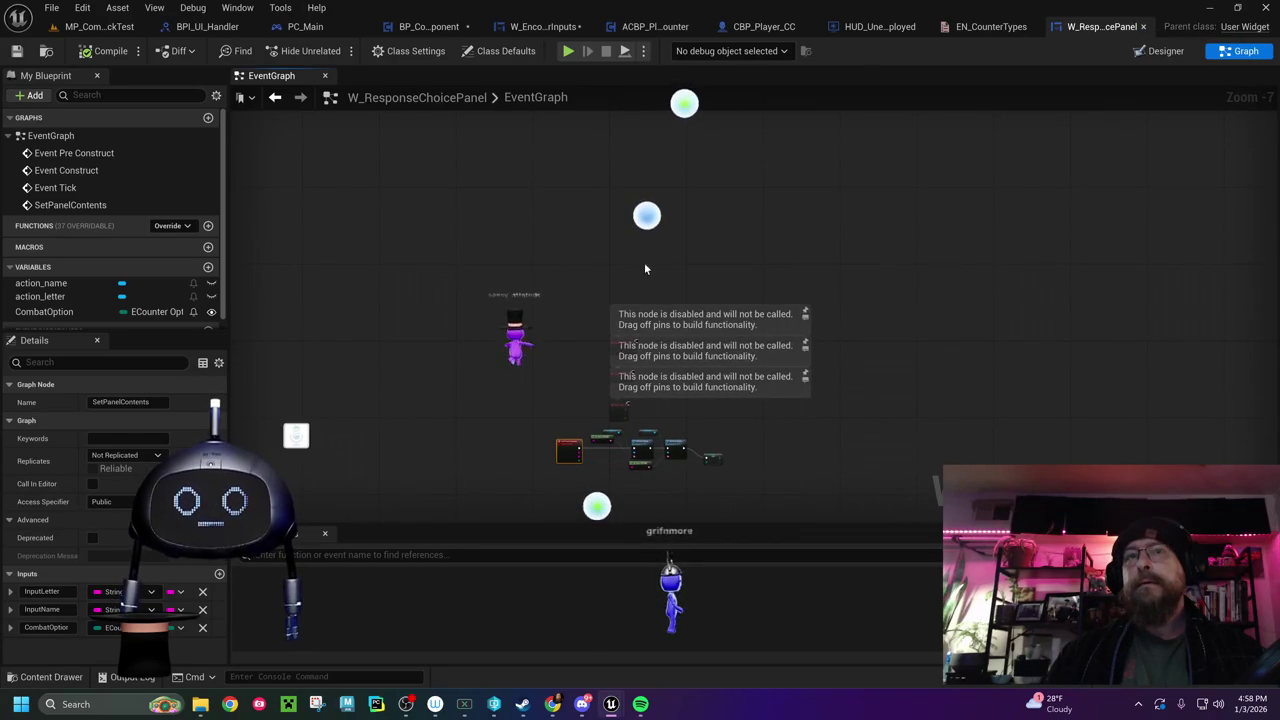
scroll(618, 343, "up", 4)
left_click_drag(618, 343, 593, 168)
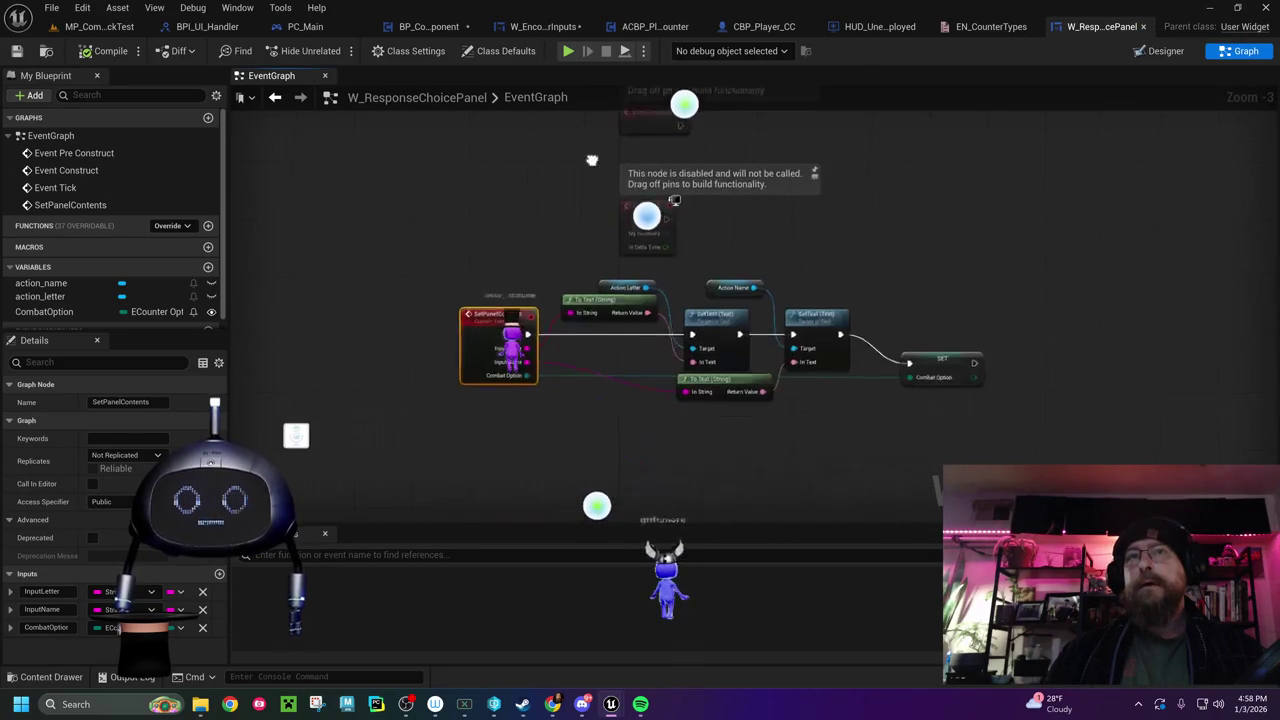
scroll(553, 355, "up", 3)
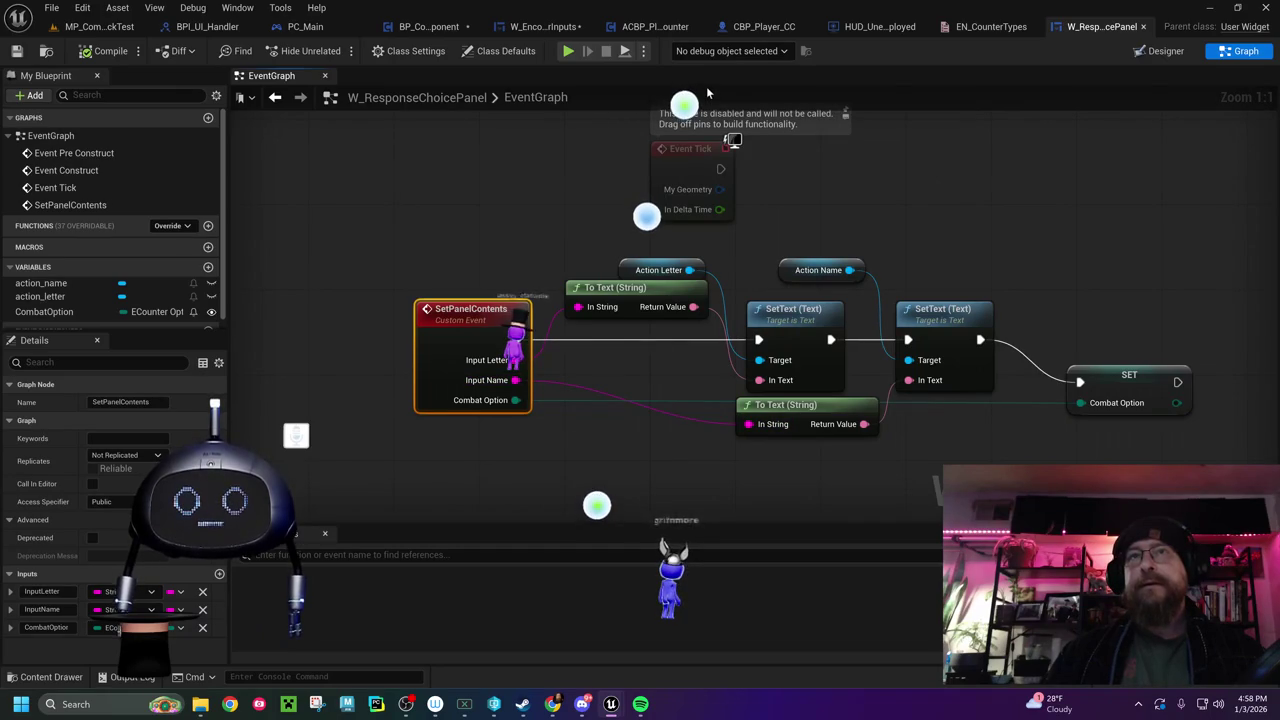
left_click(990, 27)
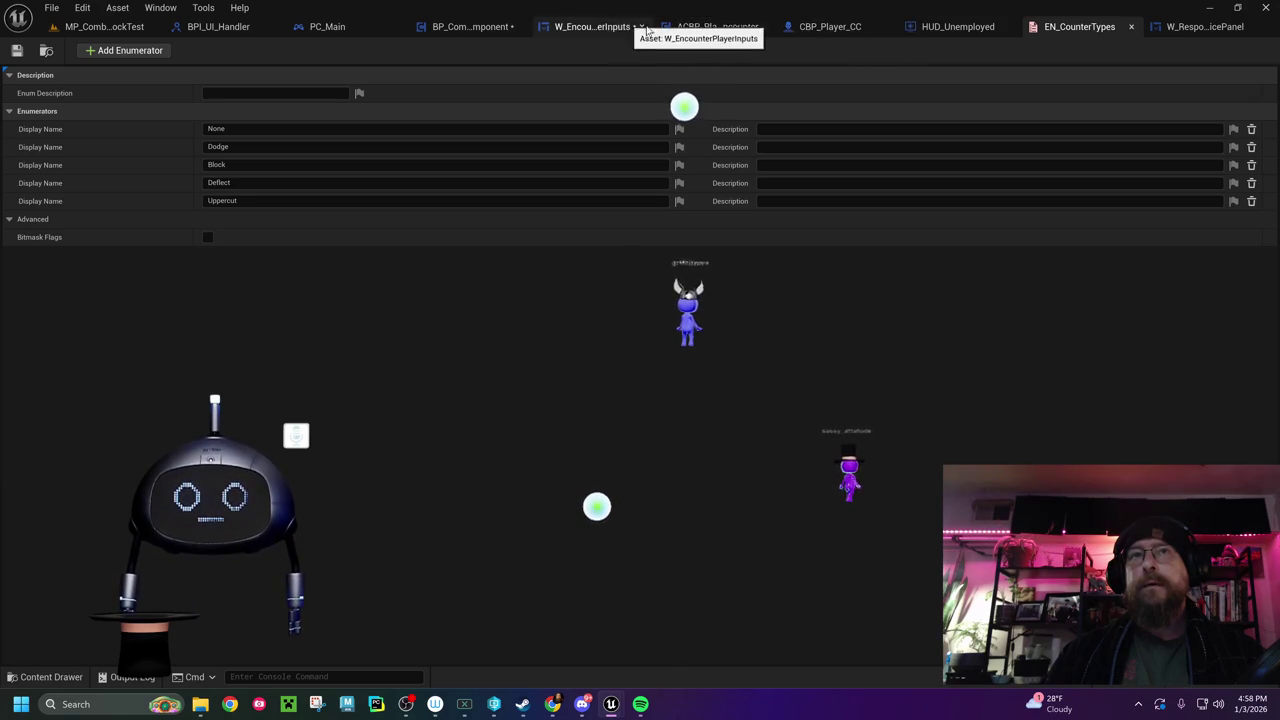
left_click(594, 27)
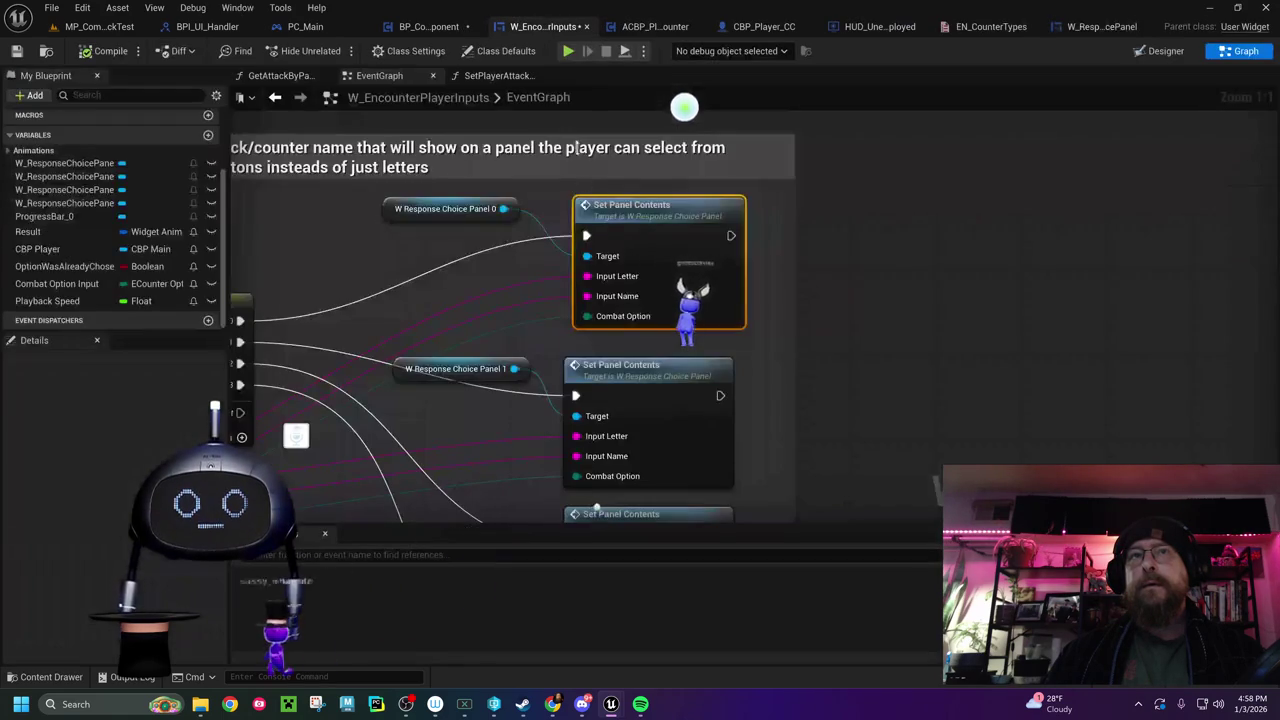
Bring up the SetPlayerAttackListOptions function graph in W_EncounterPlayerInputs
left_click_drag(447, 286, 867, 137)
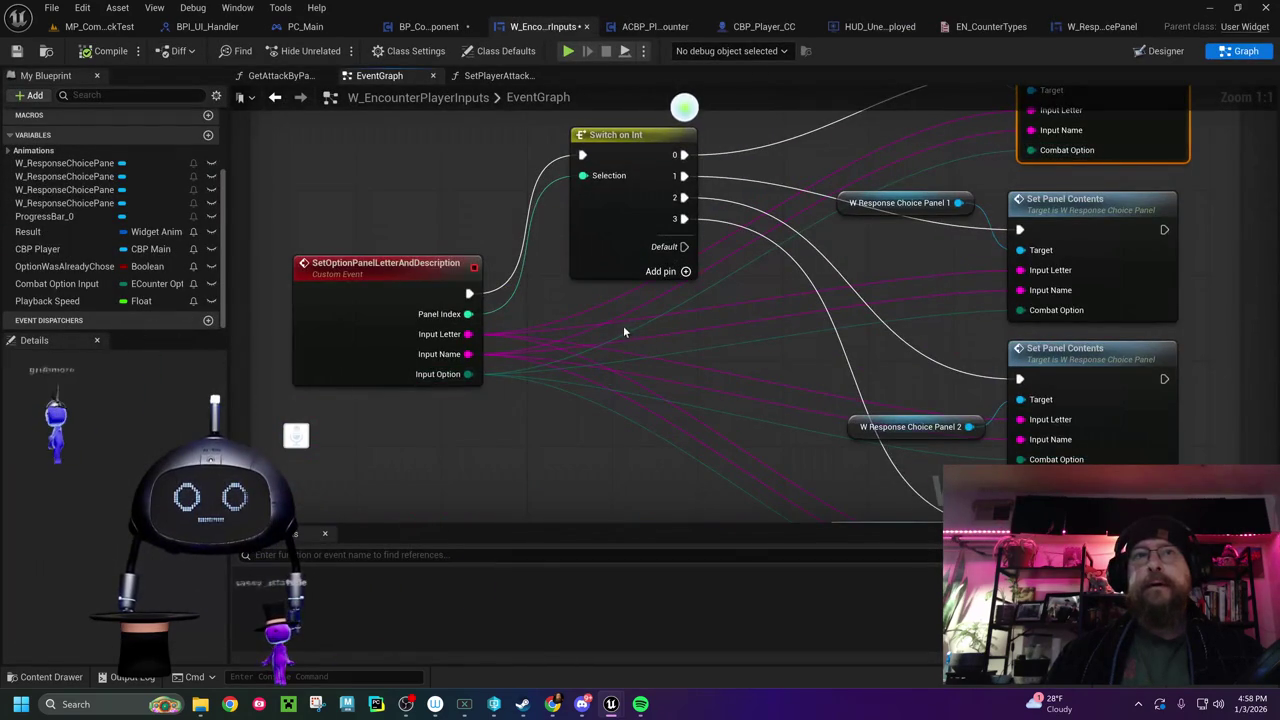
left_click_drag(624, 325, 593, 455)
scroll(585, 380, "down", 10)
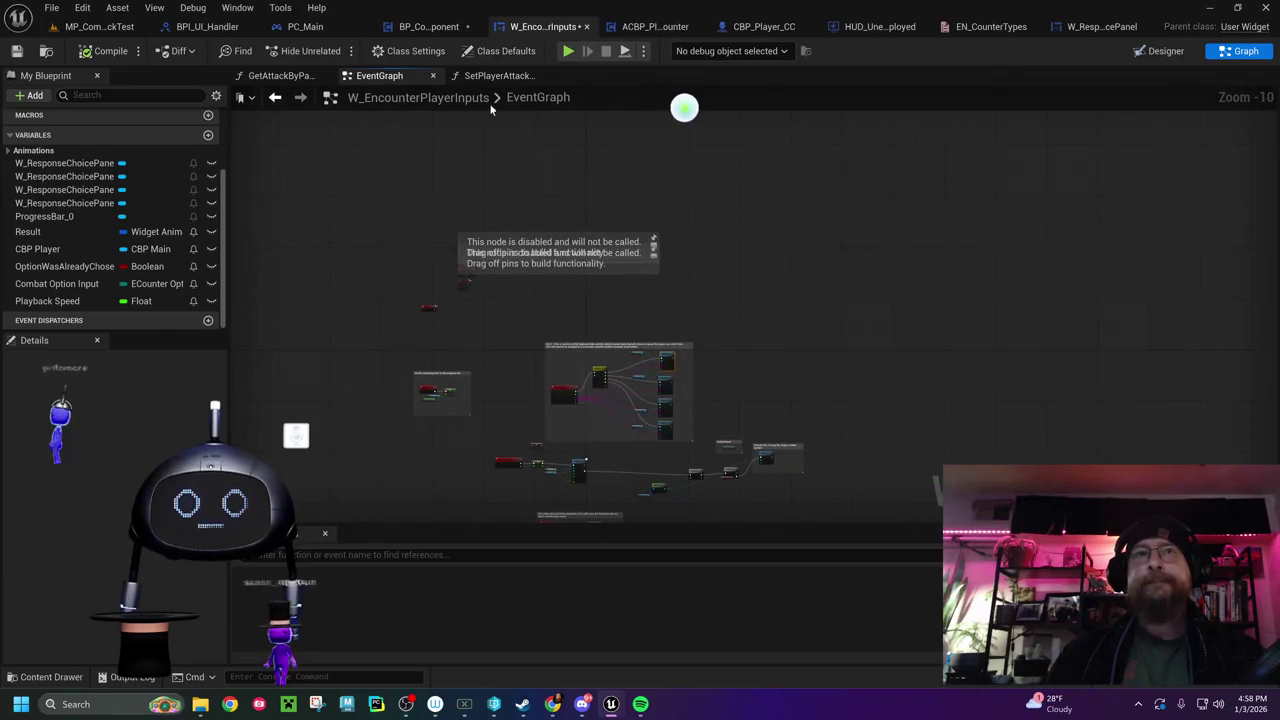
left_click(493, 77)
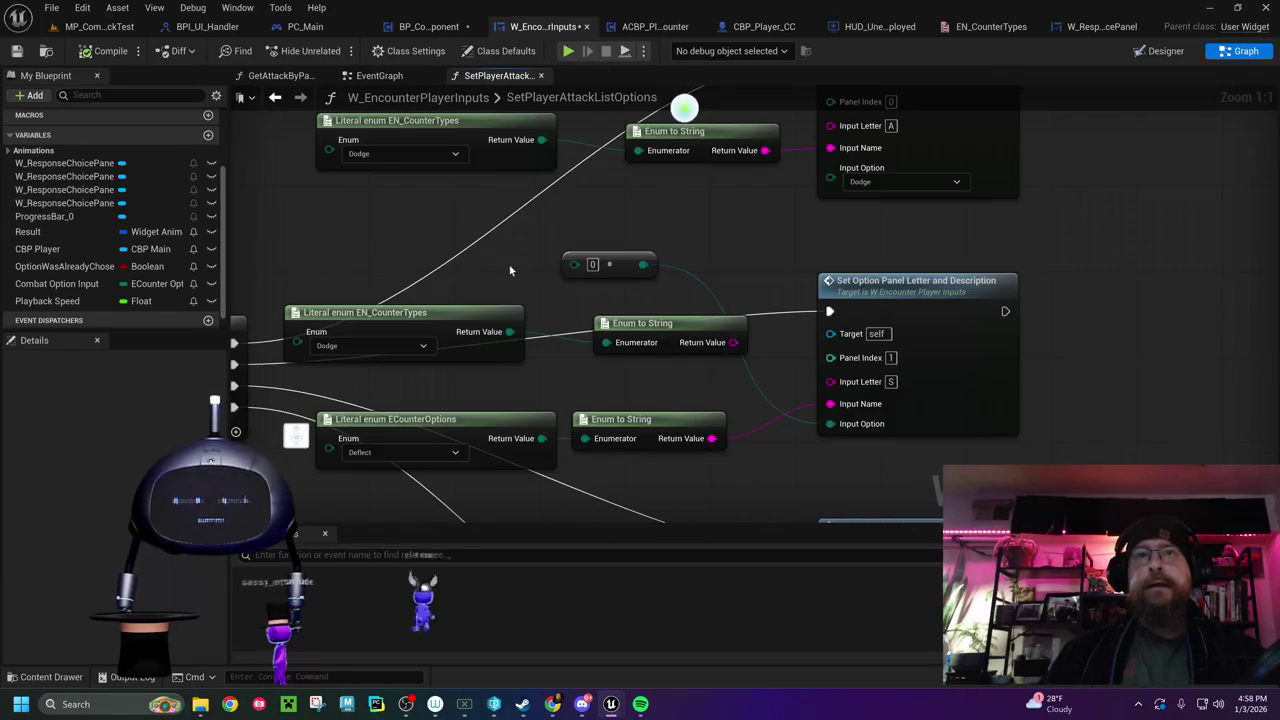
scroll(695, 231, "down", 4)
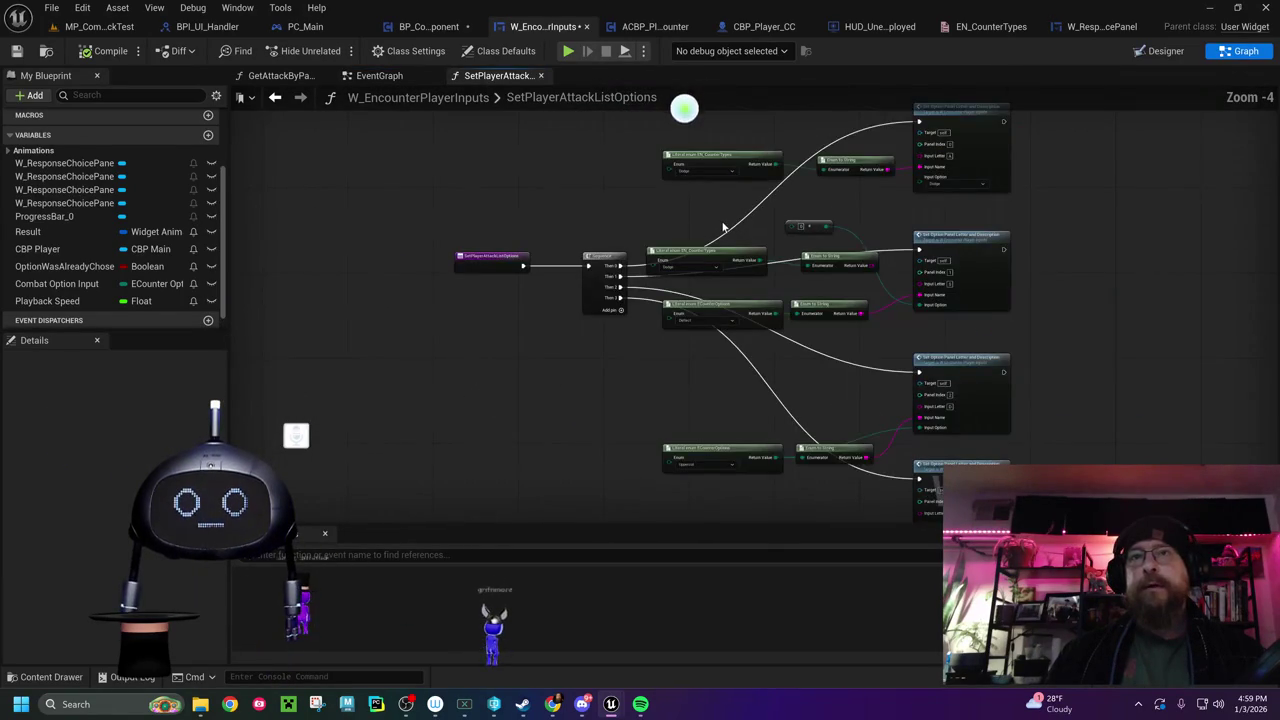
left_click_drag(695, 231, 584, 334)
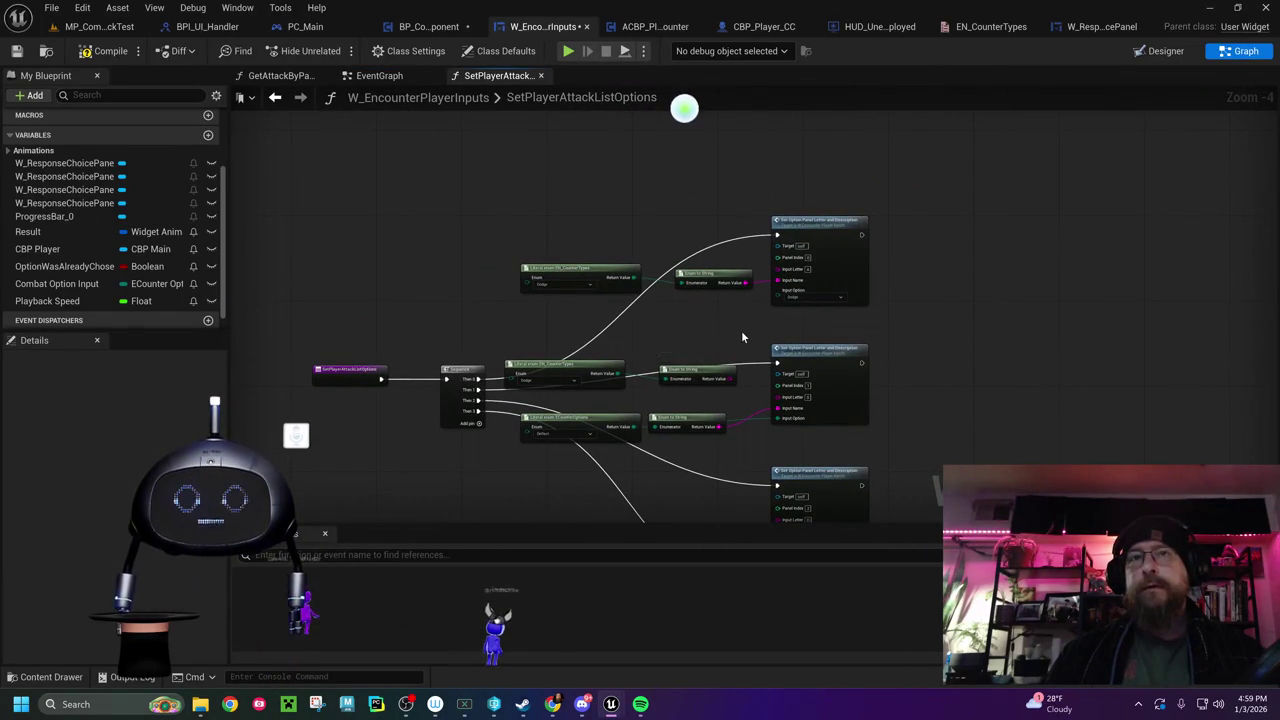
Undo the recent node edits twice and delete the Dodge literal enum node
key("ctrl+z")
key("ctrl+z")
key("ctrl+z")
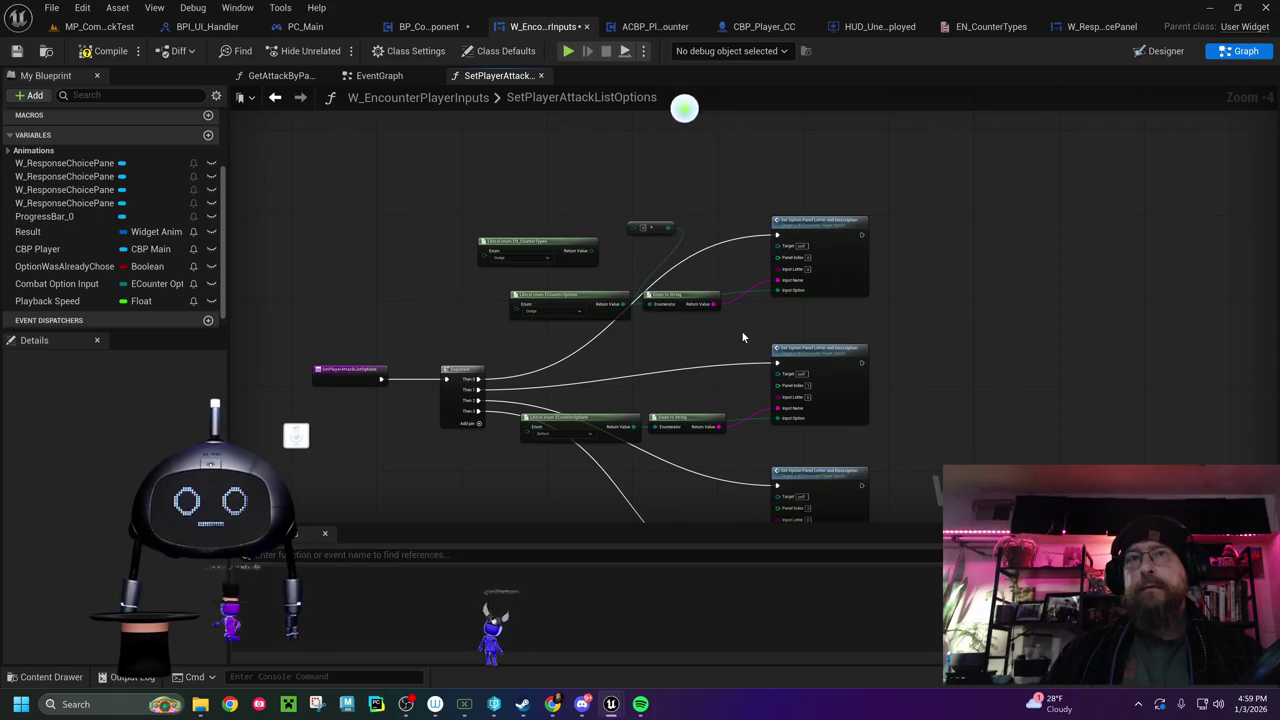
key("ctrl+z")
key("ctrl+z")
key("ctrl+z")
key("ctrl+z")
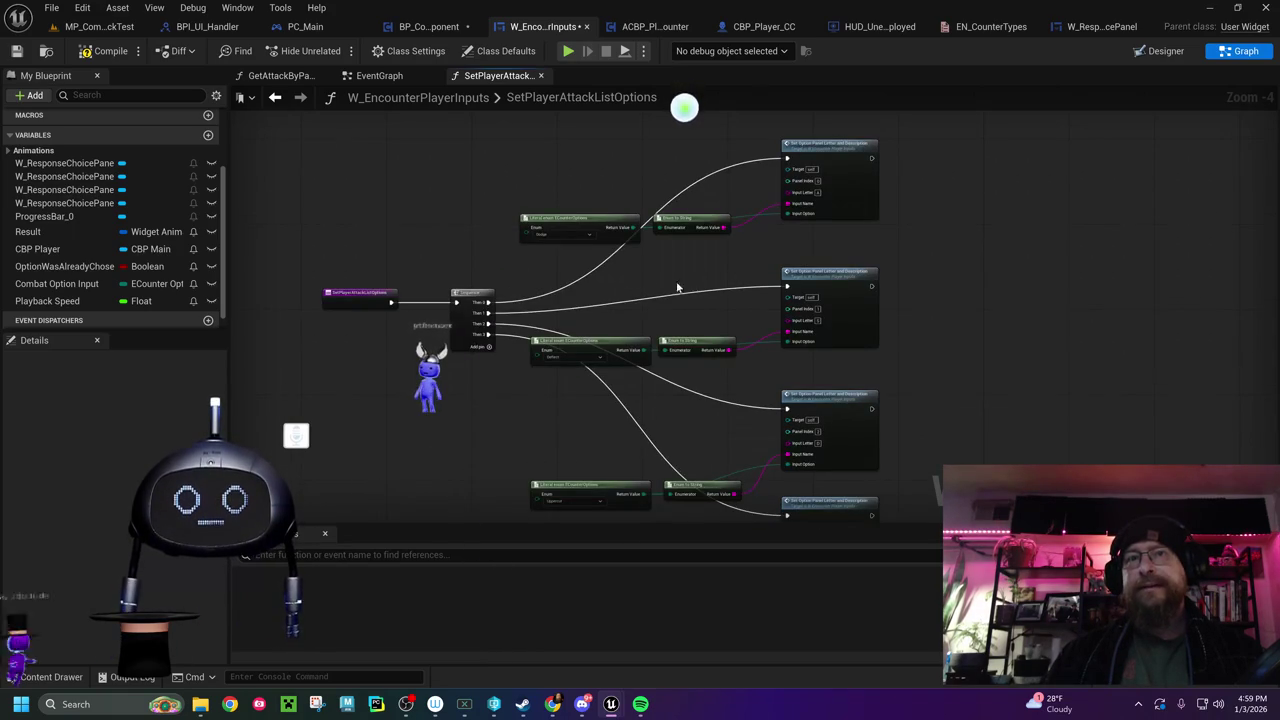
scroll(537, 240, "up", 5)
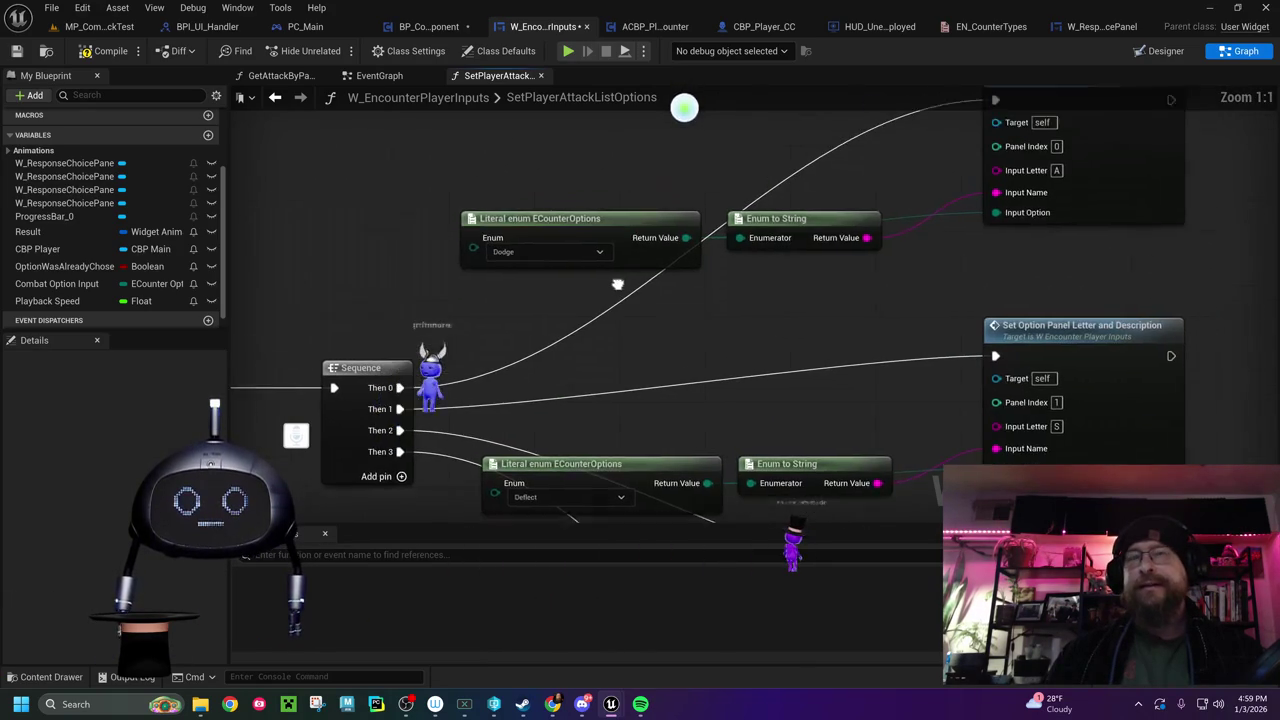
left_click(546, 225)
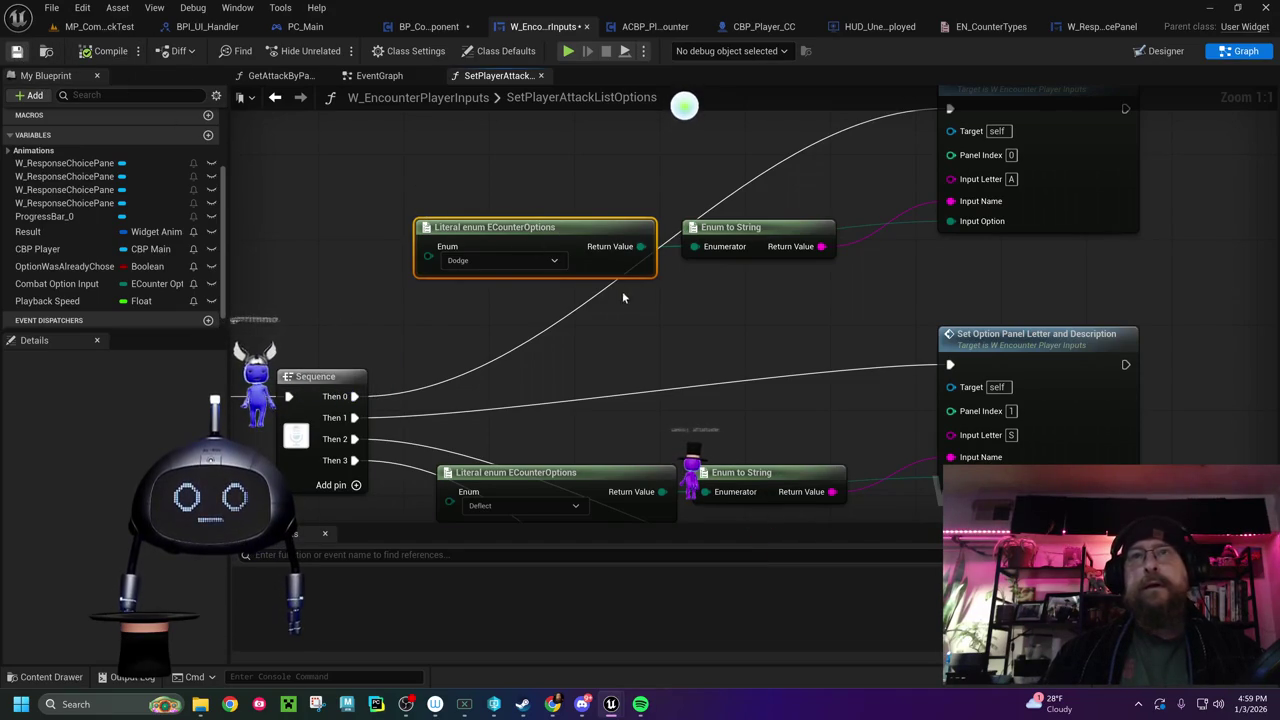
key("Delete")
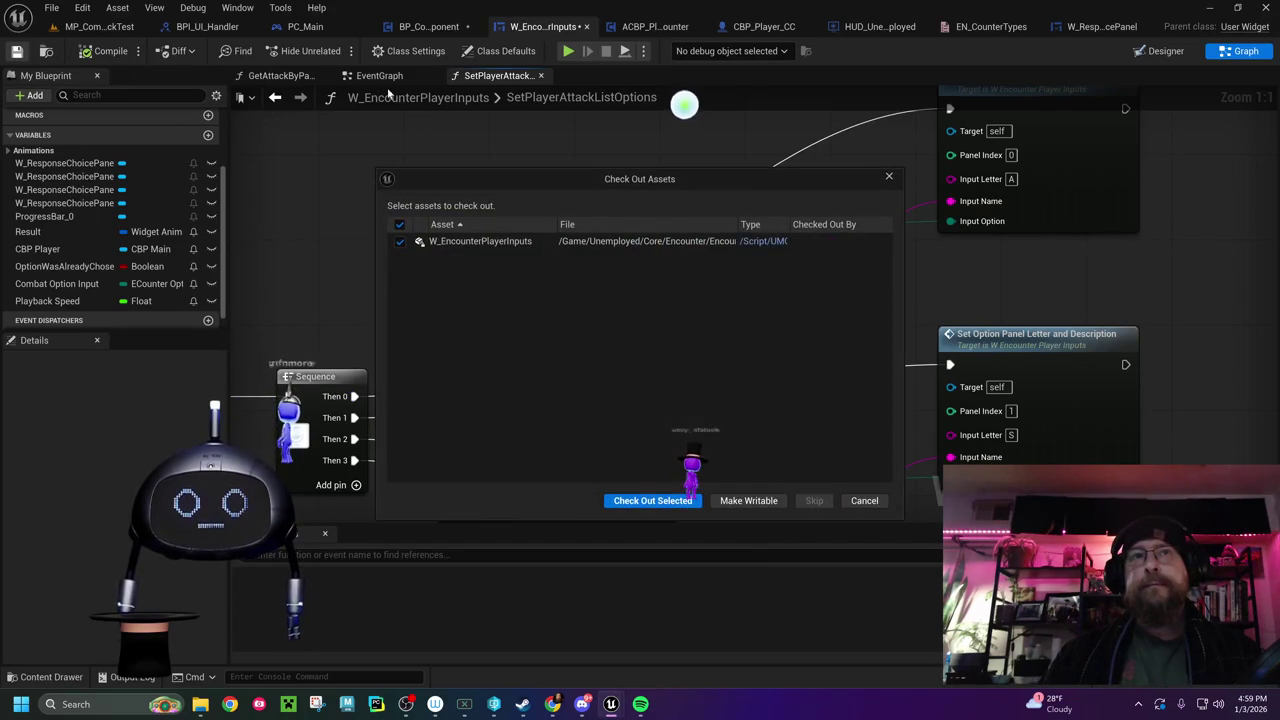
Dismiss the check-out prompt, delete the Dodge literal node, and reposition the Dodge nodes
left_click(652, 500)
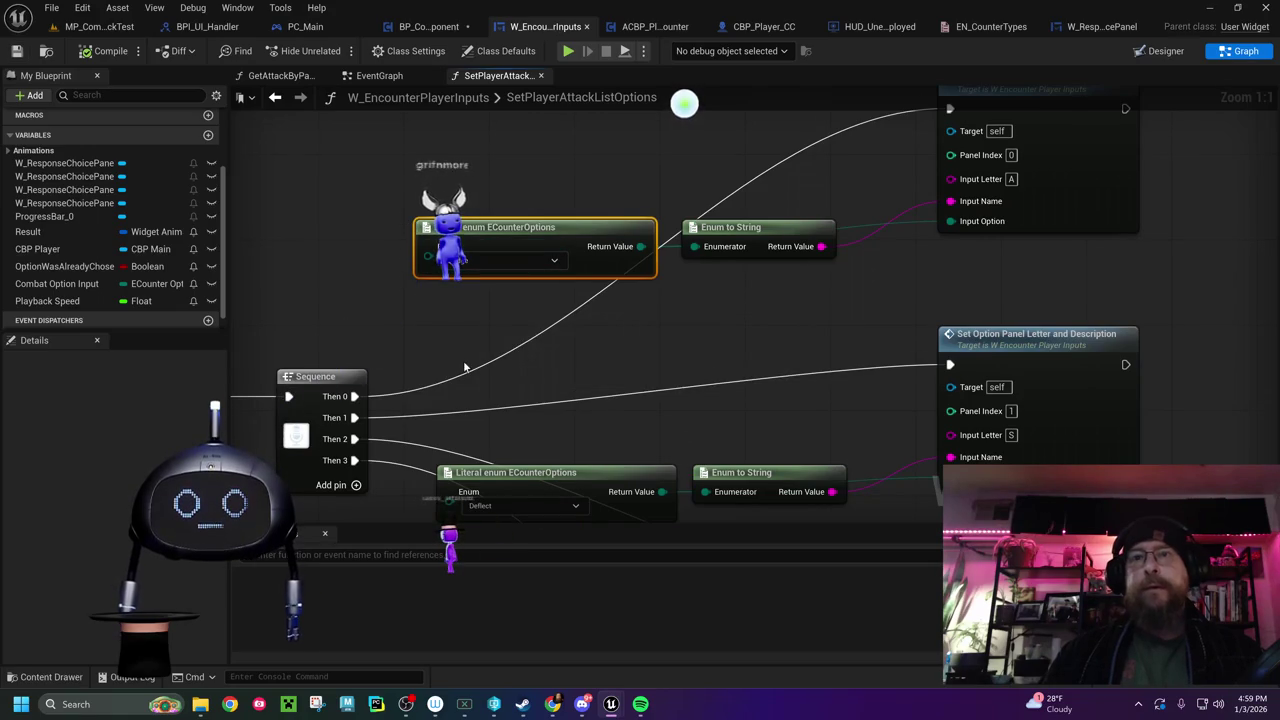
key("Delete")
left_click_drag(464, 368, 510, 242)
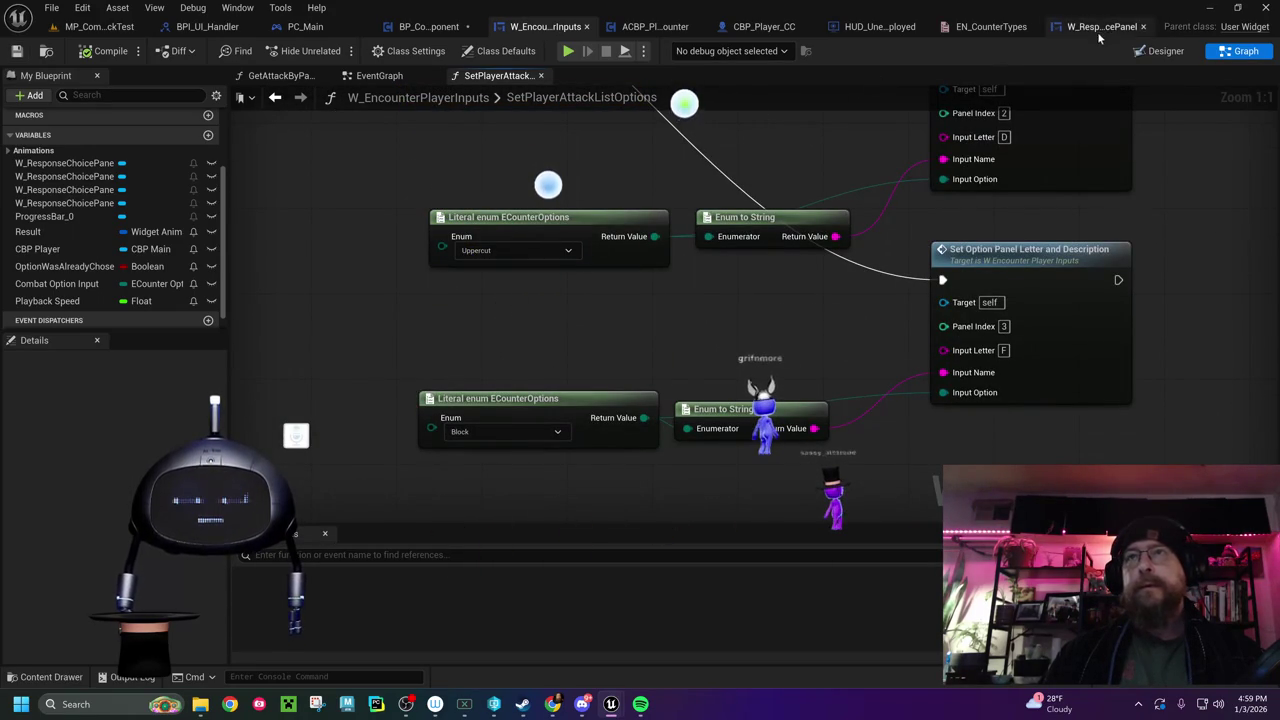
mouse_move(684, 144)
left_mouse_down()
mouse_move(643, 254)
mouse_move(680, 495)
left_mouse_up()
left_click_drag(611, 226, 606, 423)
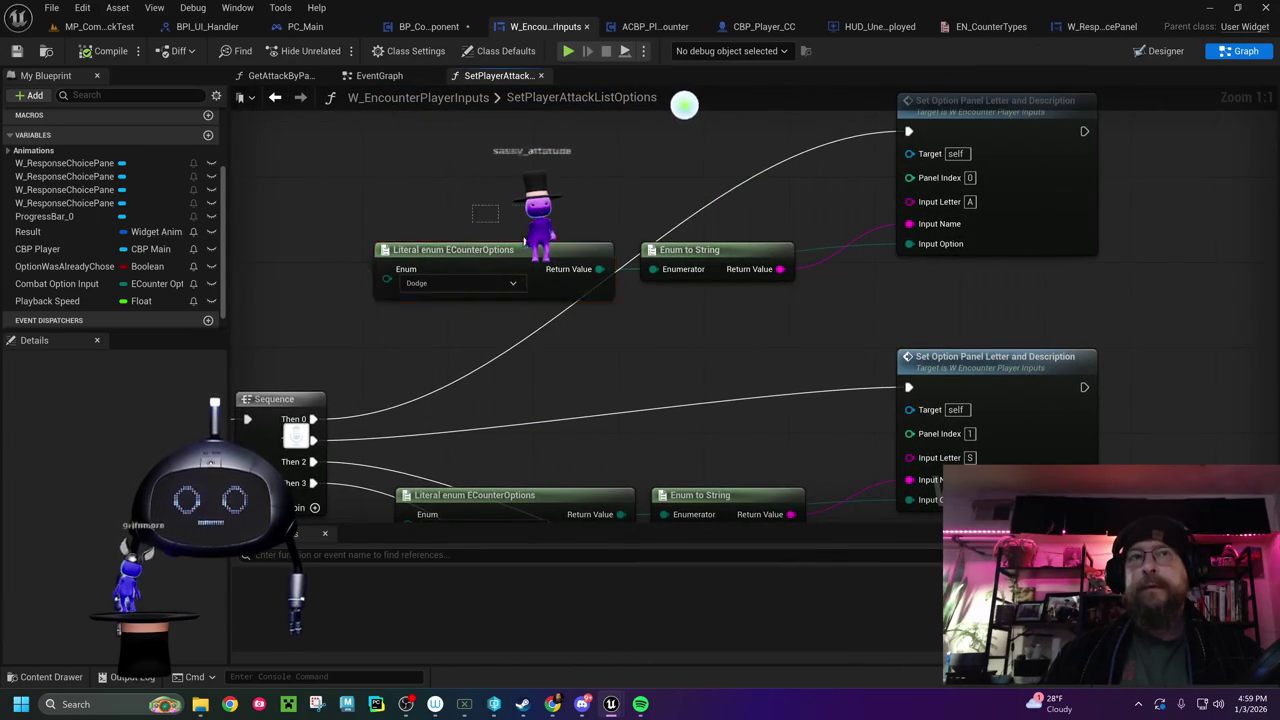
mouse_move(697, 259)
left_mouse_down()
mouse_move(698, 227)
mouse_move(697, 238)
left_mouse_up()
left_click_drag(664, 361, 978, 223)
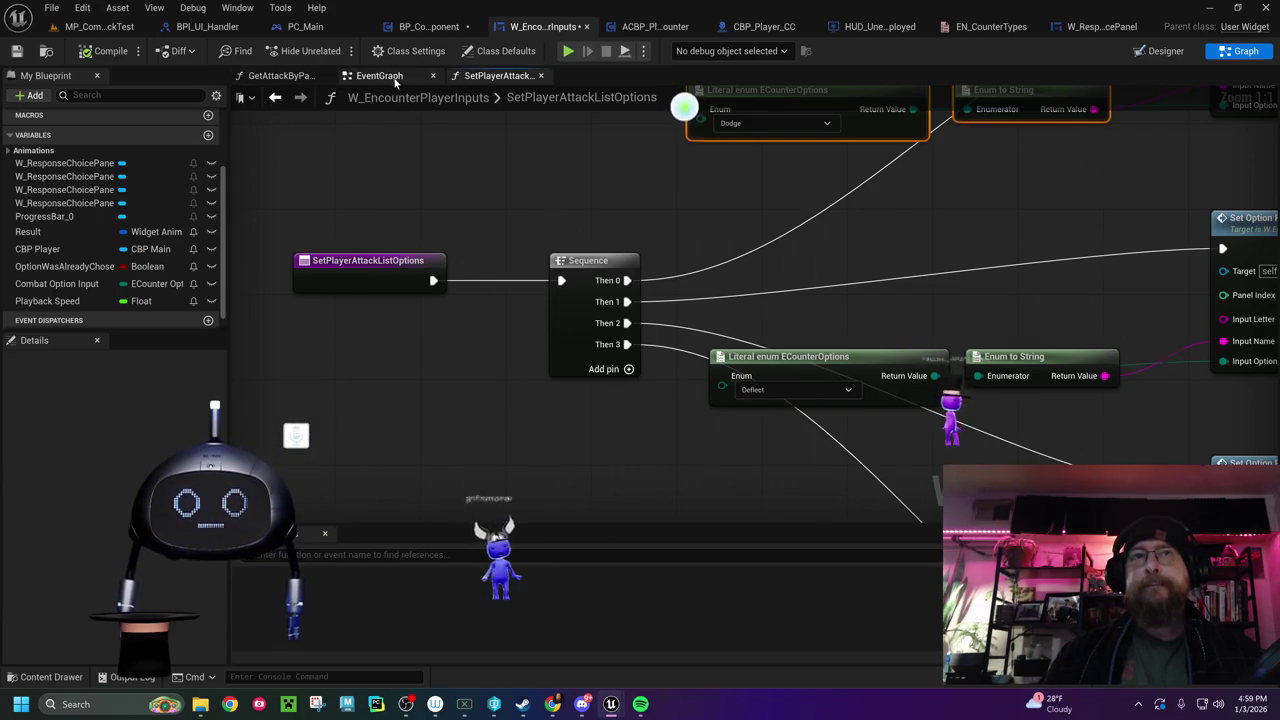
Frame the Set Panel Contents block in the event graph, then view PC_Main's CombatResolved event
left_click(390, 77)
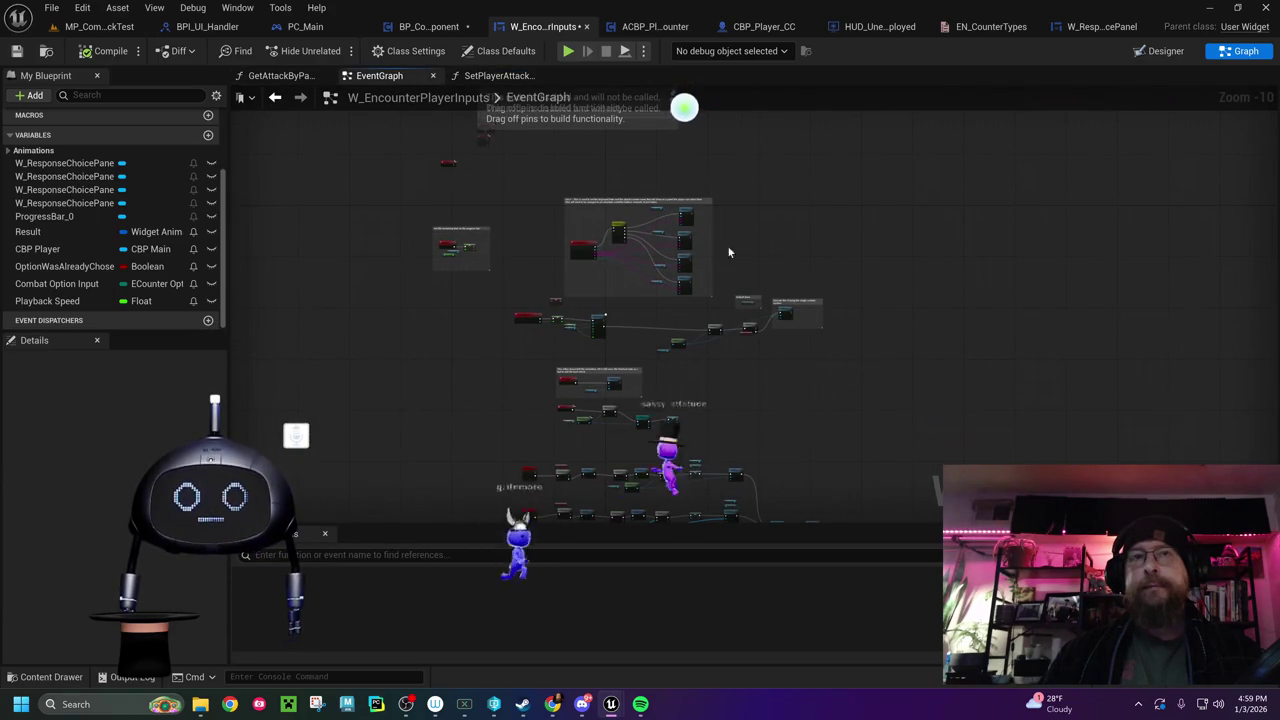
scroll(748, 218, "up", 6)
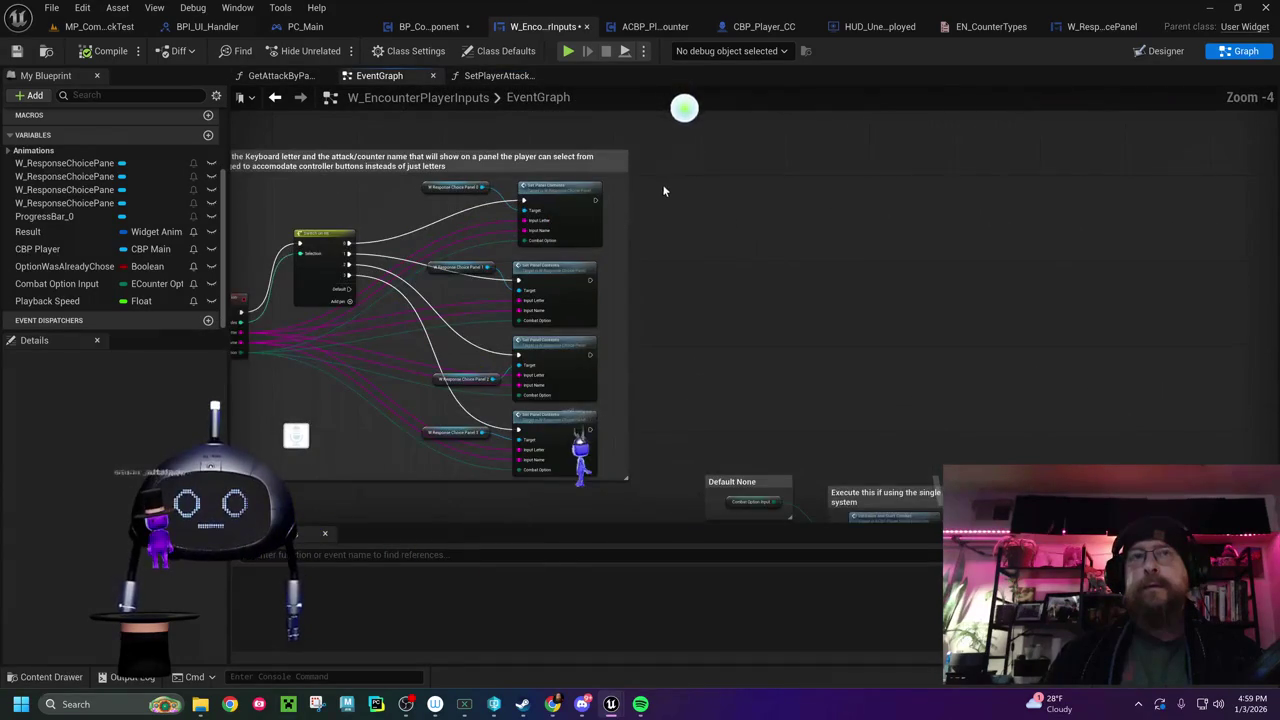
left_click_drag(663, 190, 966, 164)
scroll(539, 209, "up", 4)
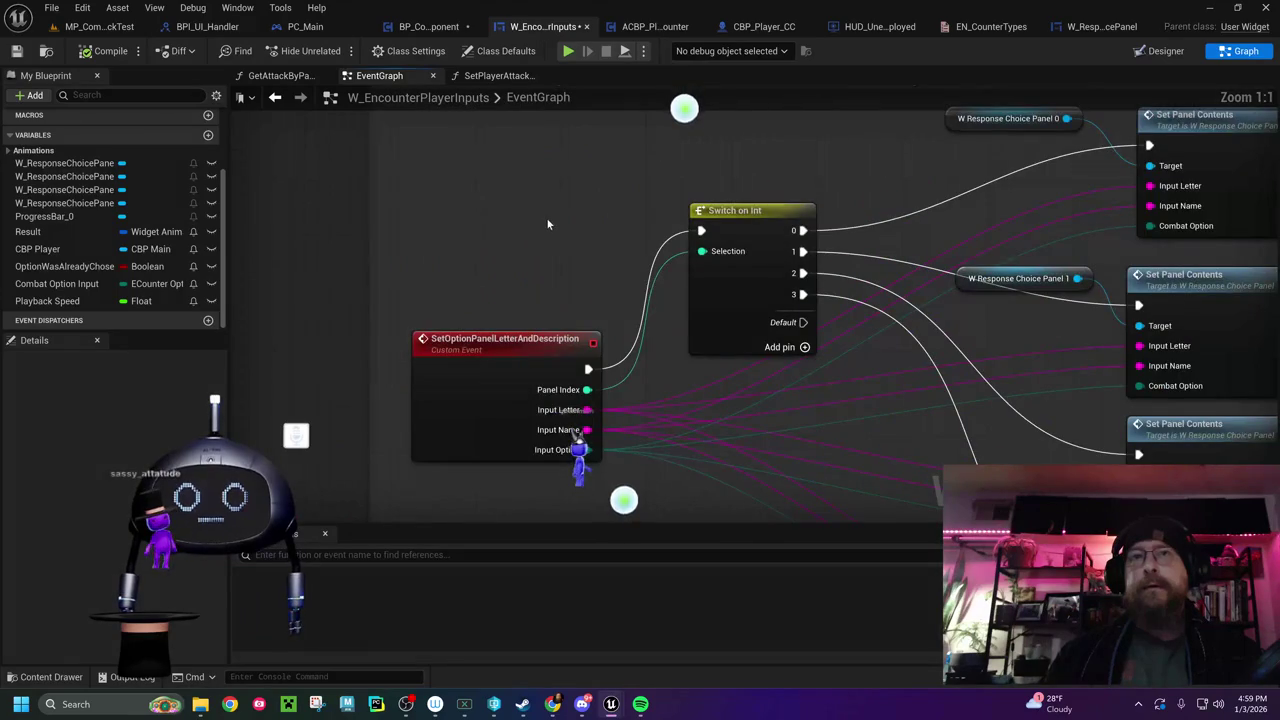
left_click_drag(547, 224, 595, 100)
left_click_drag(618, 185, 622, 219)
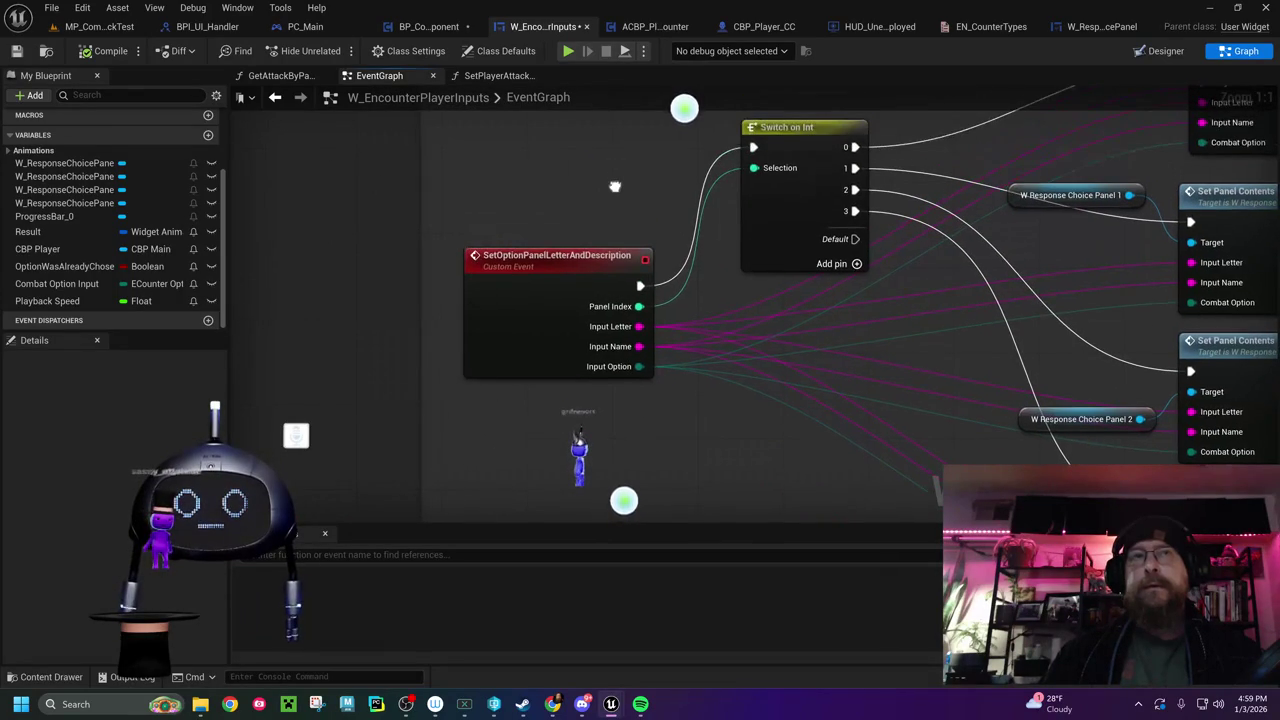
left_click(305, 27)
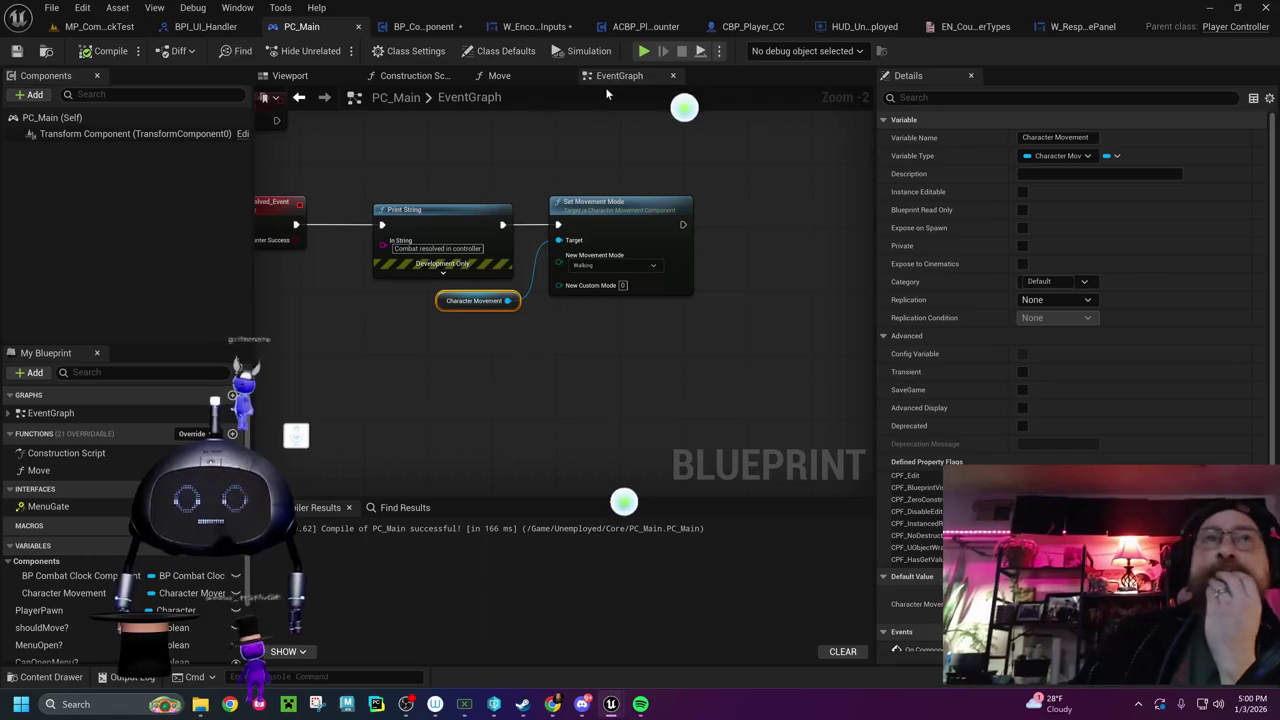
Recompile BP_CombatClockComponent, then pan PC_Main's graph to the Open Combat UI and movement-stop nodes
left_click(424, 27)
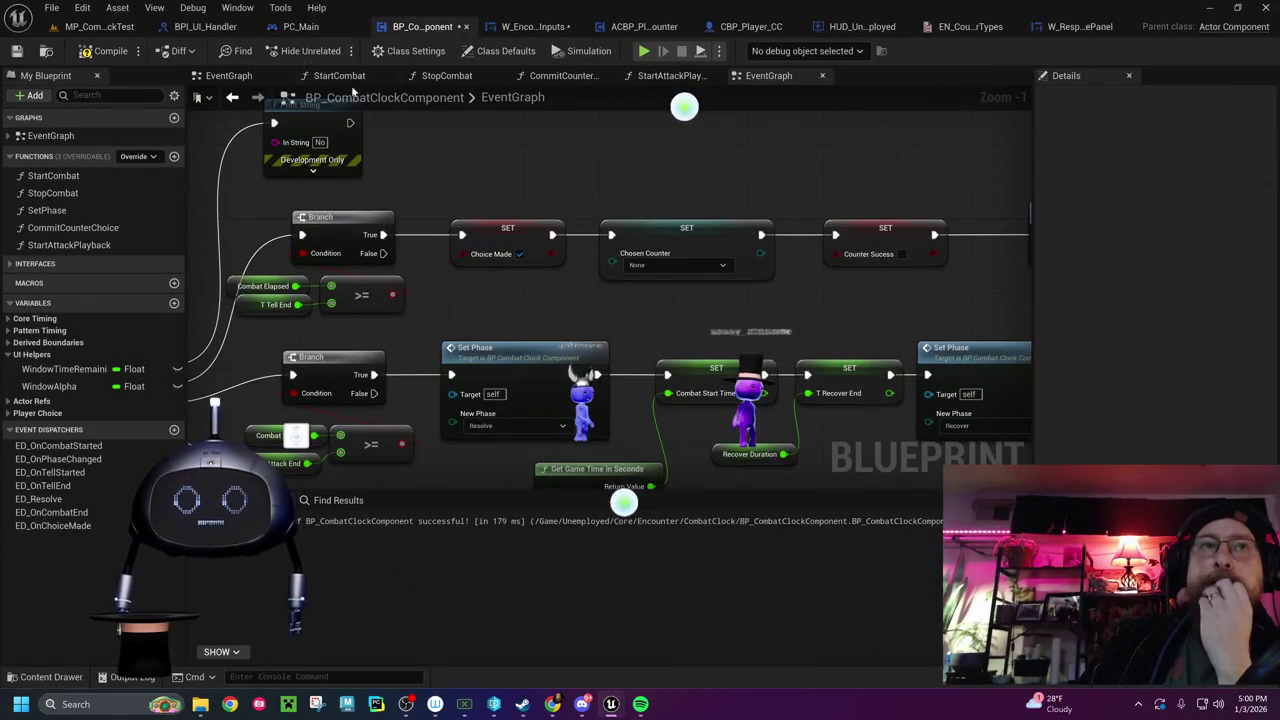
left_click(105, 51)
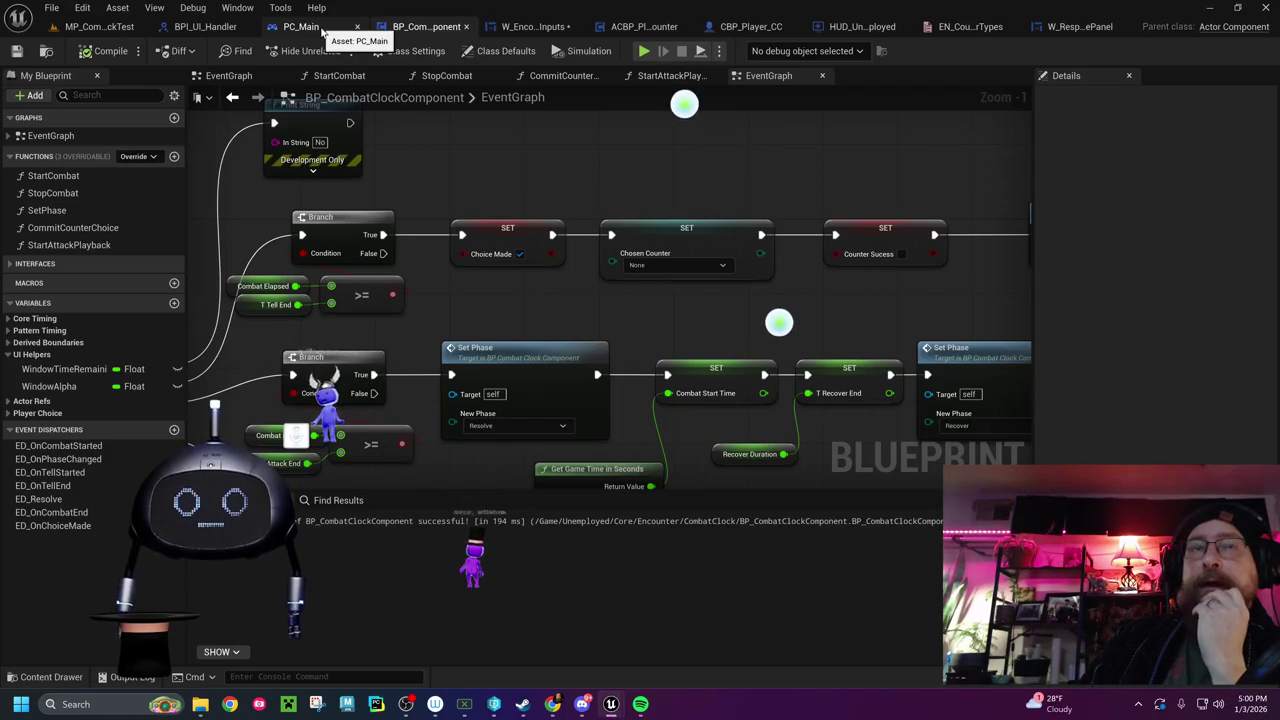
left_click(316, 48)
left_click(320, 36)
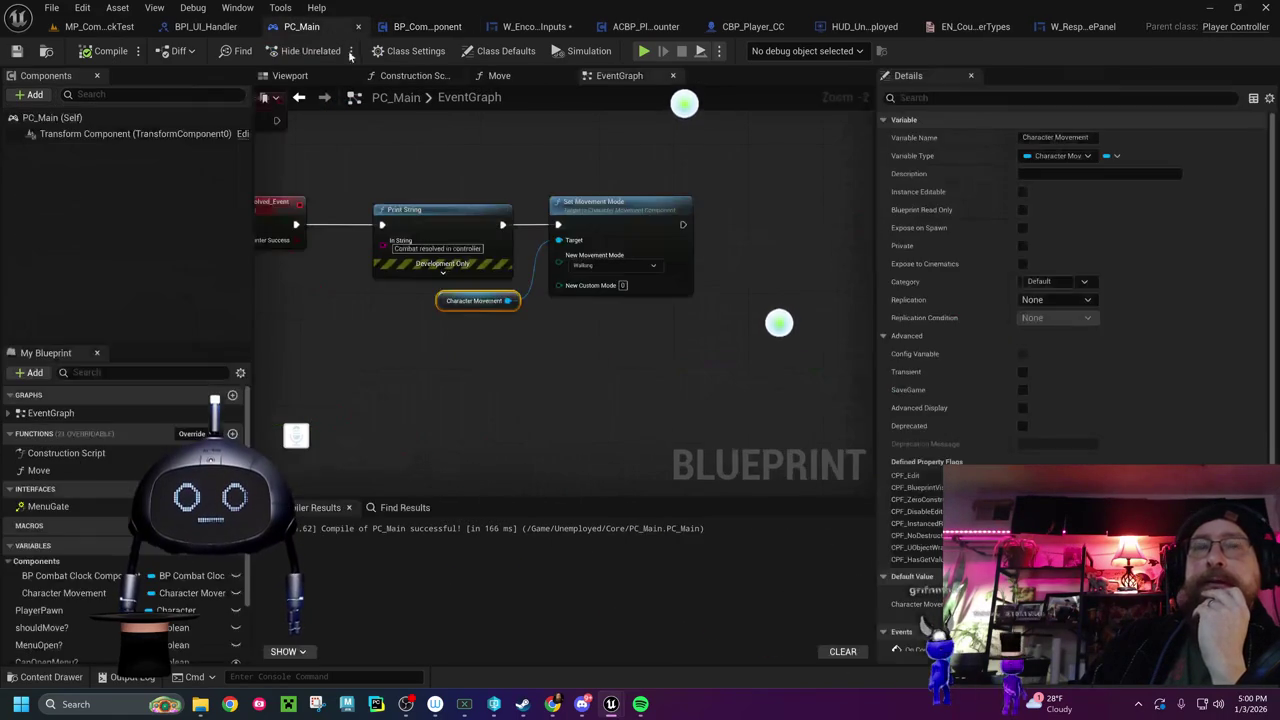
scroll(523, 374, "down", 2)
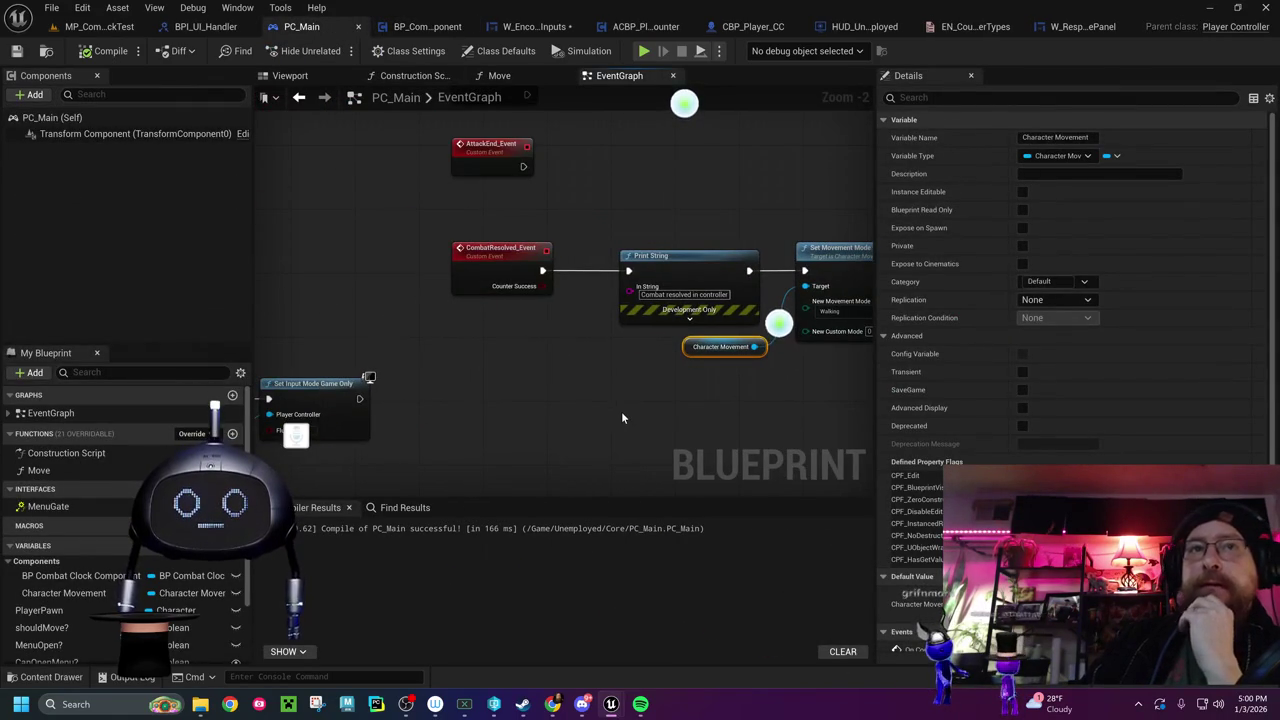
mouse_move(621, 411)
left_mouse_down()
mouse_move(591, 434)
mouse_move(562, 313)
mouse_move(523, 391)
mouse_move(534, 414)
mouse_move(452, 406)
left_mouse_up()
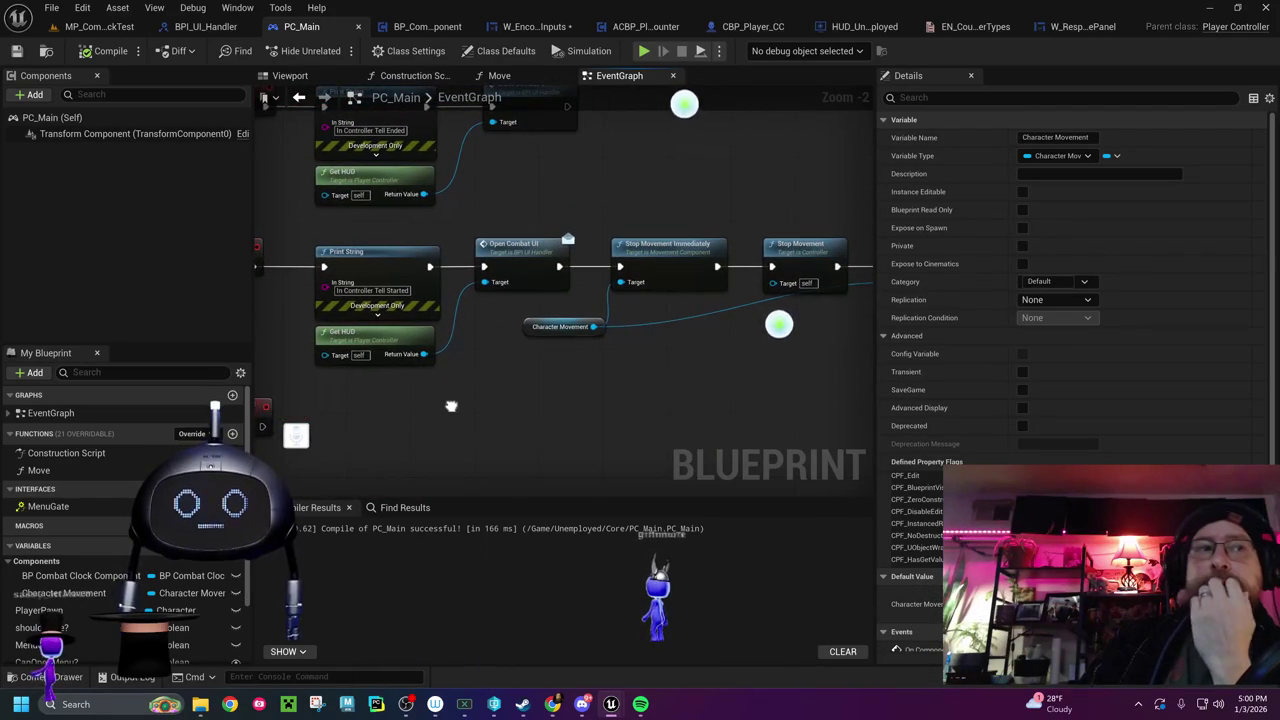
scroll(100, 580, "down", 2)
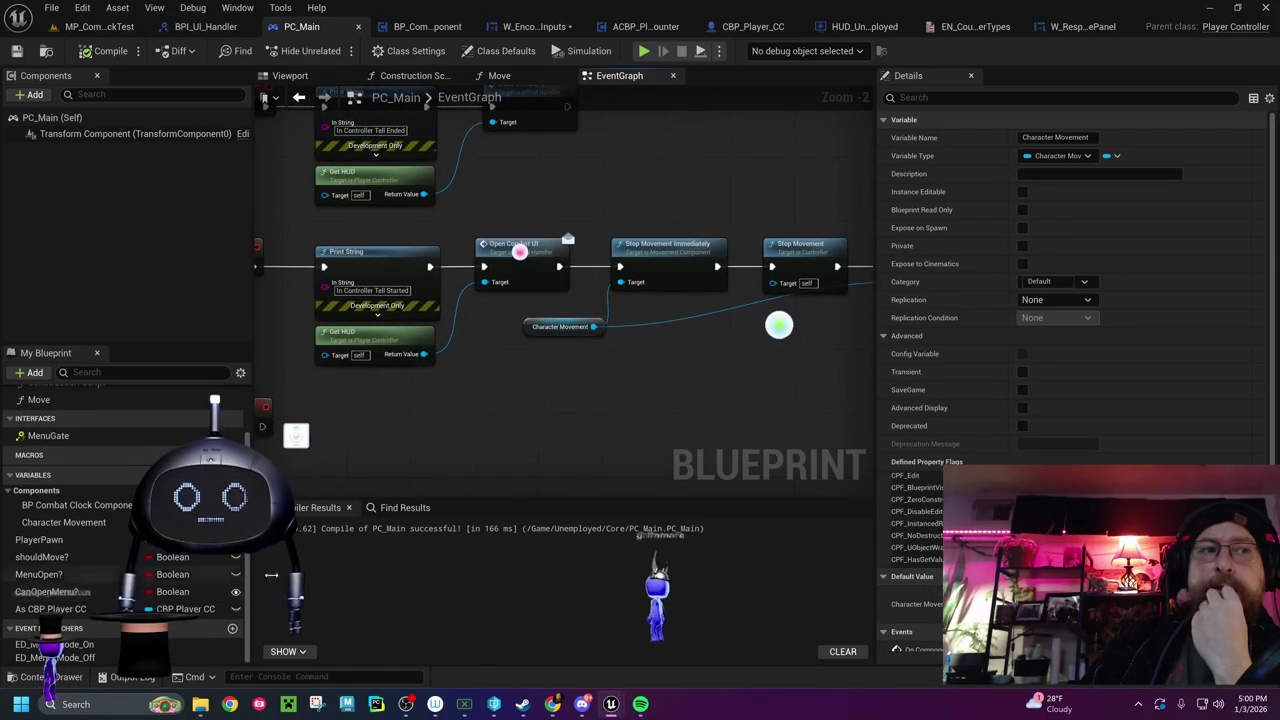
mouse_move(619, 392)
left_mouse_down()
mouse_move(603, 383)
mouse_move(237, 427)
left_mouse_up()
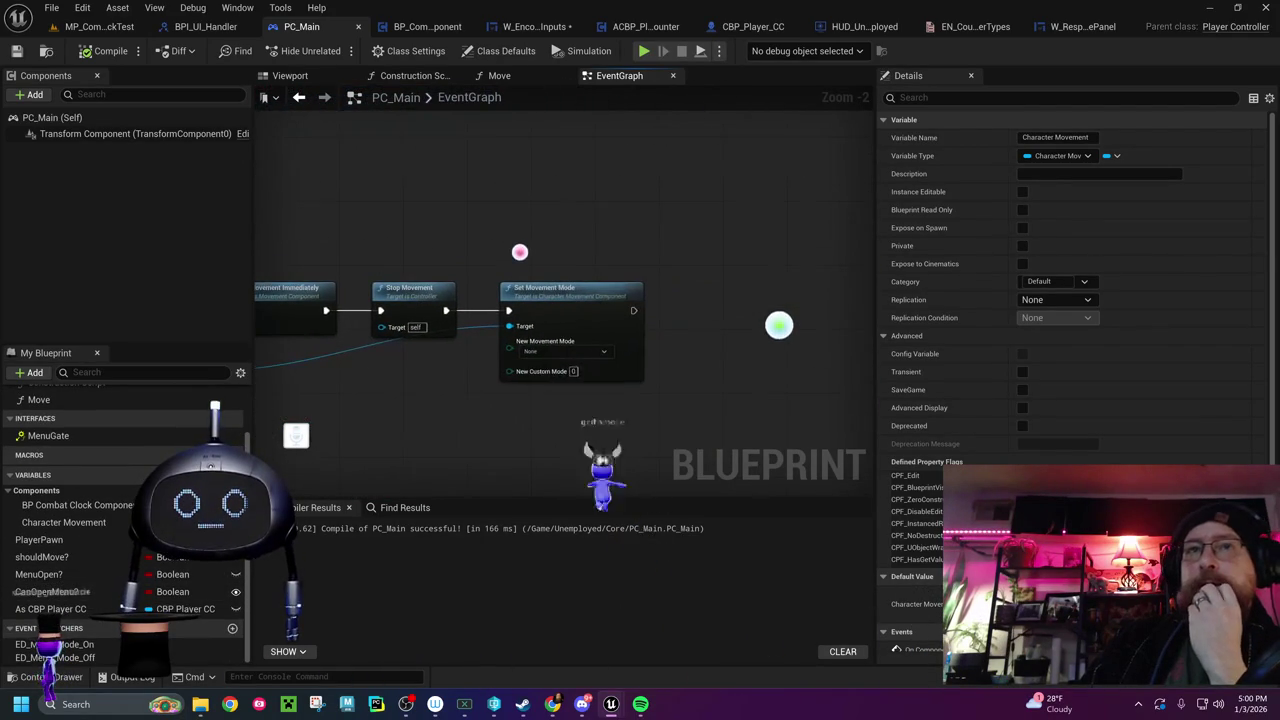
mouse_move(381, 428)
left_mouse_down()
mouse_move(785, 347)
mouse_move(623, 368)
left_mouse_up()
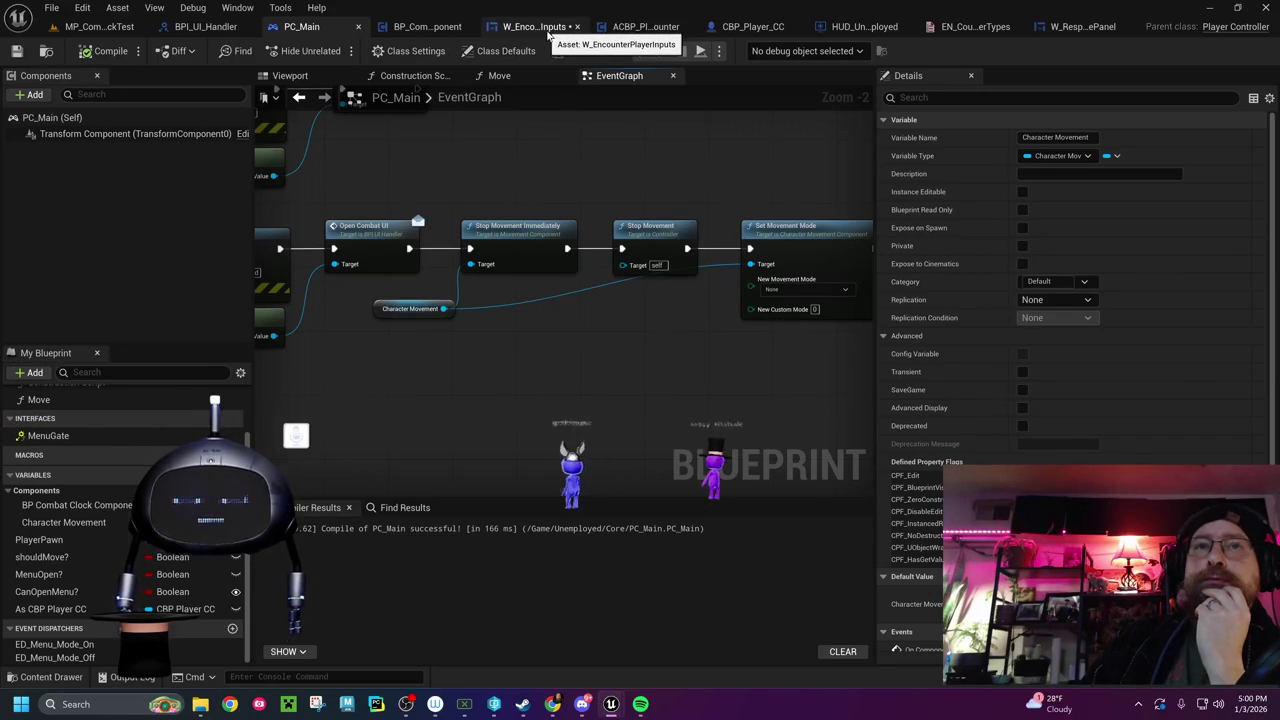
Inspect the Set Player Attack List Options call in ACBP_PlayerSingleEncounter's EventGraph, before the widget turns Visible
left_click(547, 30)
mouse_move(508, 196)
left_mouse_down()
mouse_move(329, 209)
mouse_move(314, 224)
left_mouse_up()
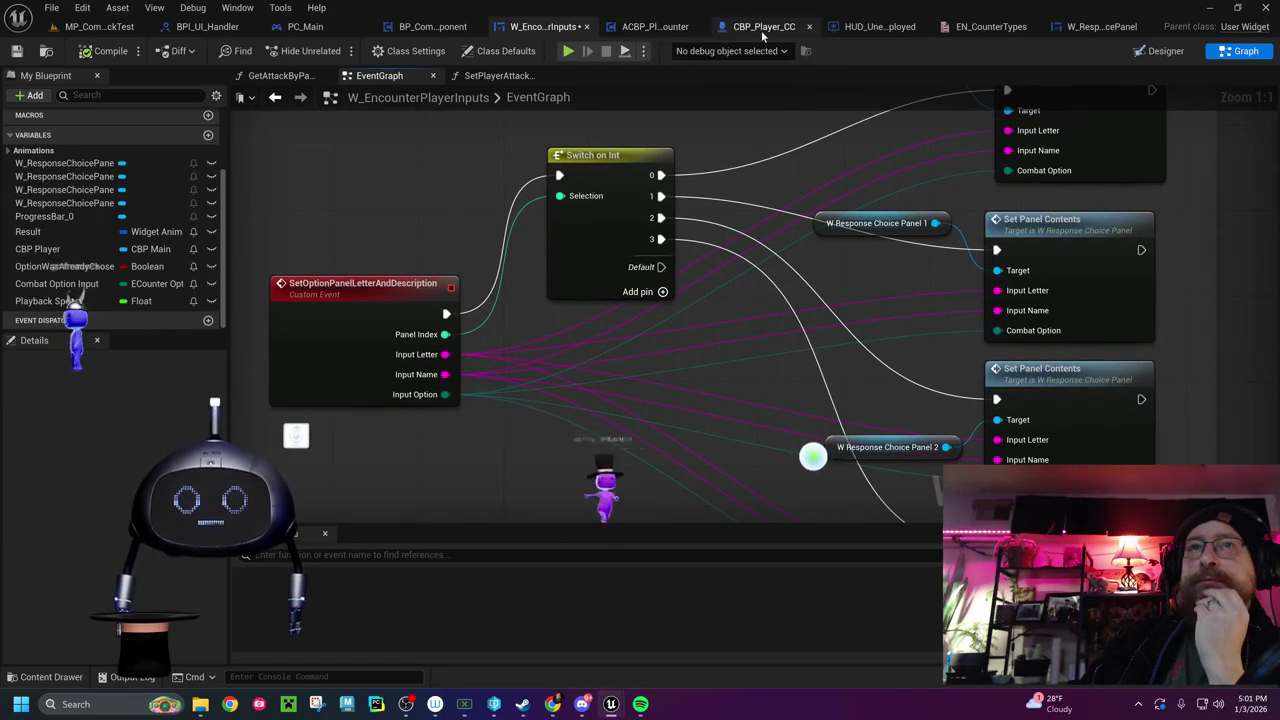
left_click(655, 28)
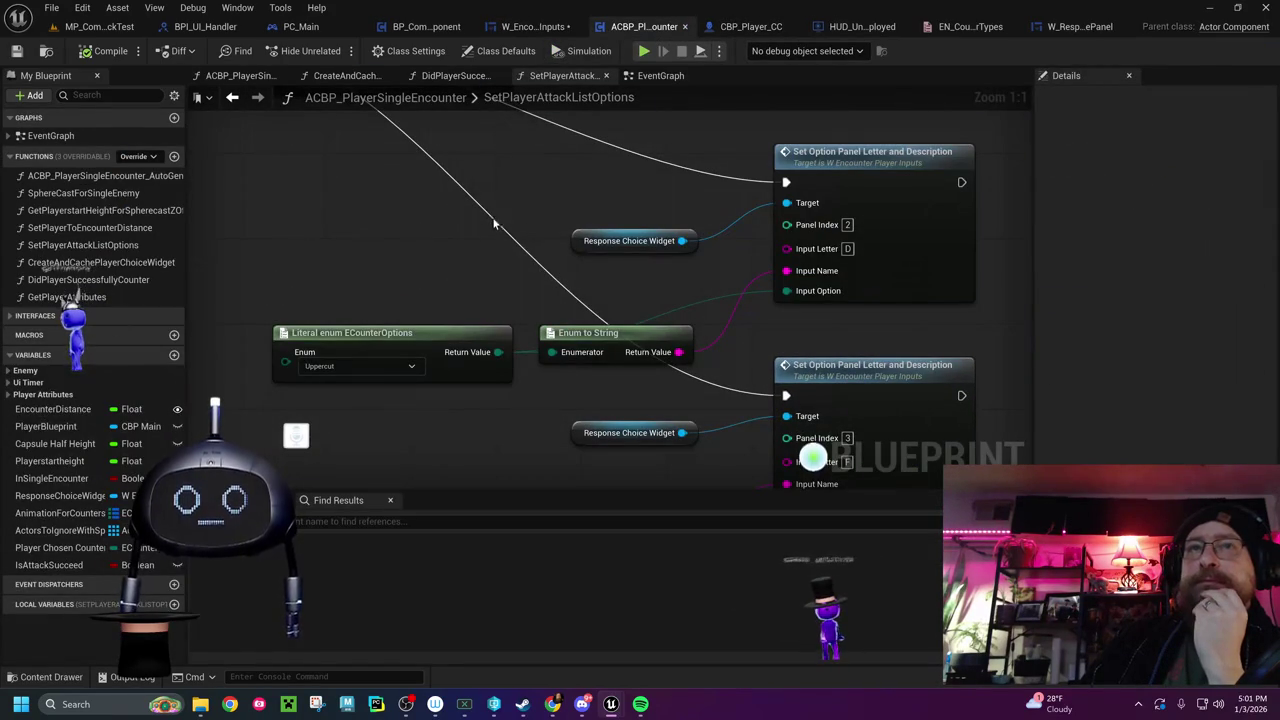
left_click(660, 76)
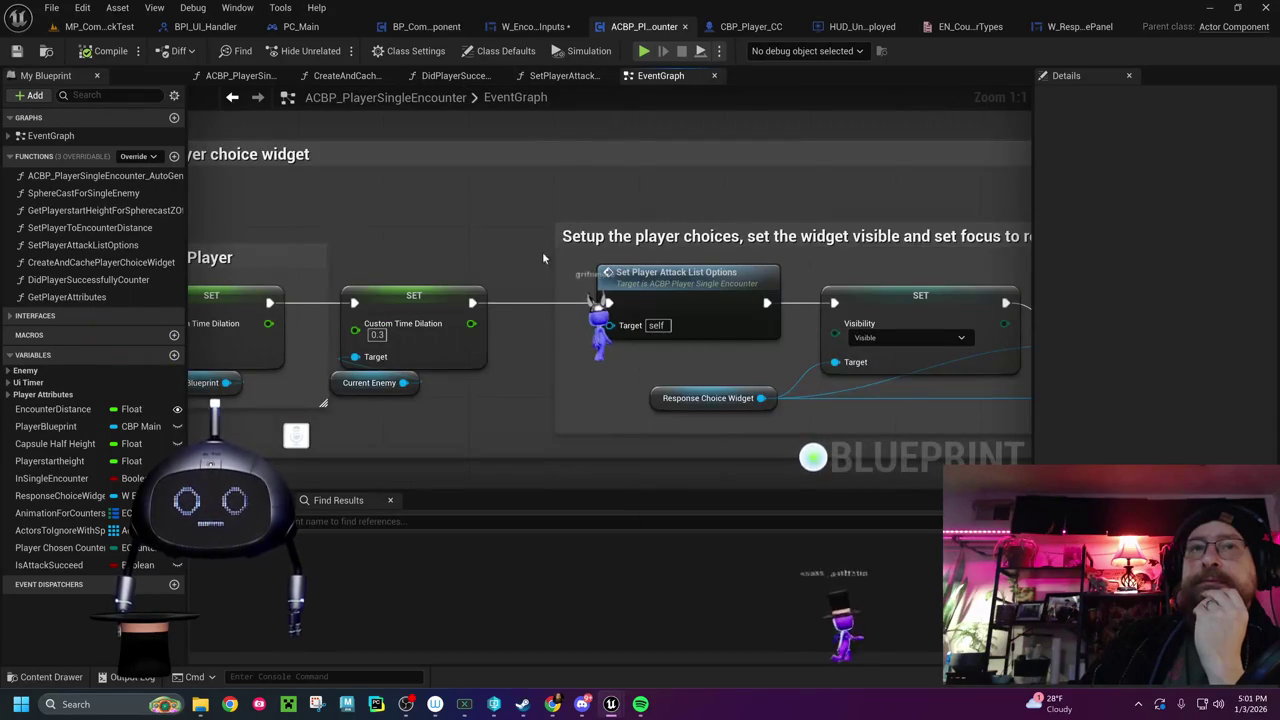
left_click(655, 271)
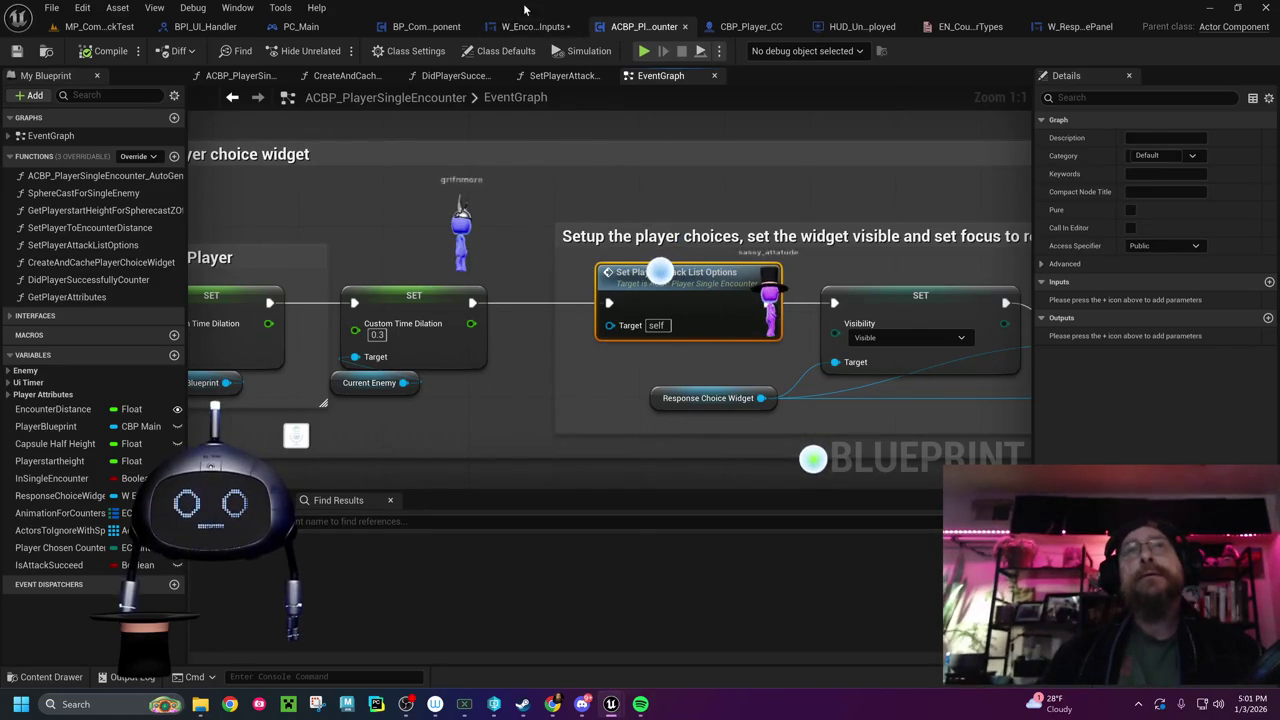
Move HUD_Unemployed's ToggleCombatHud and ToggleCombatUI event nodes up
left_click(862, 27)
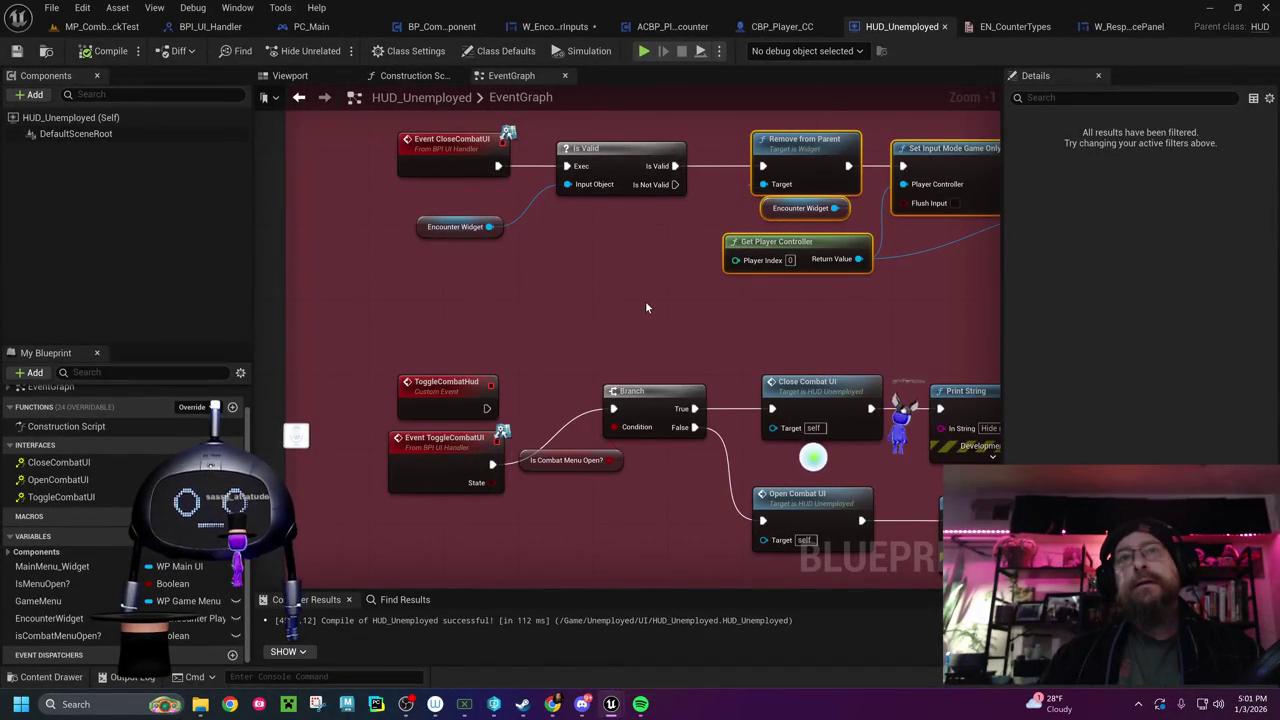
left_click_drag(420, 390, 384, 341)
left_click_drag(427, 452, 417, 396)
Search 'set player' for a new node from the created encounter widget's Return Value
mouse_move(647, 300)
left_mouse_down()
mouse_move(615, 370)
mouse_move(571, 371)
mouse_move(985, 358)
left_mouse_up()
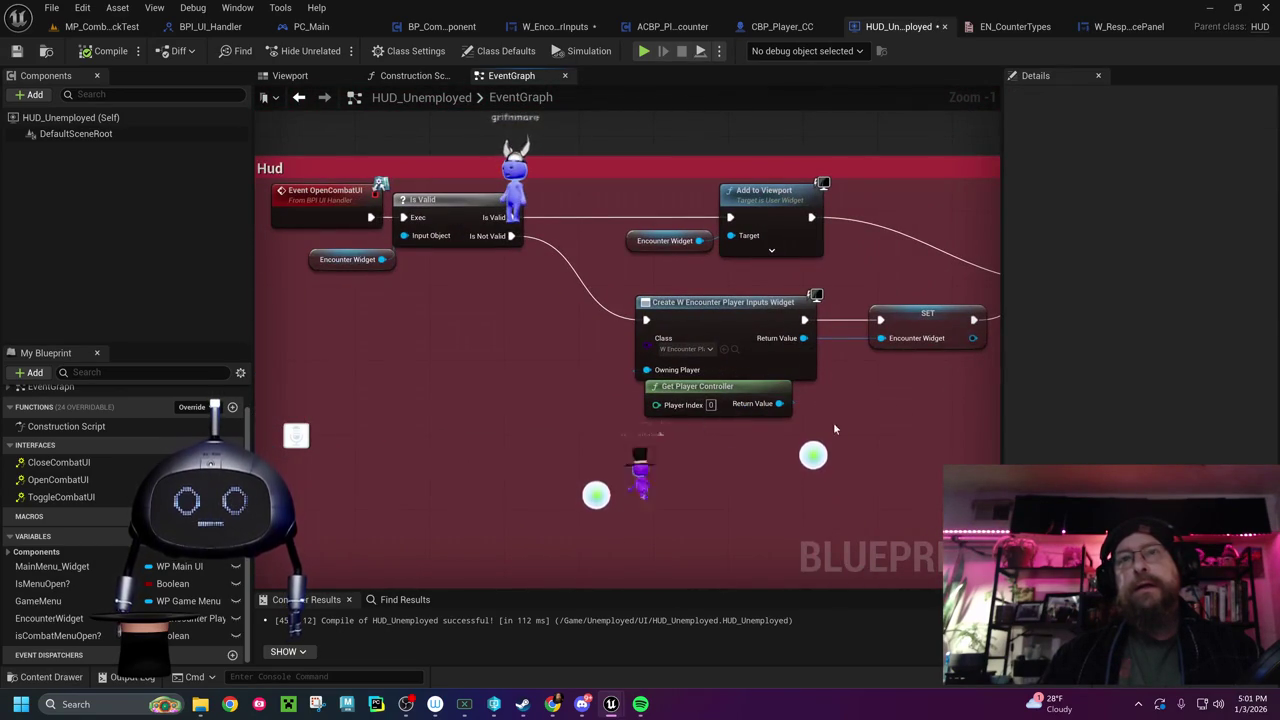
mouse_move(857, 427)
left_mouse_down()
mouse_move(600, 410)
mouse_move(494, 376)
left_mouse_up()
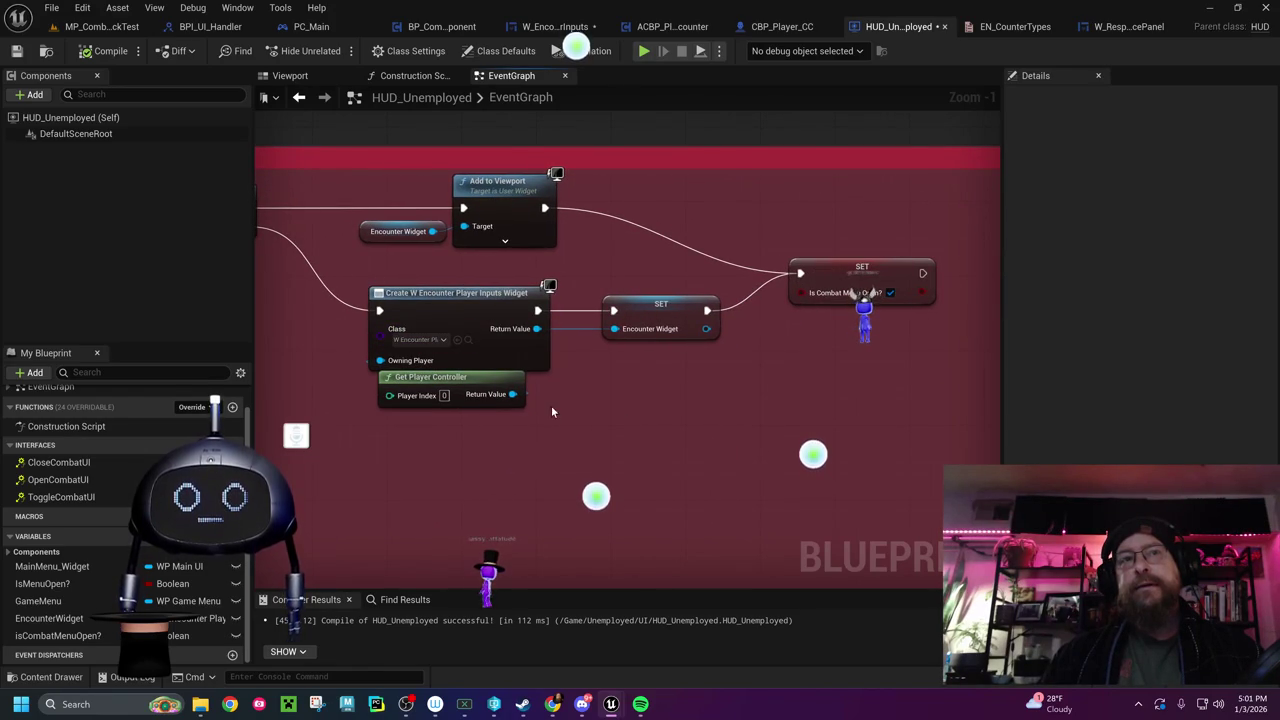
left_click_drag(538, 333, 782, 392)
type("set player")
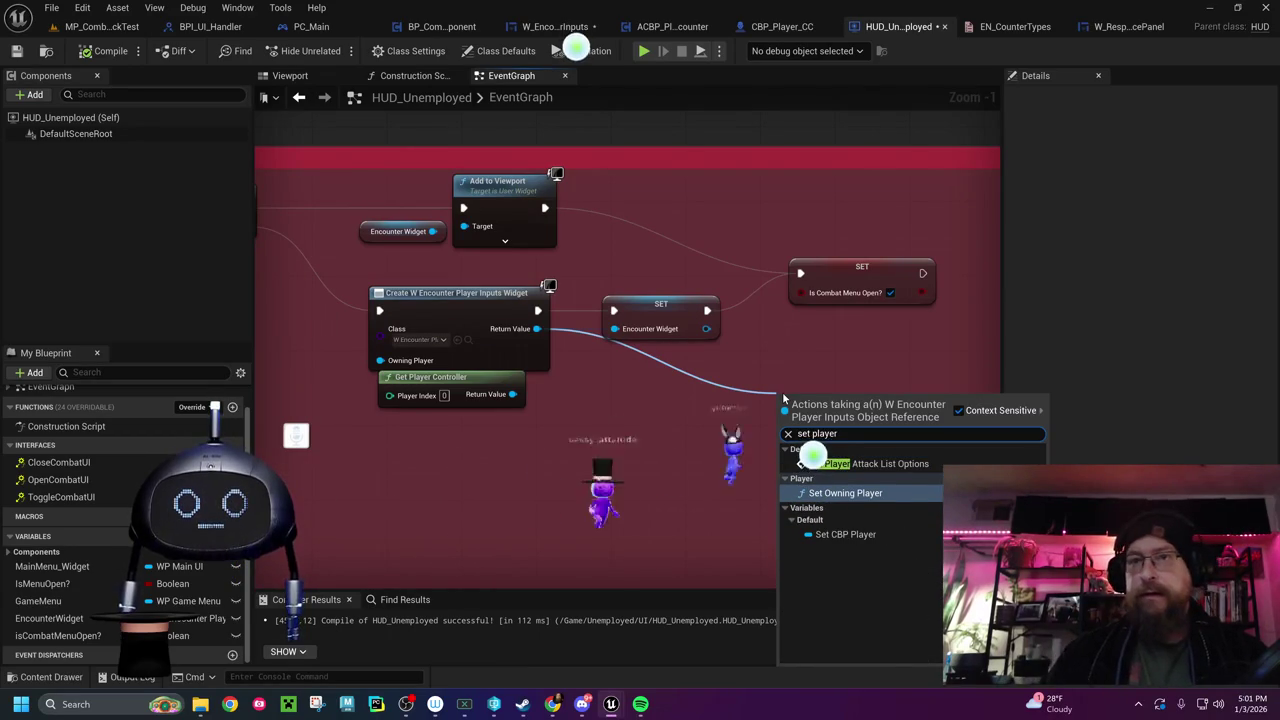
Call Set Player Attack List Options after the Is Combat Menu Open SET node and compile HUD_Unemployed
mouse_move(838, 416)
left_mouse_down()
mouse_move(1043, 277)
mouse_move(558, 276)
mouse_move(594, 258)
left_mouse_up()
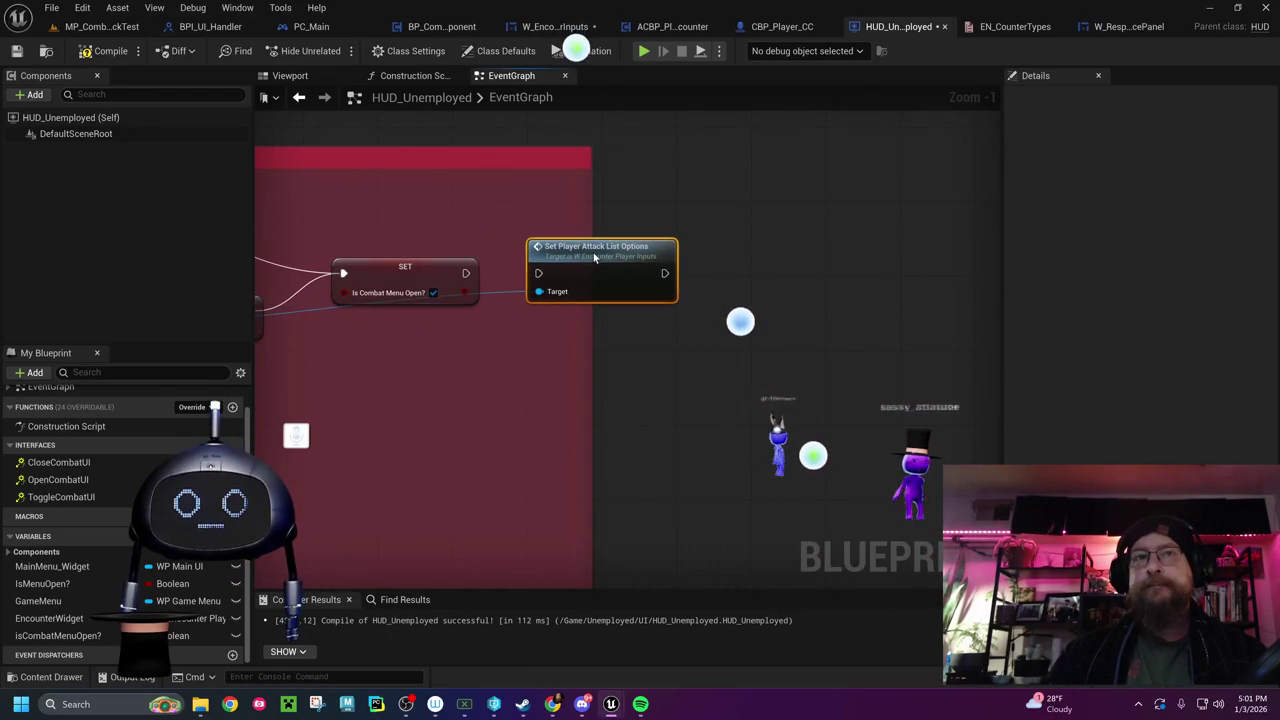
left_click_drag(466, 273, 538, 274)
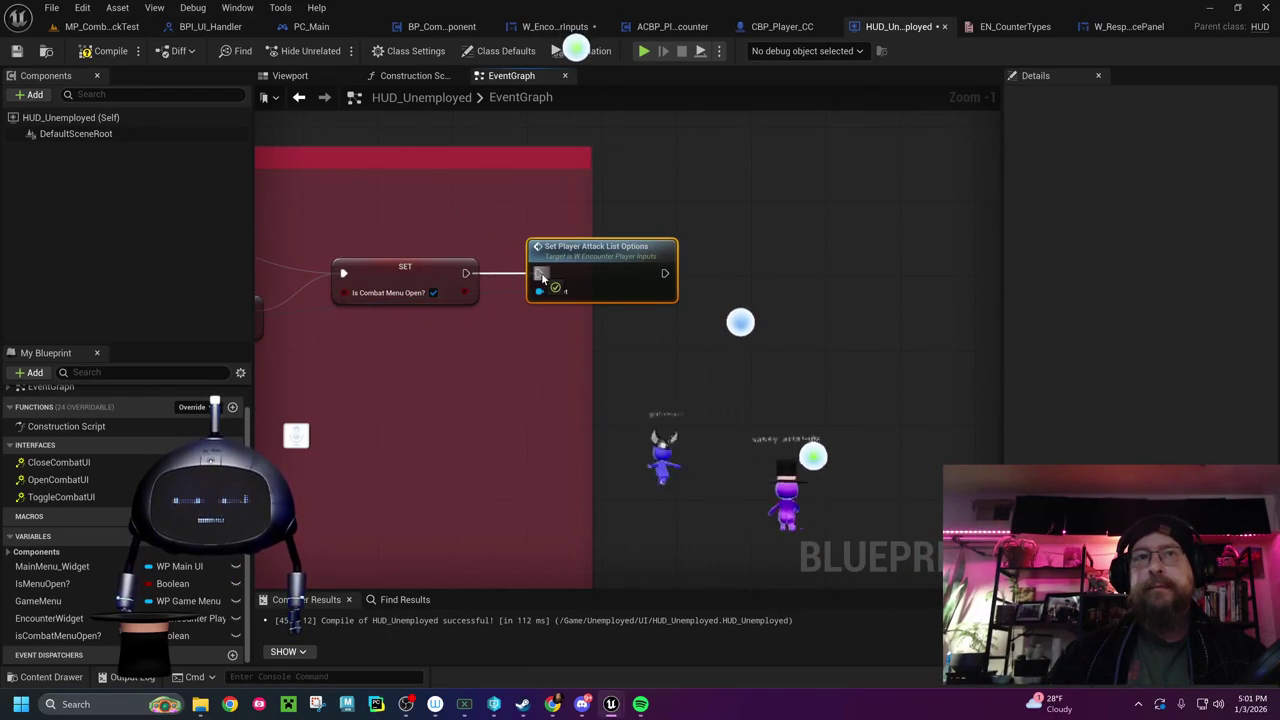
left_click(105, 51)
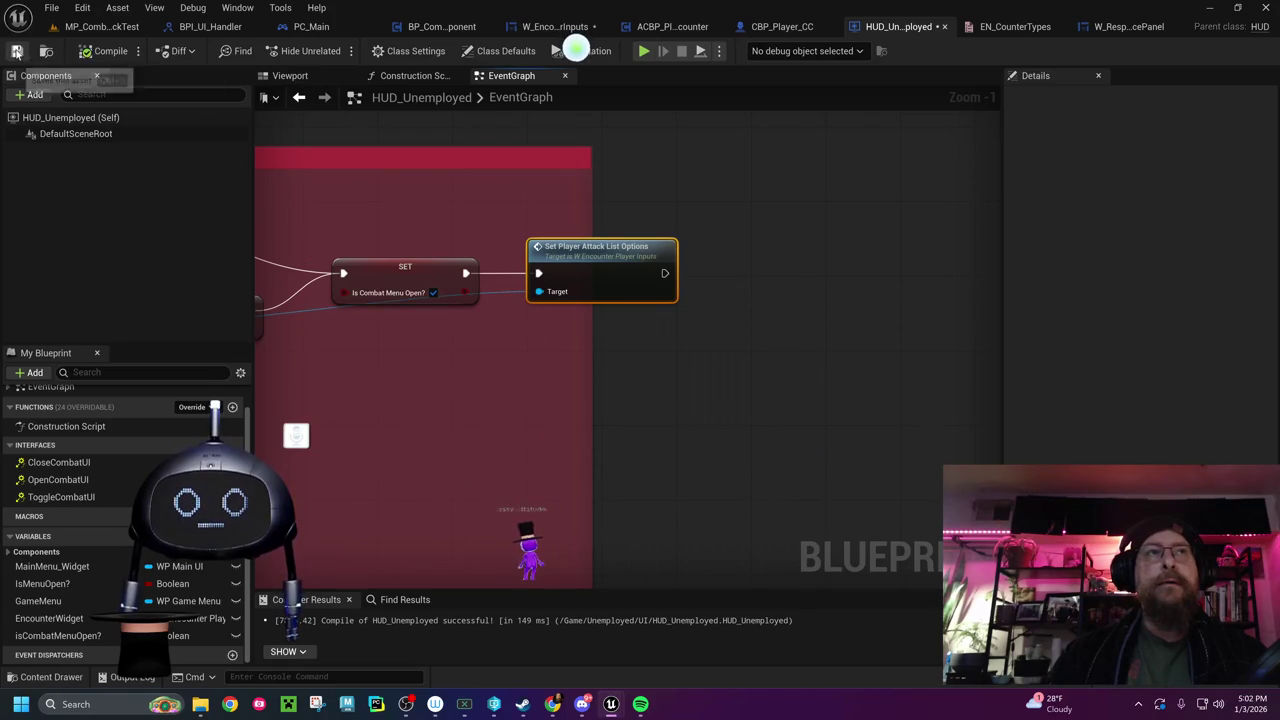
left_click(96, 30)
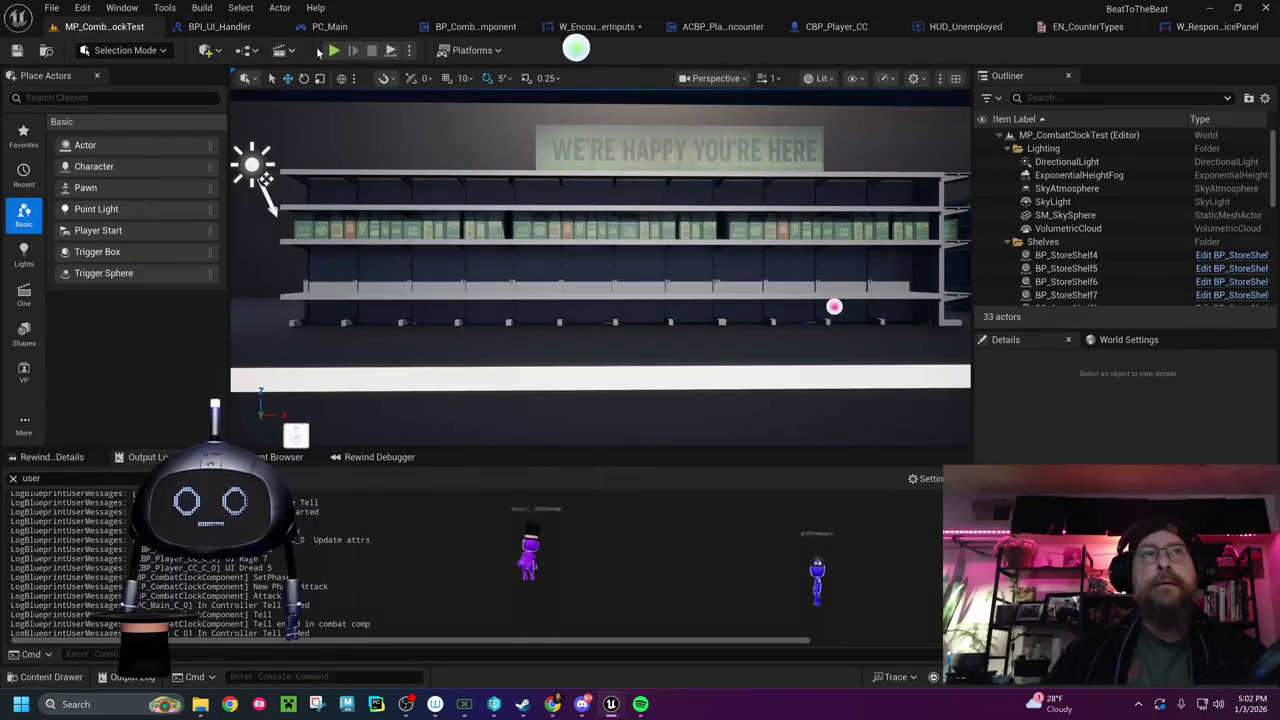
Play-test MP_CombatClockTest, confirming Dodge, Deflect, Uppercut and Block options, then return to ACBP_PlayerSingleEncounter
left_click(333, 51)
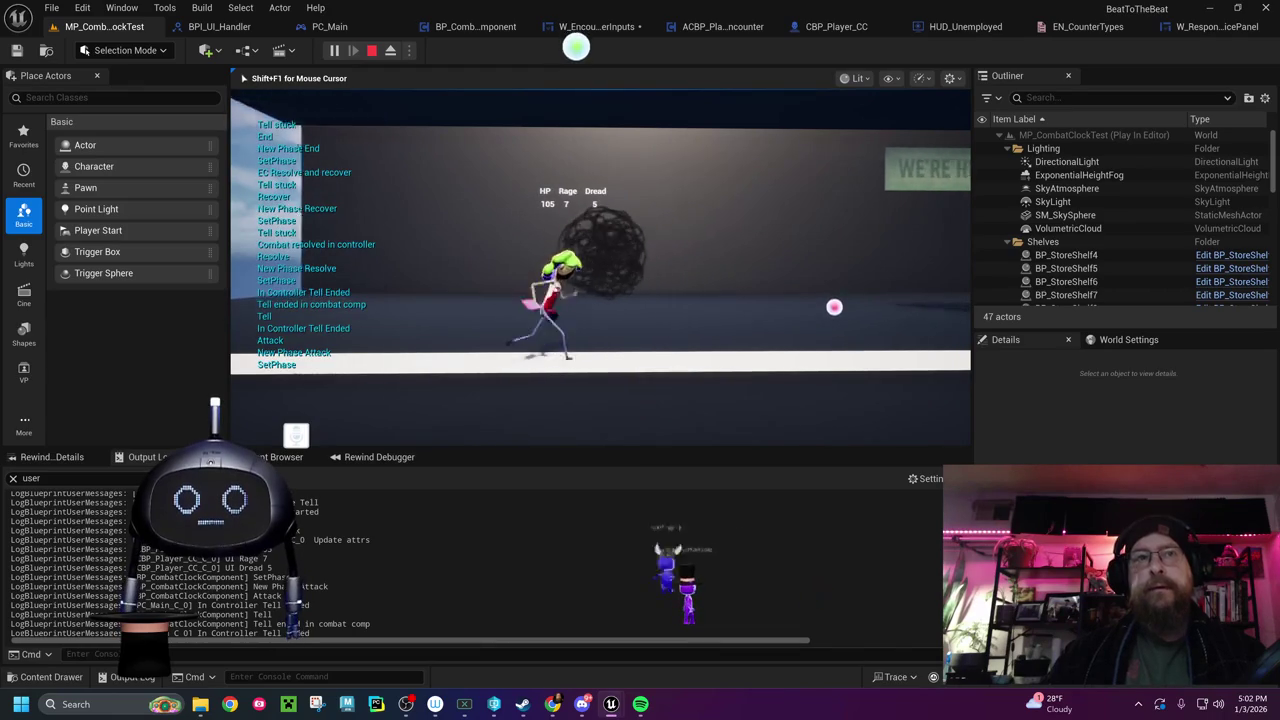
key("Escape")
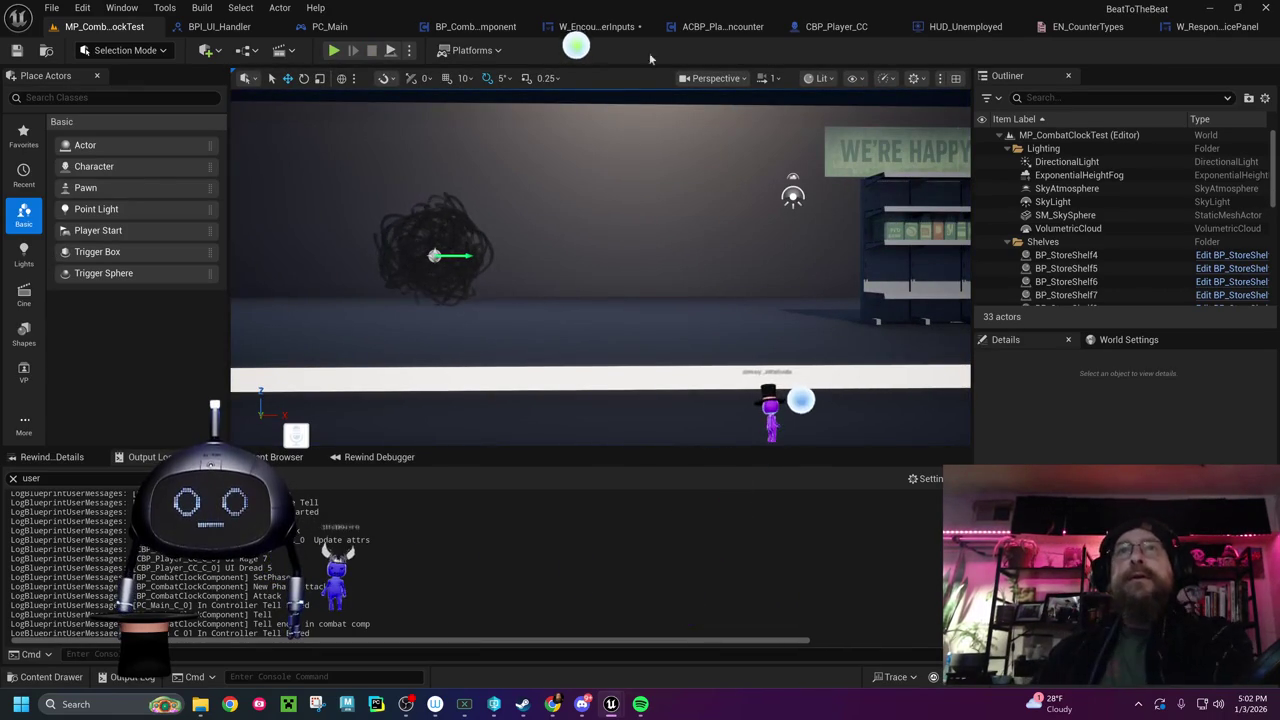
left_click(712, 27)
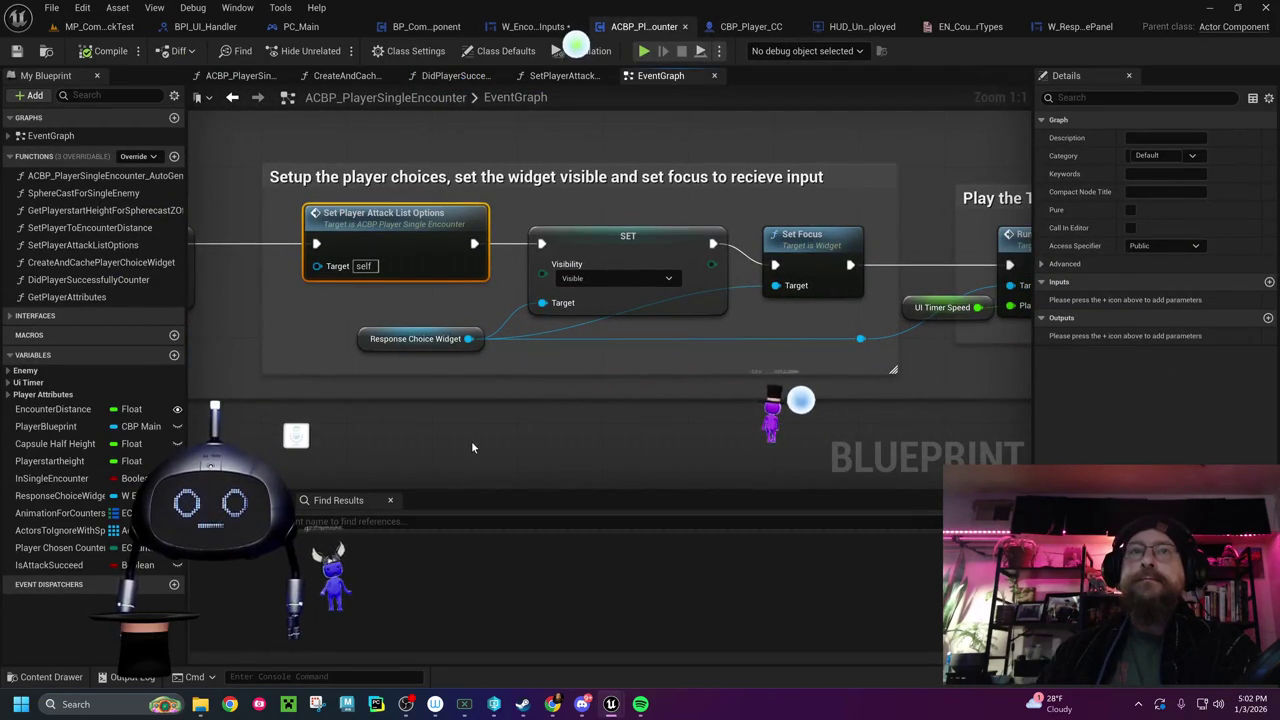
left_click_drag(632, 435, 486, 427)
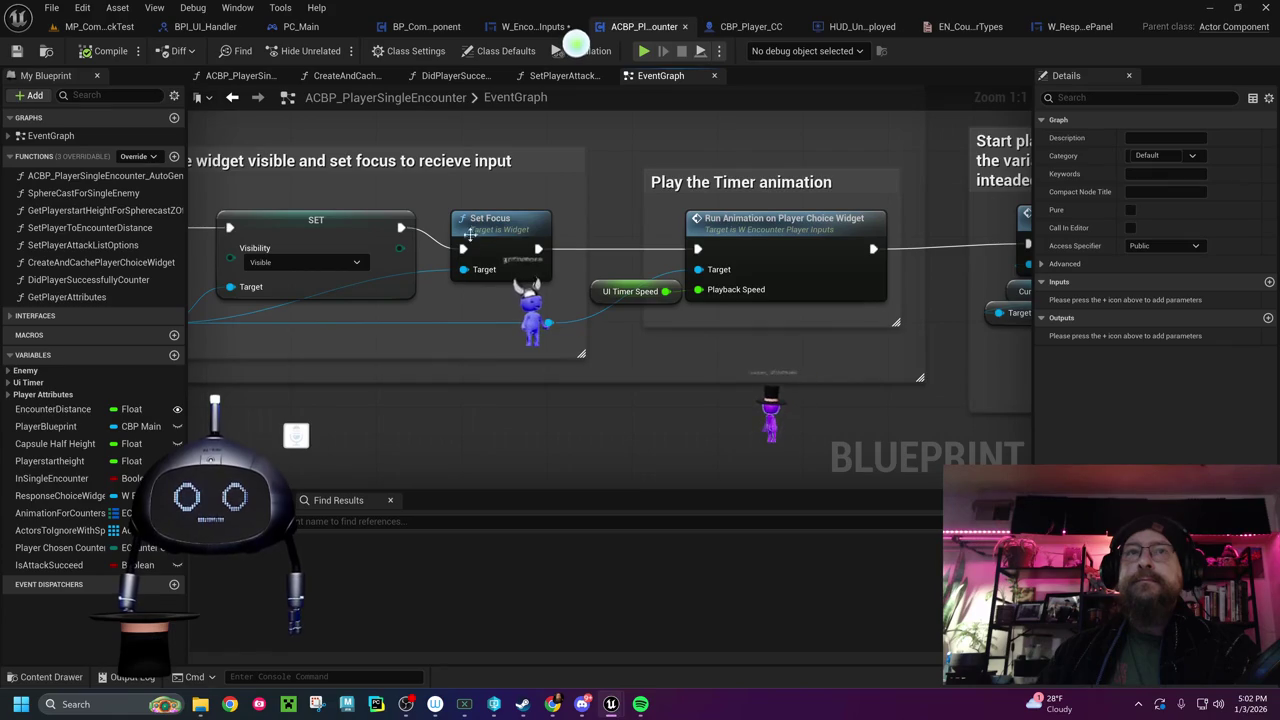
left_click(503, 229)
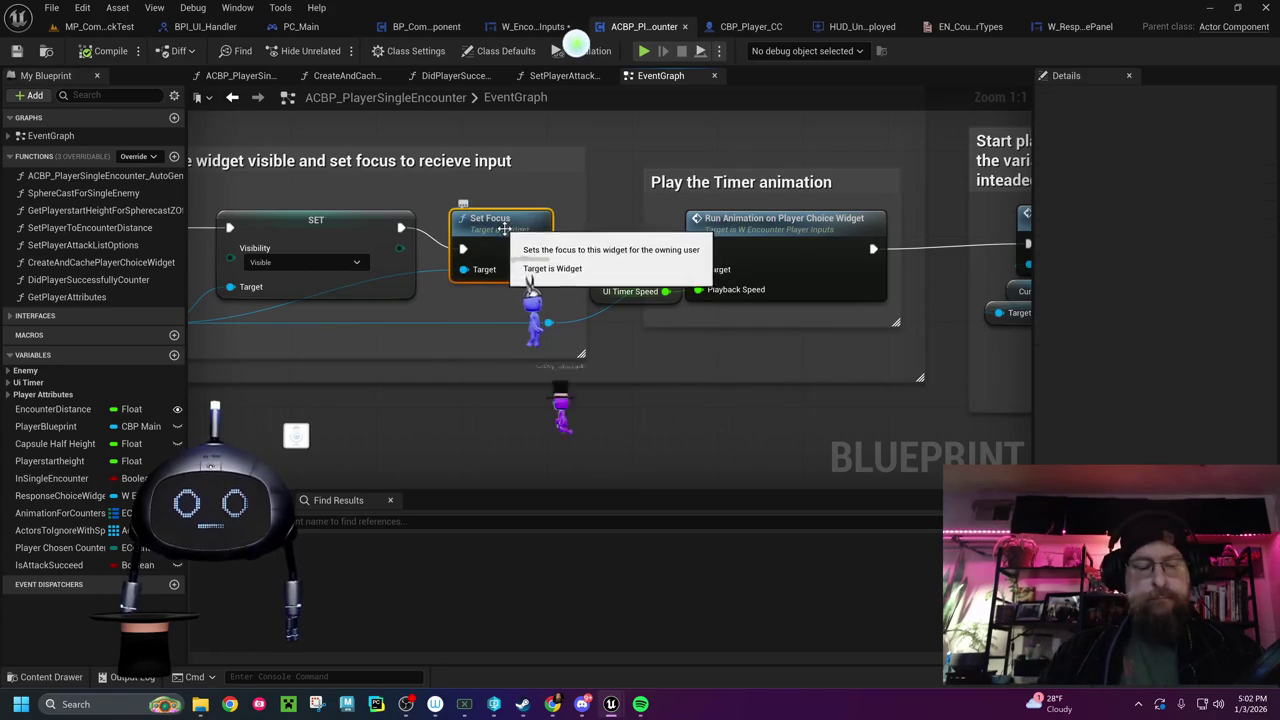
left_click(850, 26)
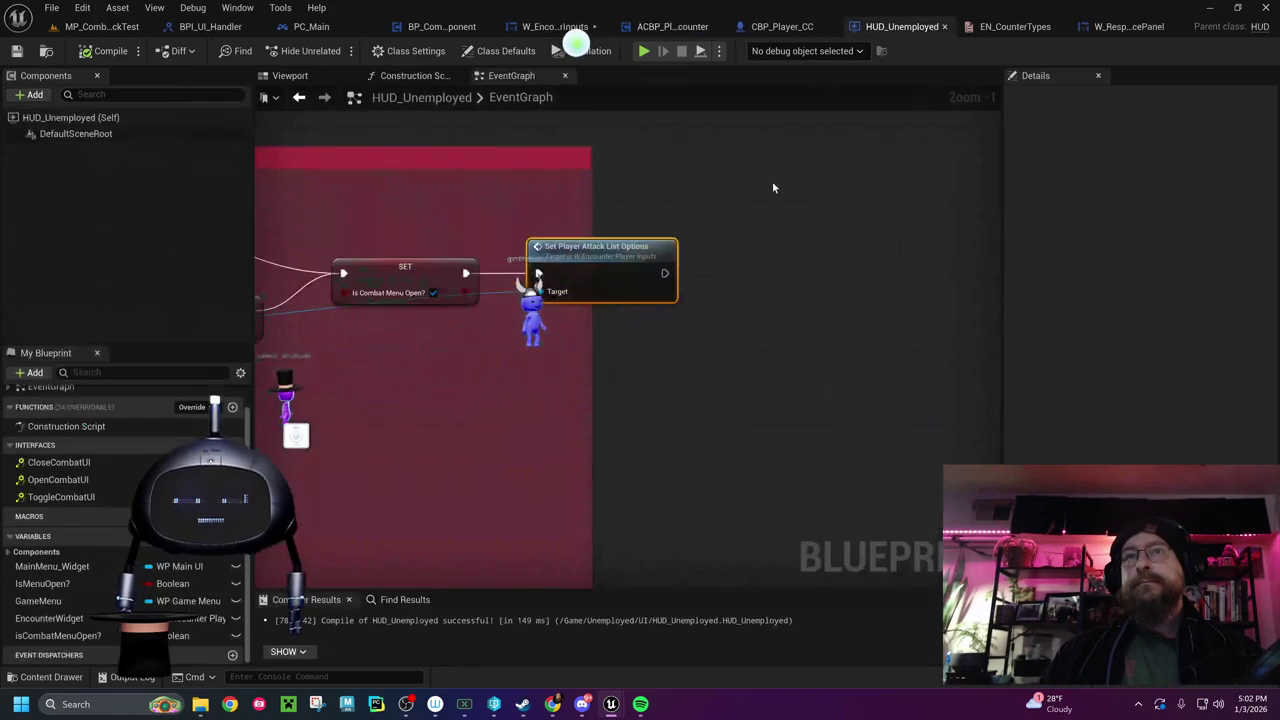
Paste a Set Focus node and place it after Set Player Attack List Options
key("ctrl+v")
left_click_drag(790, 270, 737, 248)
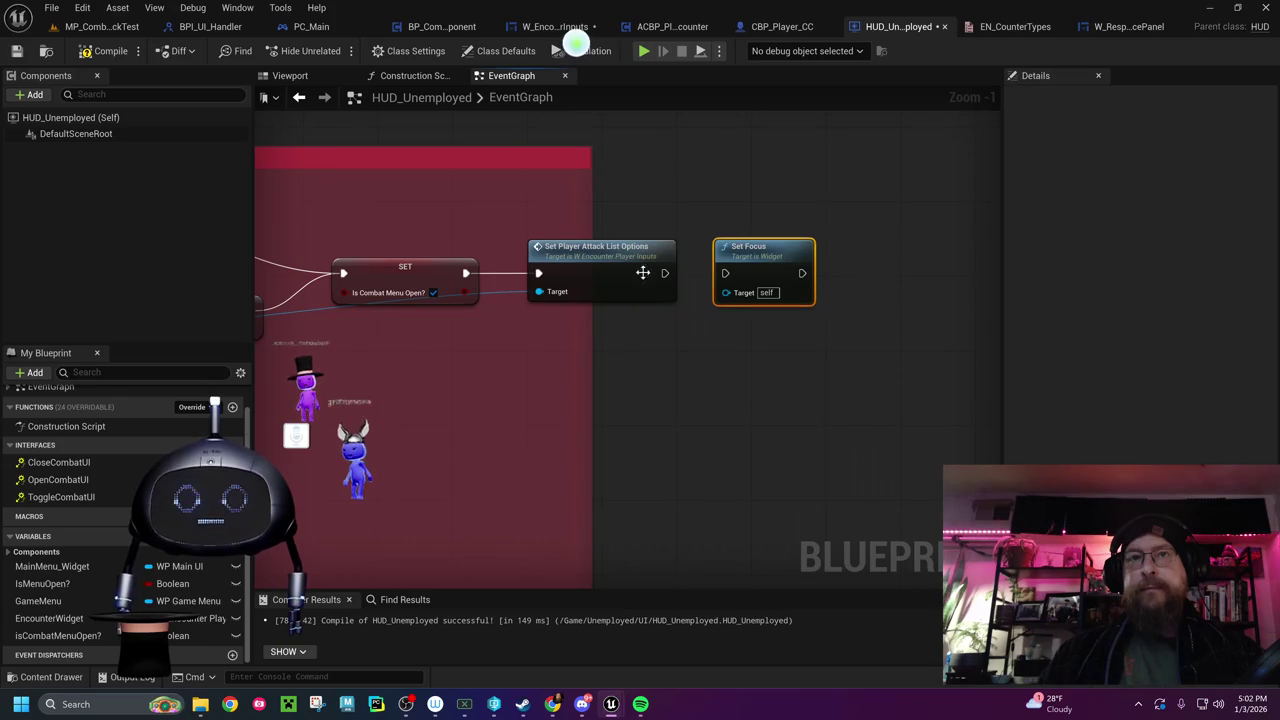
left_click_drag(491, 366, 682, 321)
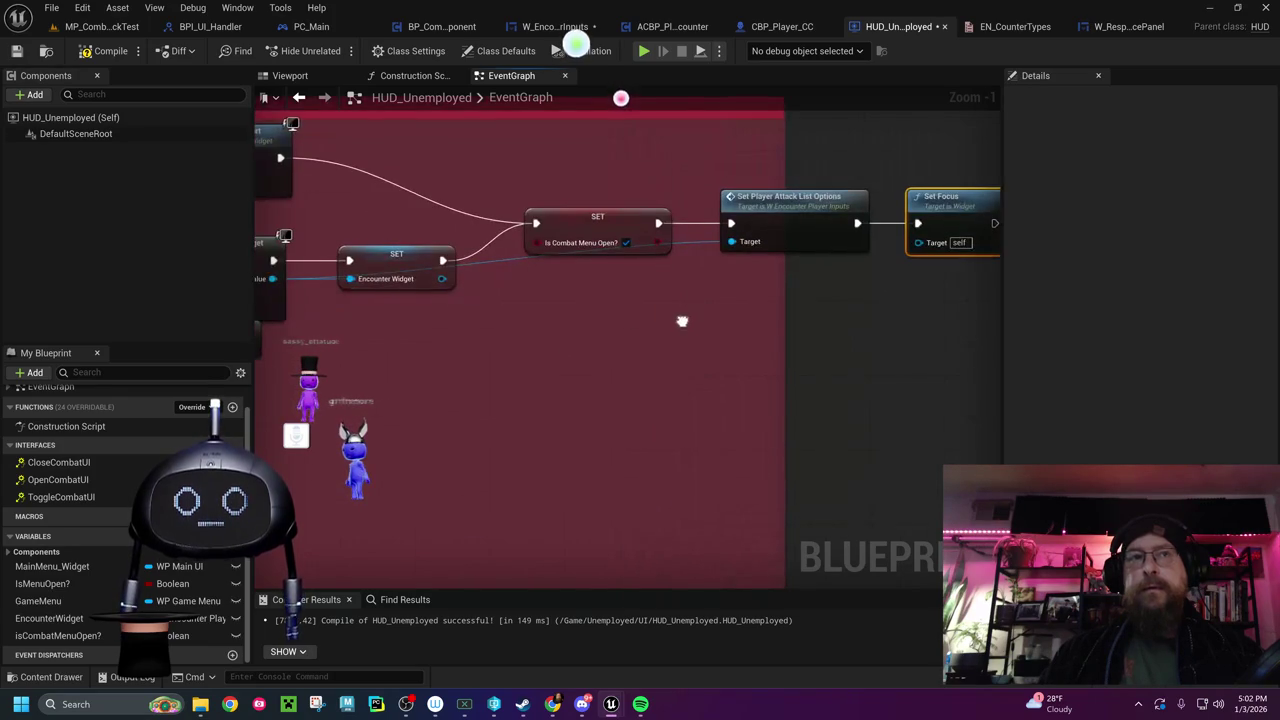
mouse_move(430, 305)
left_mouse_down()
mouse_move(483, 283)
mouse_move(365, 258)
left_mouse_up()
Wire an Encounter Widget getter into both Target pins and compile HUD_Unemployed
mouse_move(49, 618)
left_mouse_down()
mouse_move(766, 240)
mouse_move(860, 230)
mouse_move(884, 204)
left_mouse_up()
left_click(800, 258)
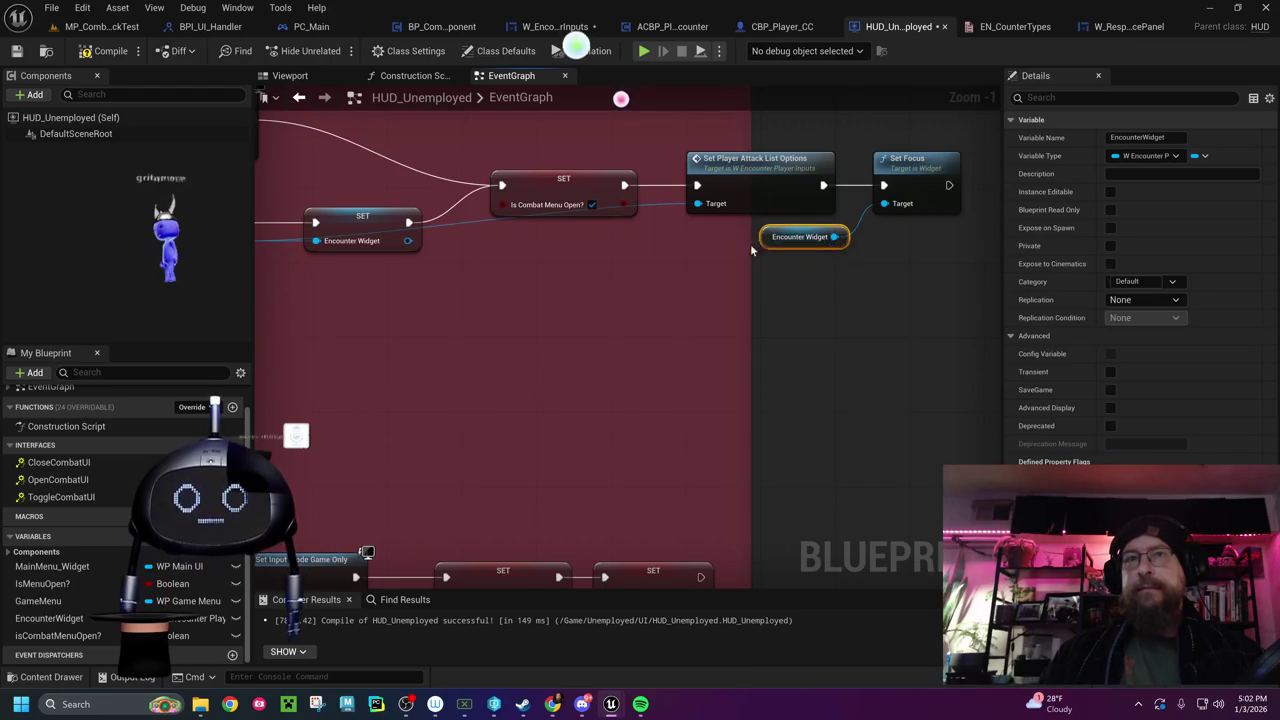
left_click_drag(759, 243, 583, 273)
left_click_drag(659, 265, 697, 204)
left_click_drag(517, 297, 694, 306)
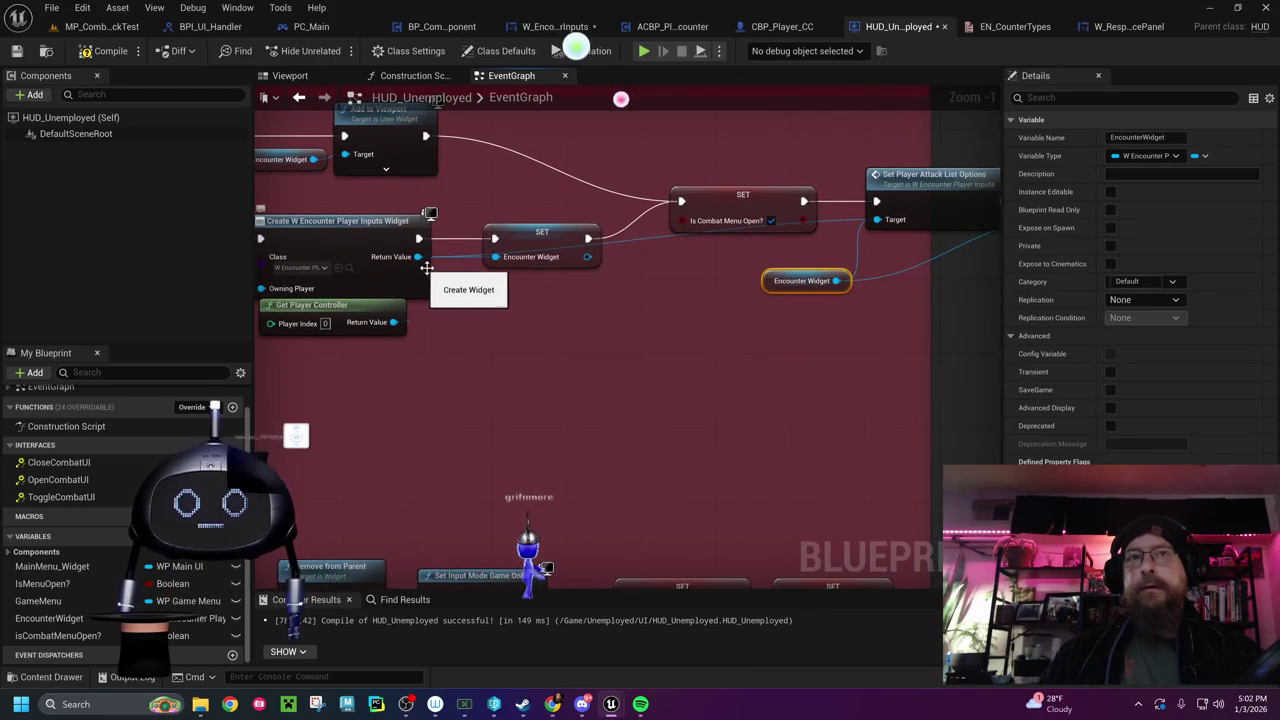
left_click_drag(418, 257, 494, 257)
left_click(115, 50)
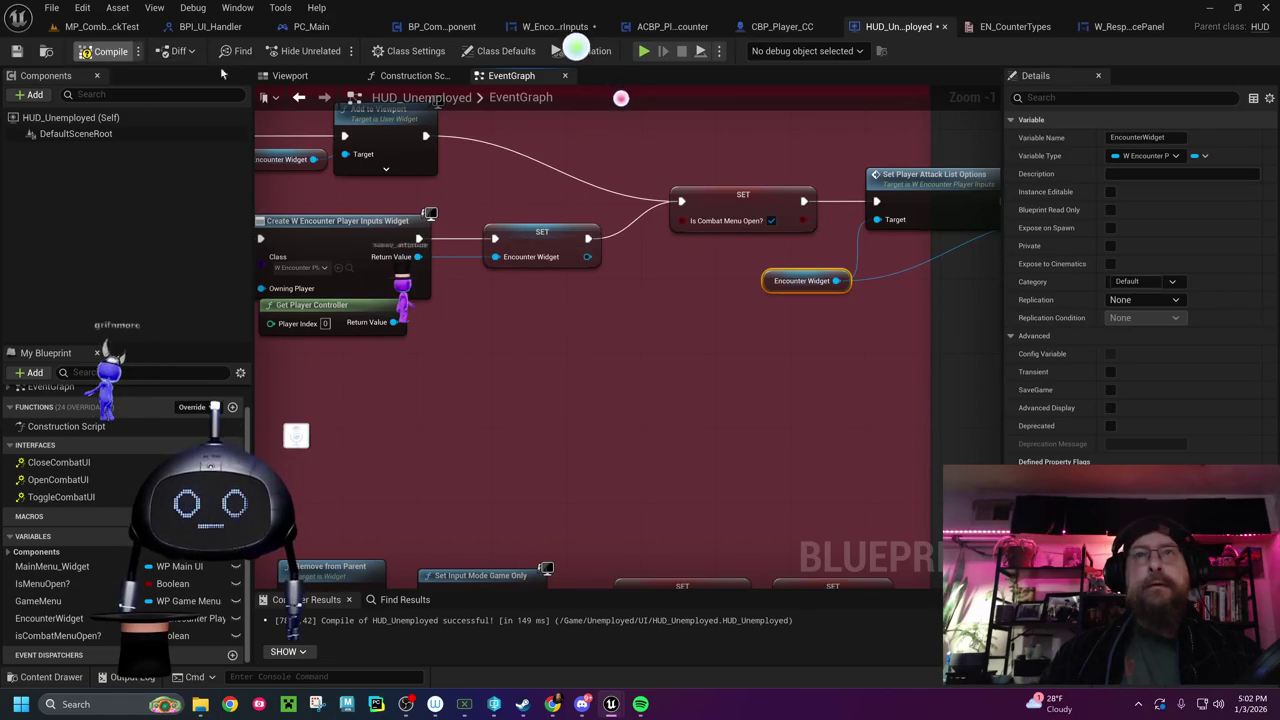
left_click(672, 26)
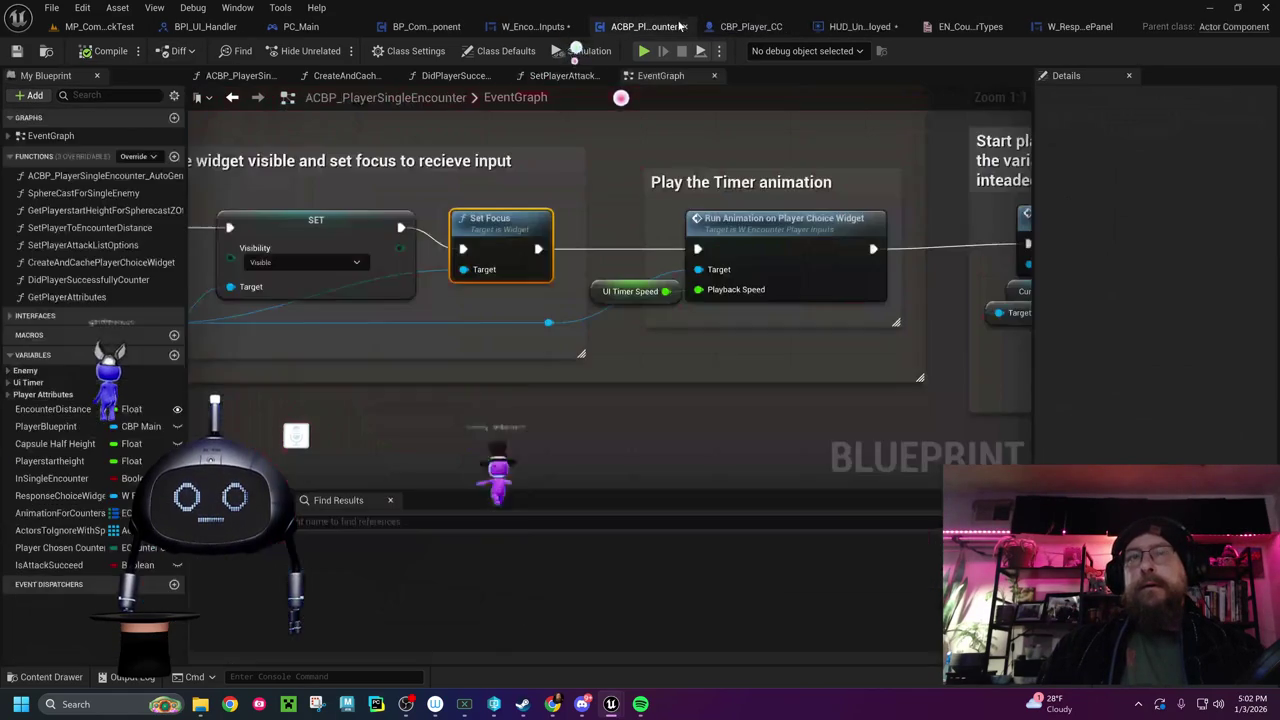
Review the tell animation, player movement mode and InitializeAndStartCombat sections of the encounter EventGraph
left_click_drag(731, 356, 306, 351)
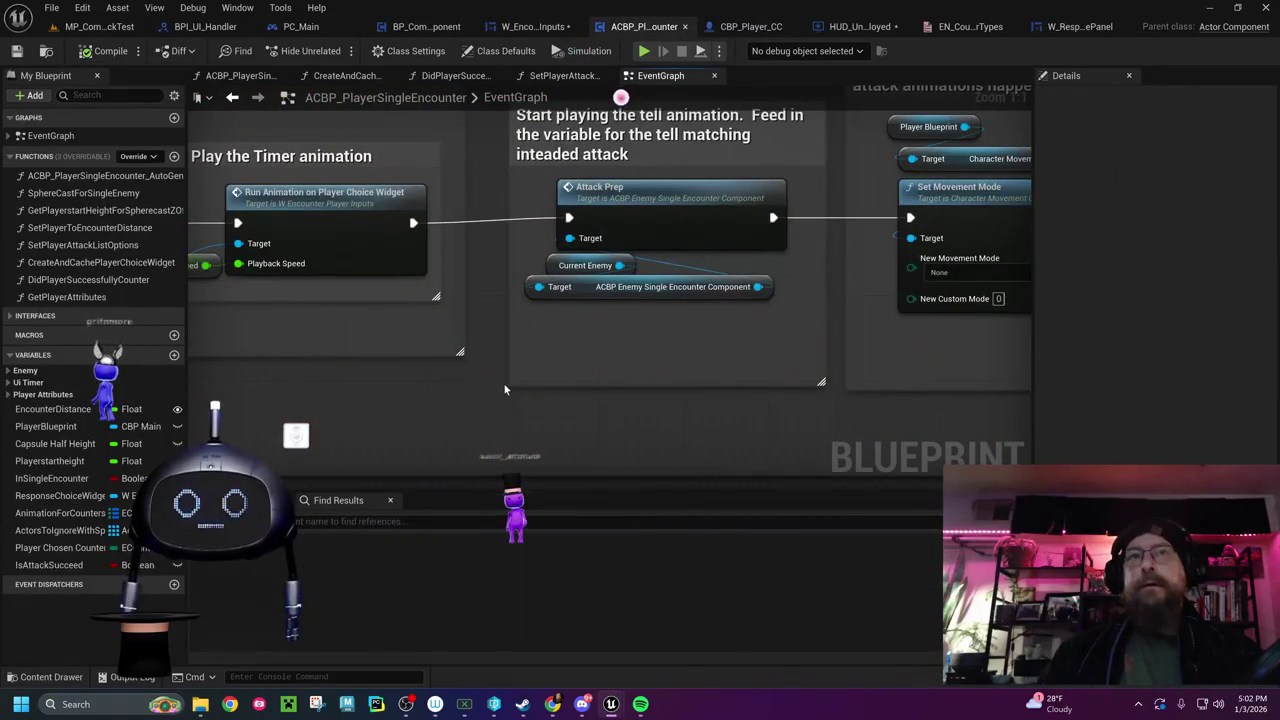
left_click_drag(503, 382, 450, 396)
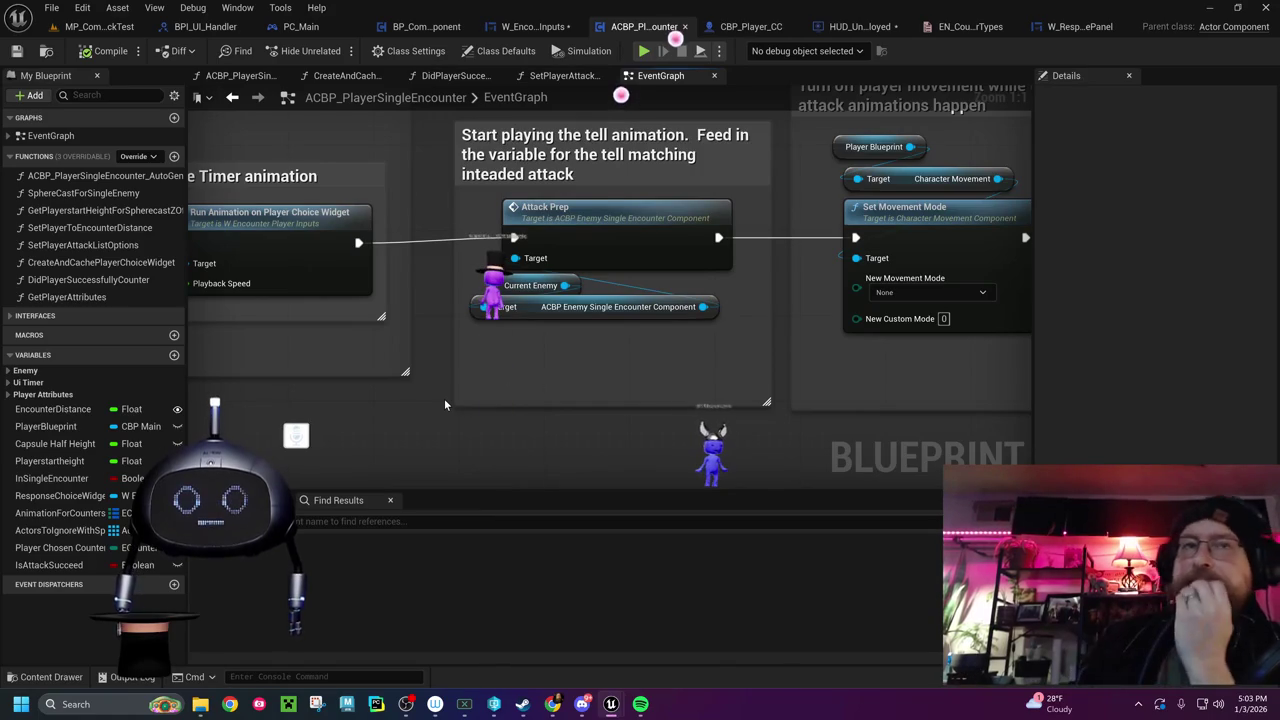
mouse_move(546, 450)
left_mouse_down()
mouse_move(489, 522)
mouse_move(427, 505)
left_mouse_up()
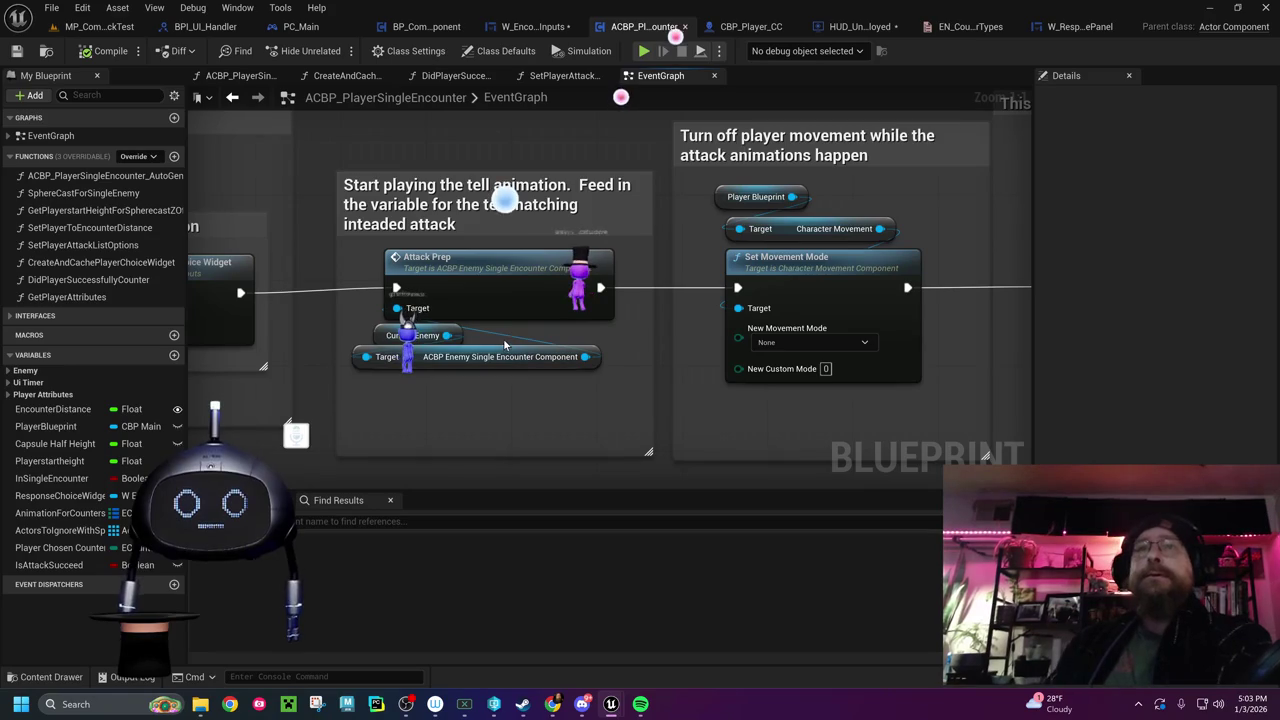
mouse_move(669, 397)
left_mouse_down()
mouse_move(320, 420)
mouse_move(200, 400)
left_mouse_up()
left_click_drag(484, 421, 458, 417)
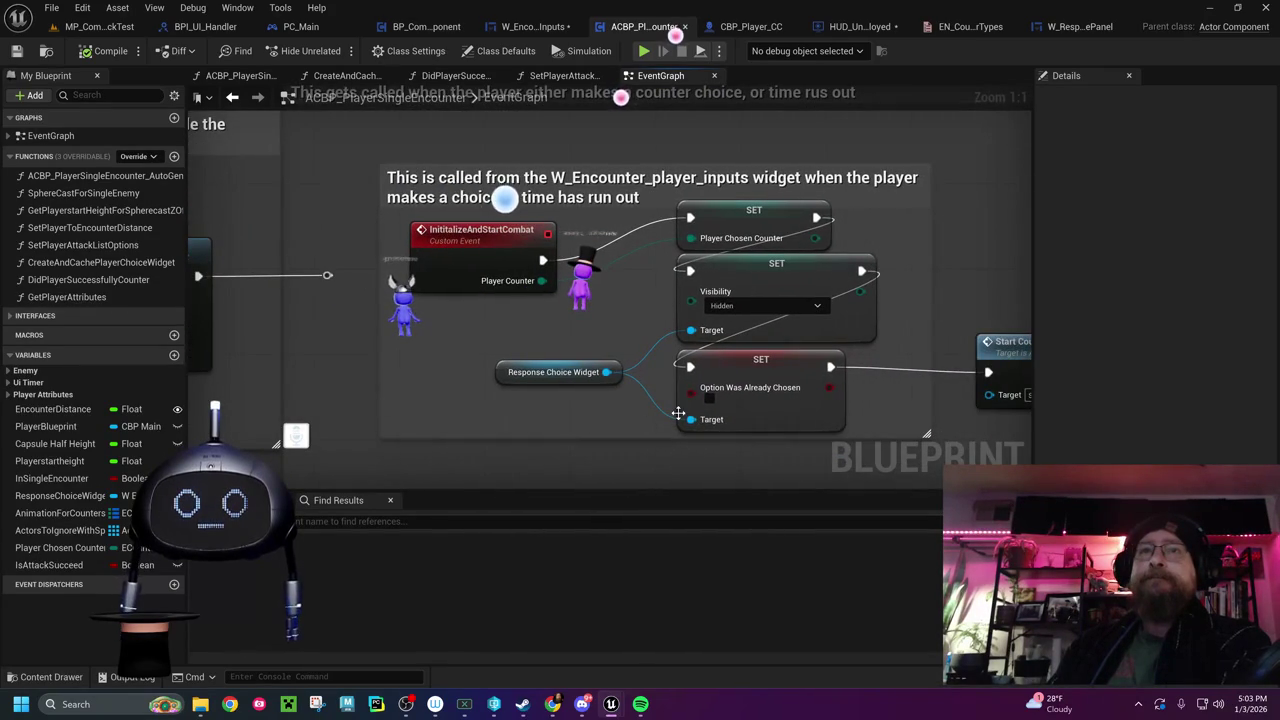
left_click_drag(678, 413, 473, 385)
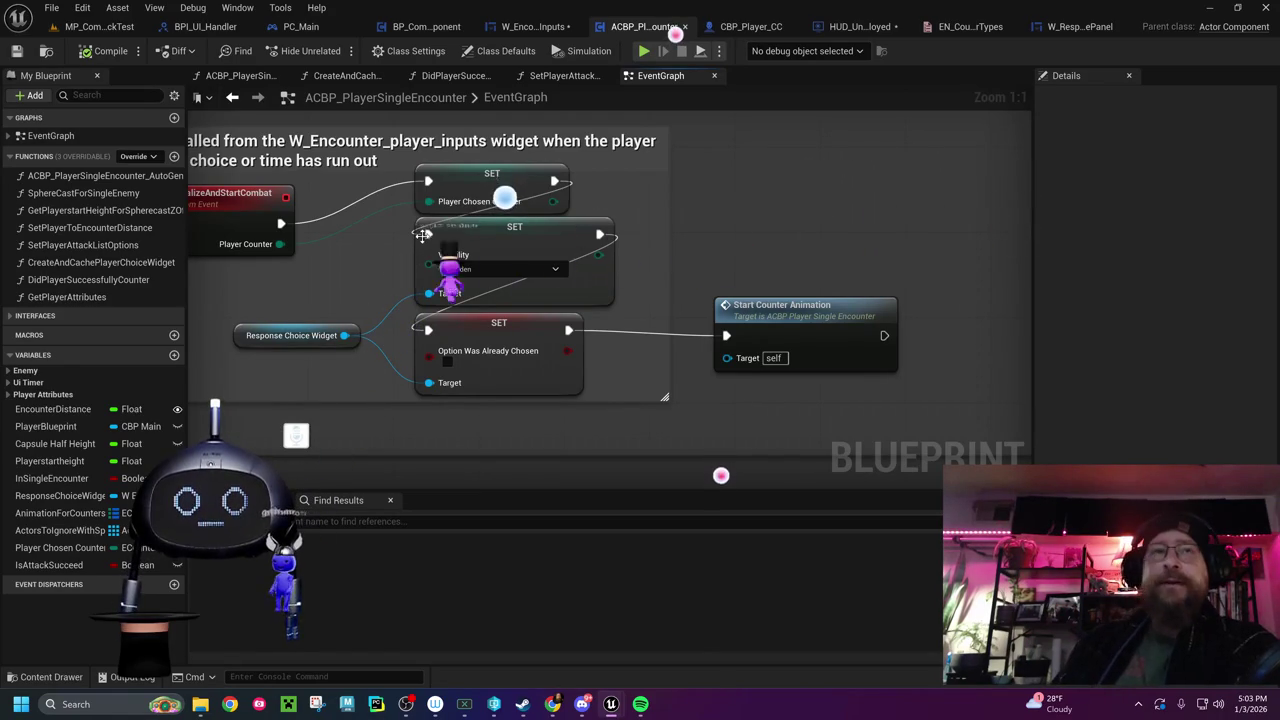
left_click_drag(354, 257, 458, 277)
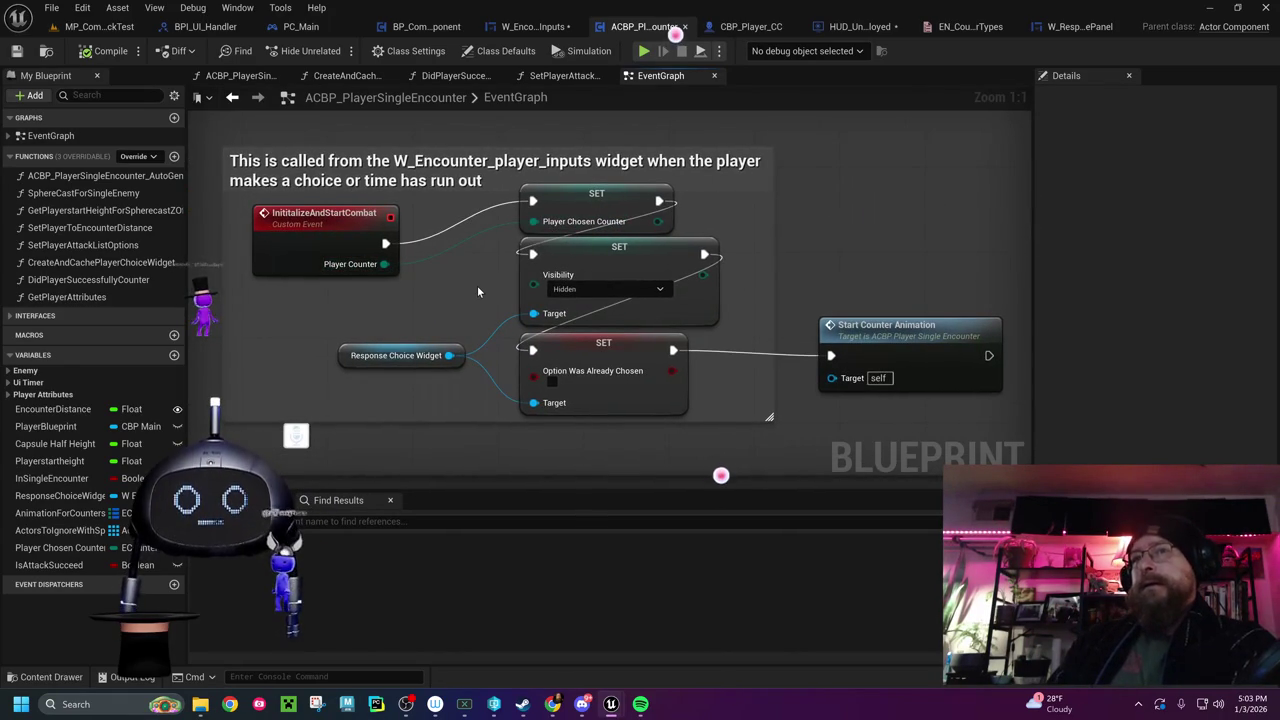
left_click_drag(477, 285, 369, 256)
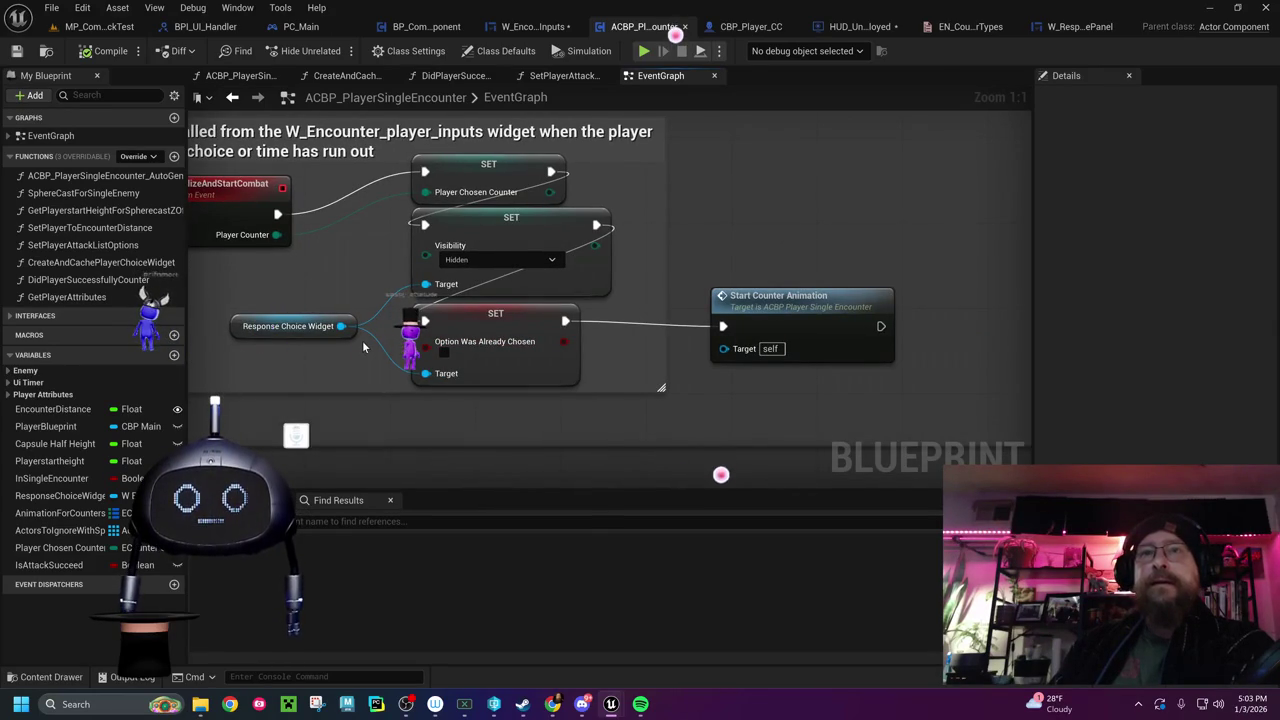
Review the Attack Prep, Bind Event to Enemy Prep Done and Speed Up Pawns sections
left_click_drag(263, 386, 918, 295)
mouse_move(605, 308)
left_mouse_down()
mouse_move(678, 390)
mouse_move(1030, 410)
left_mouse_up()
mouse_move(640, 401)
left_mouse_down()
mouse_move(988, 129)
mouse_move(709, 183)
mouse_move(567, 269)
mouse_move(829, 260)
mouse_move(1030, 300)
mouse_move(908, 247)
mouse_move(609, 233)
mouse_move(479, 207)
left_mouse_up()
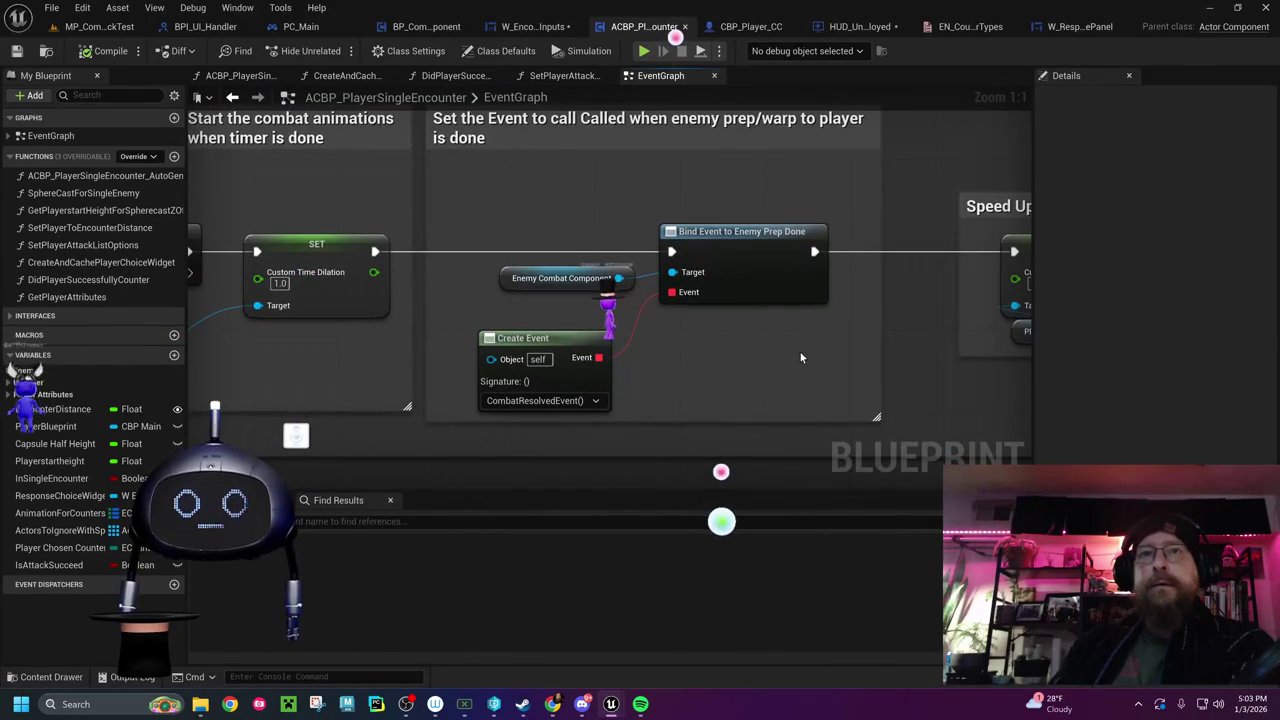
left_click_drag(798, 356, 368, 356)
left_click_drag(664, 366, 295, 369)
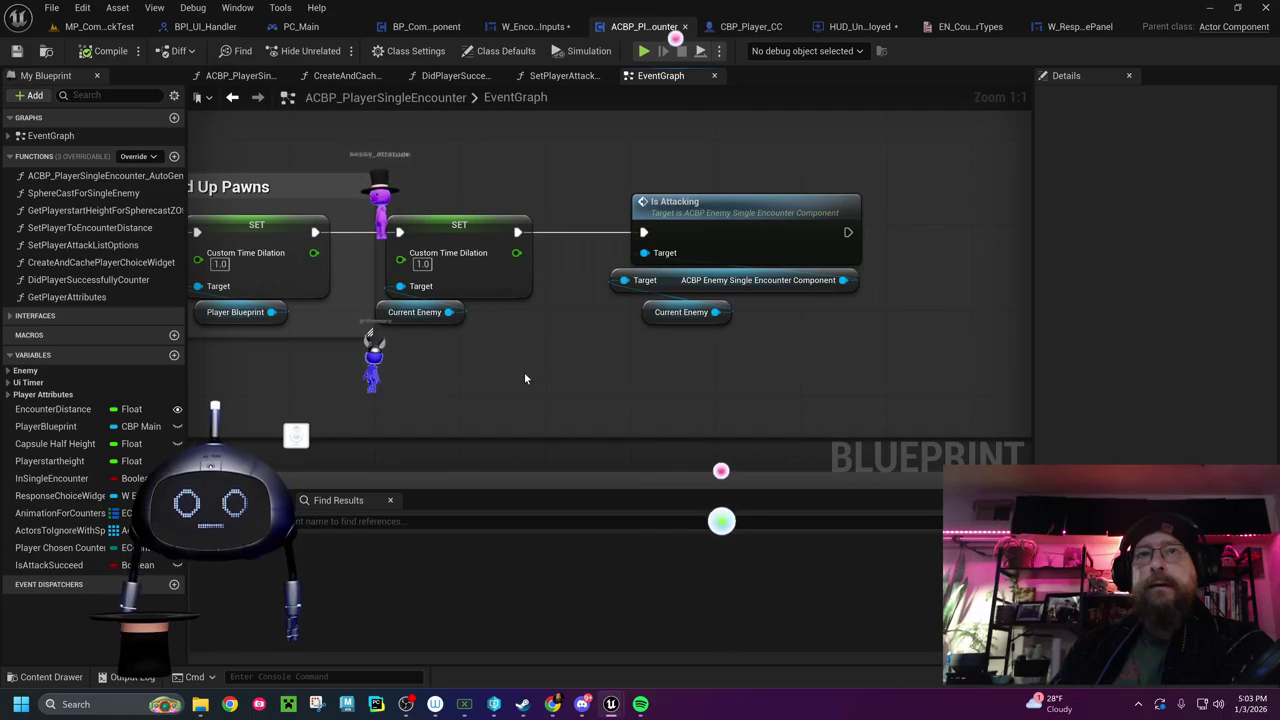
left_click_drag(377, 387, 1032, 347)
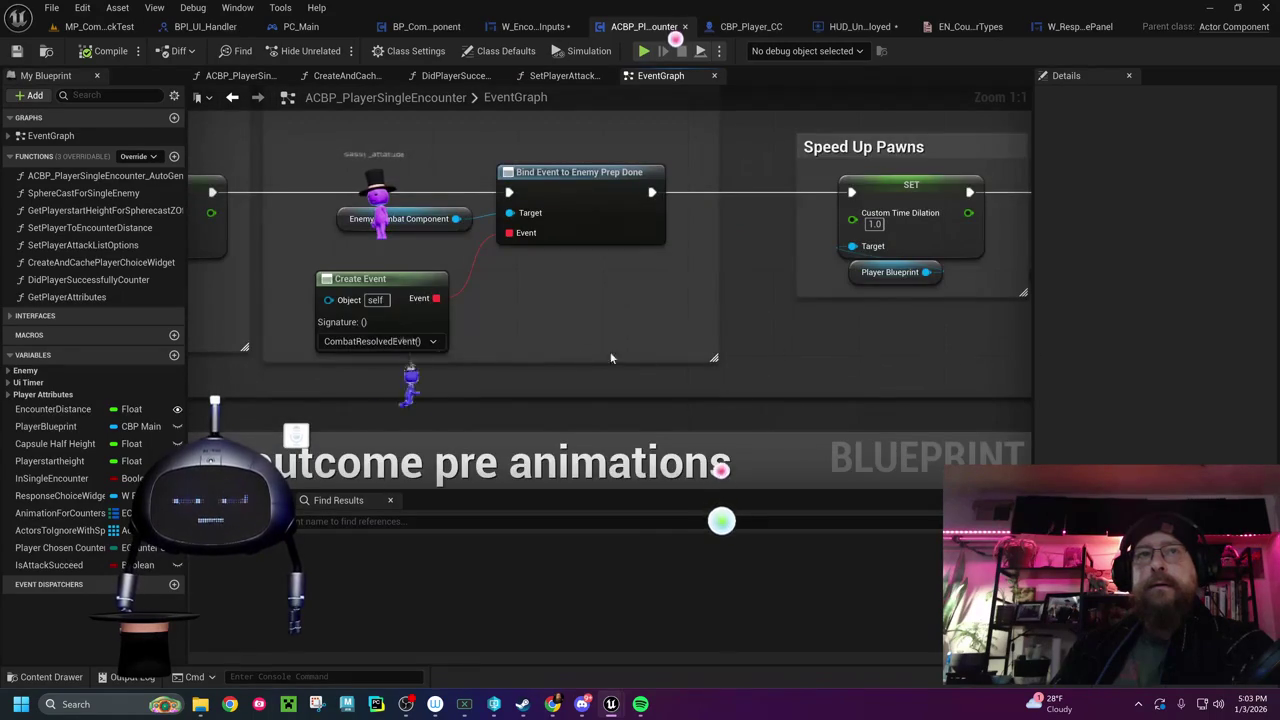
Open the Did Player Successfully Counter function from the determine outcome section
mouse_move(500, 360)
left_mouse_down()
mouse_move(726, 251)
mouse_move(694, 146)
mouse_move(544, 246)
mouse_move(524, 143)
left_mouse_up()
left_click_drag(646, 201, 352, 226)
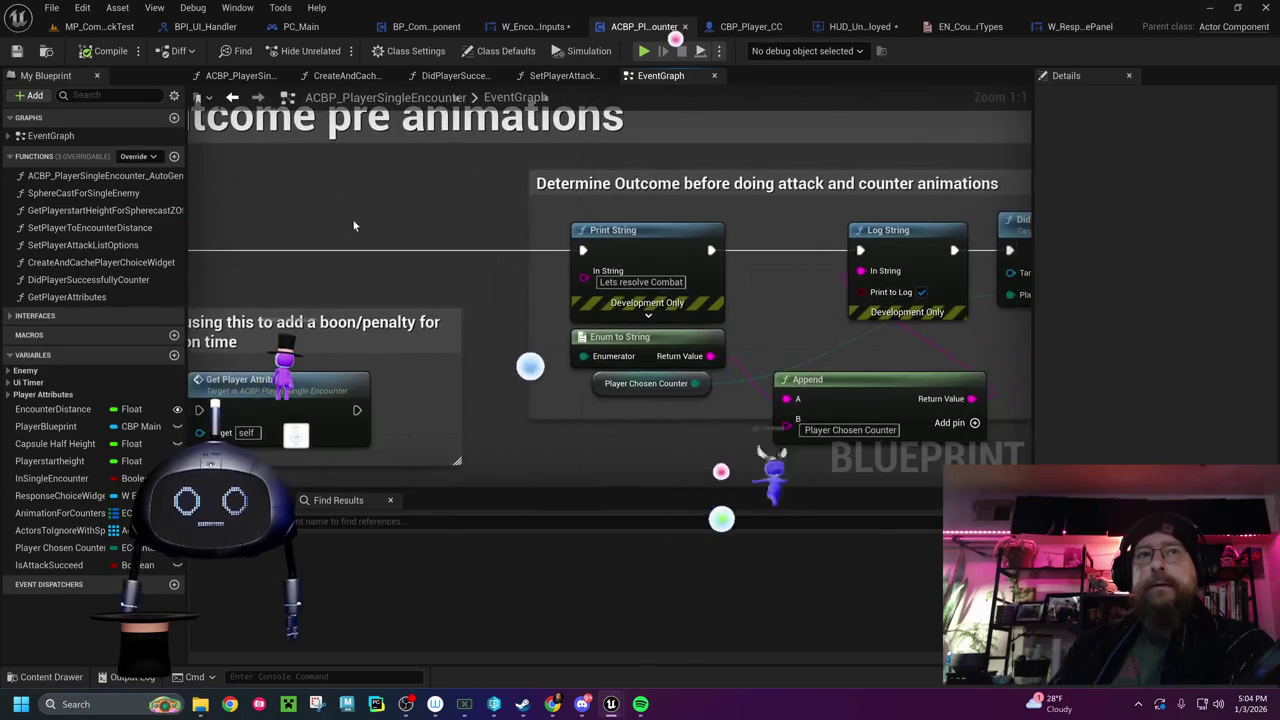
left_click_drag(1020, 294, 588, 294)
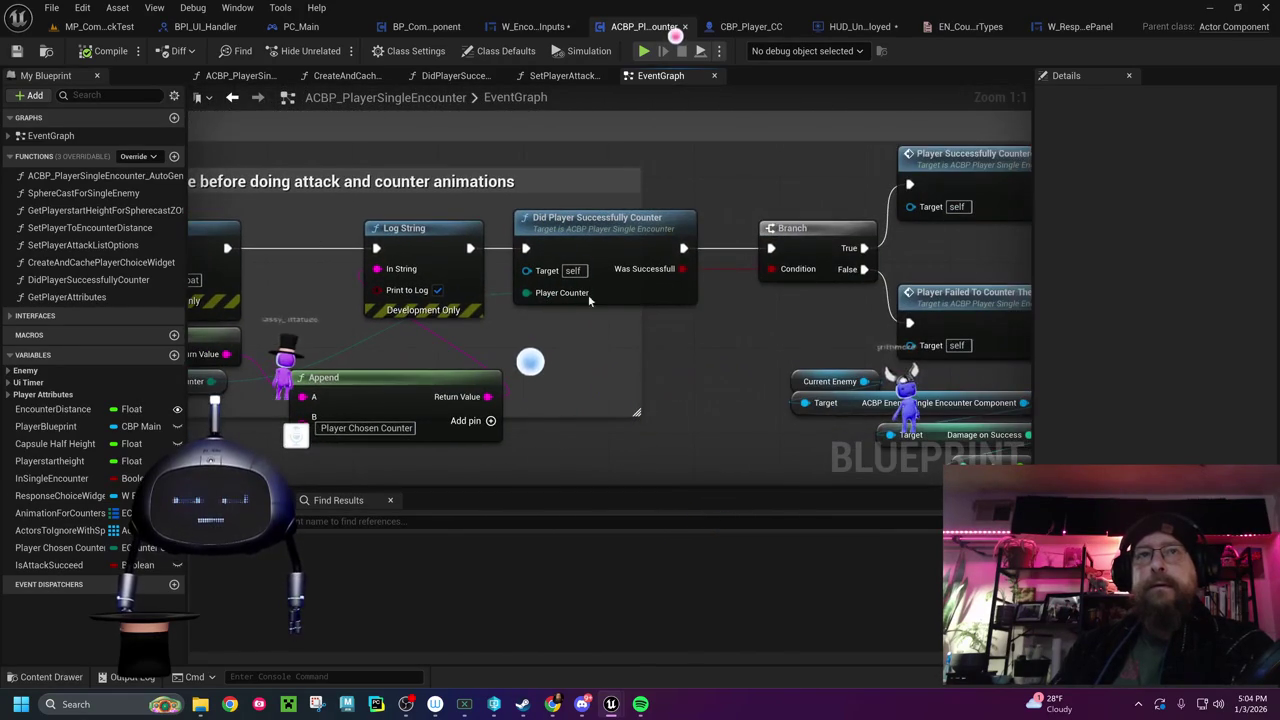
double_click(650, 225)
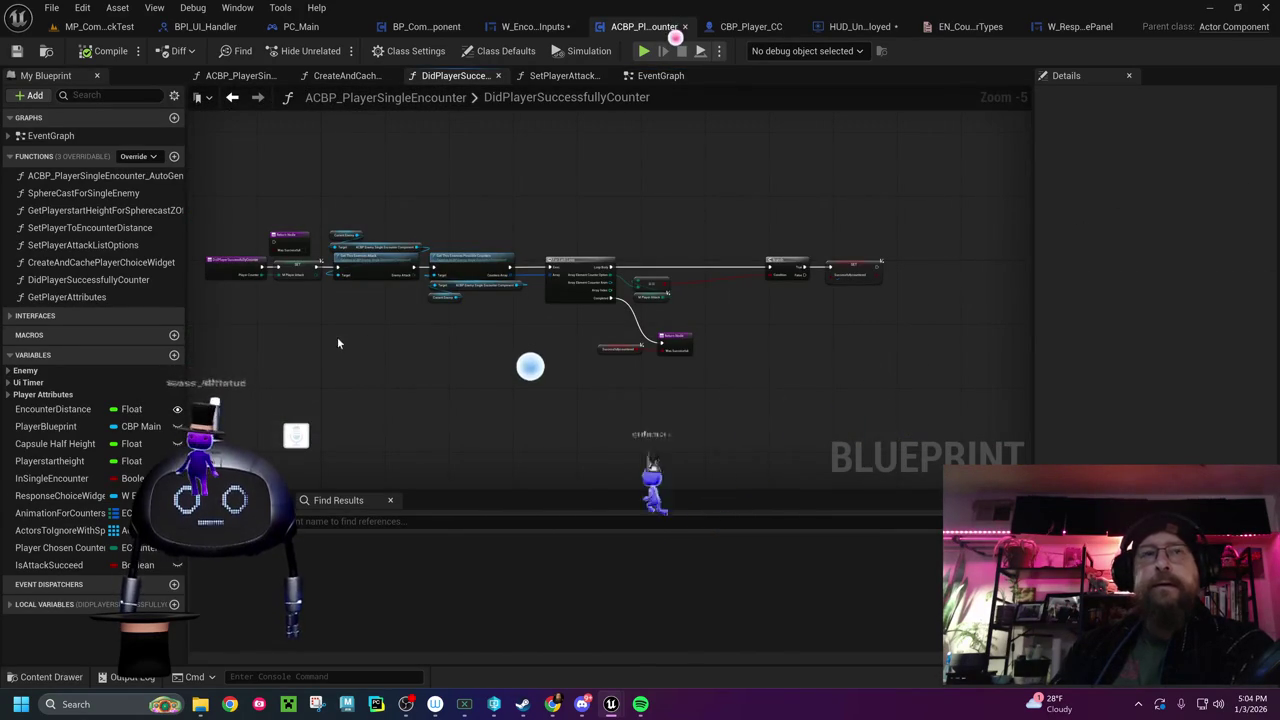
scroll(314, 340, "up", 4)
scroll(435, 353, "up", 1)
left_click_drag(530, 305, 548, 435)
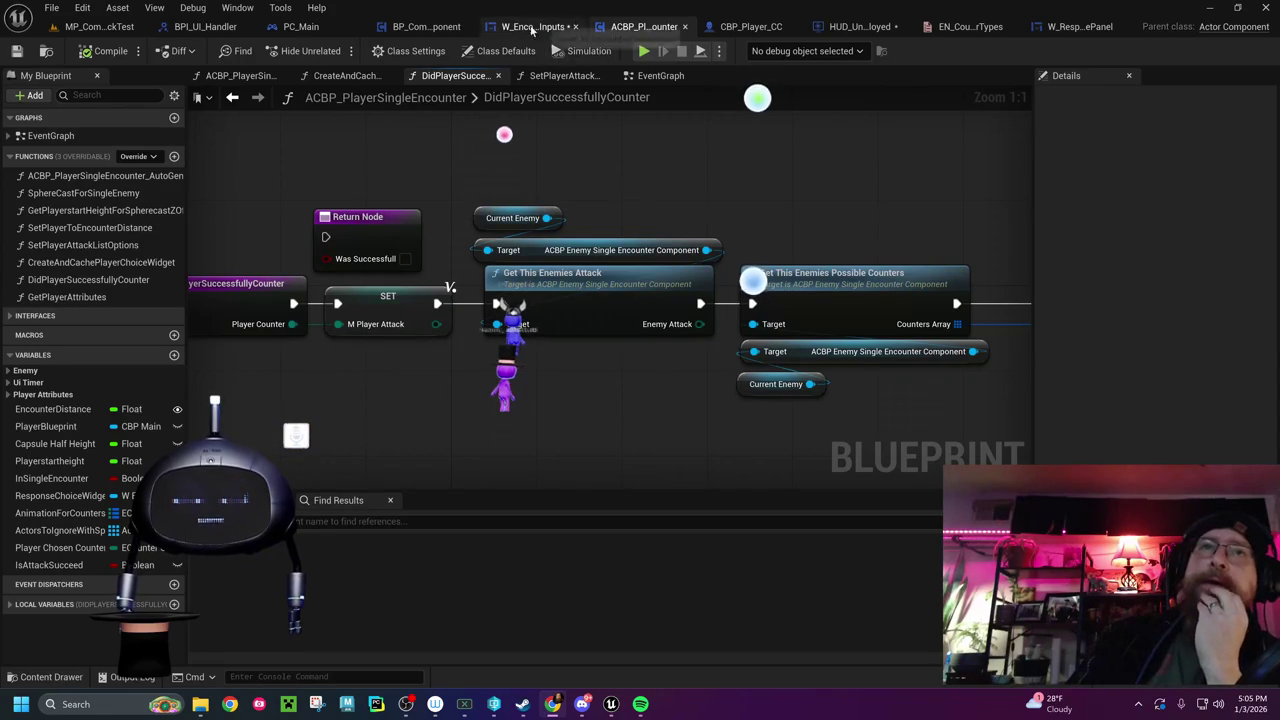
left_click(423, 35)
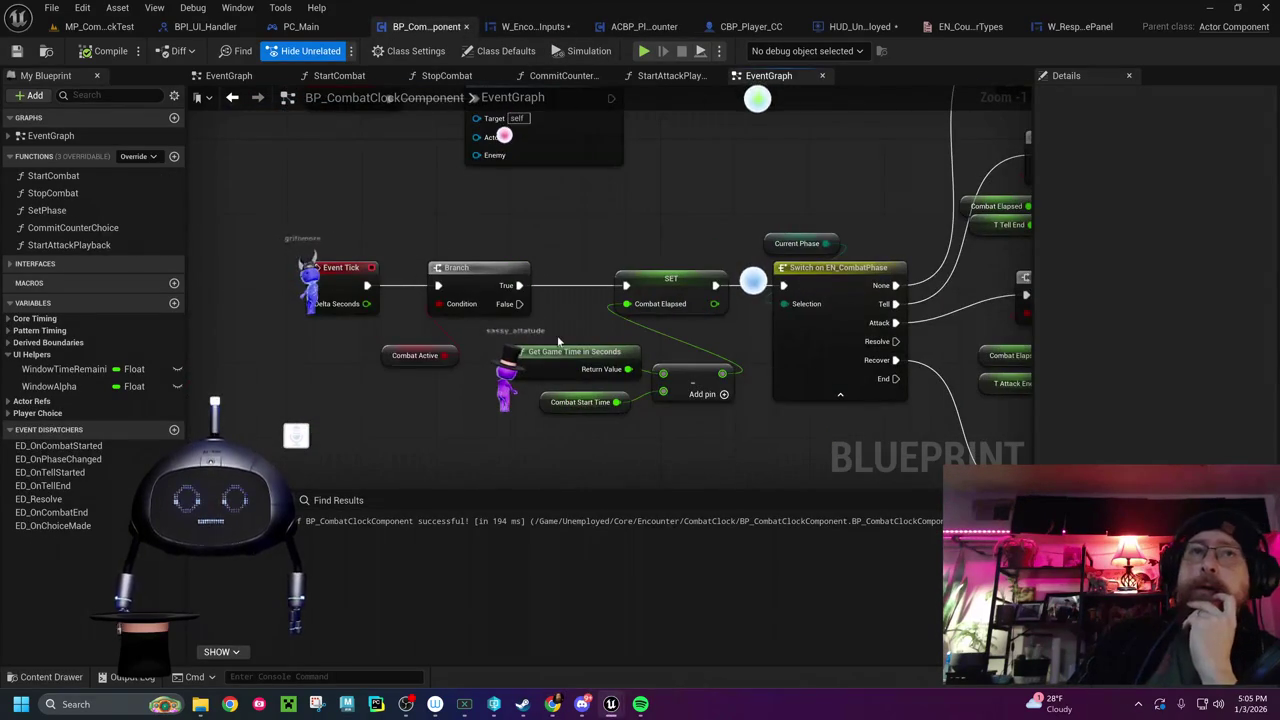
Pan to show Event Begin Play calling Start Combat and the Switch on EN_CombatPhase branches
left_click_drag(597, 245, 549, 296)
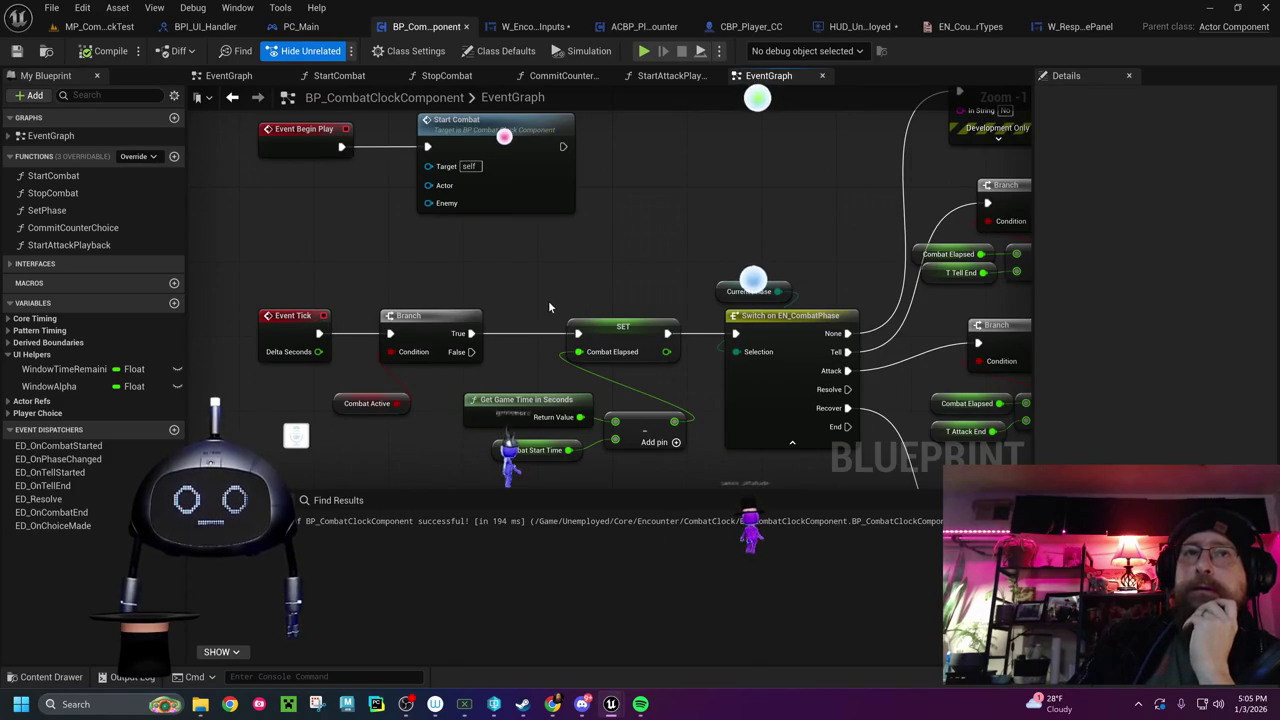
left_click_drag(548, 300, 456, 273)
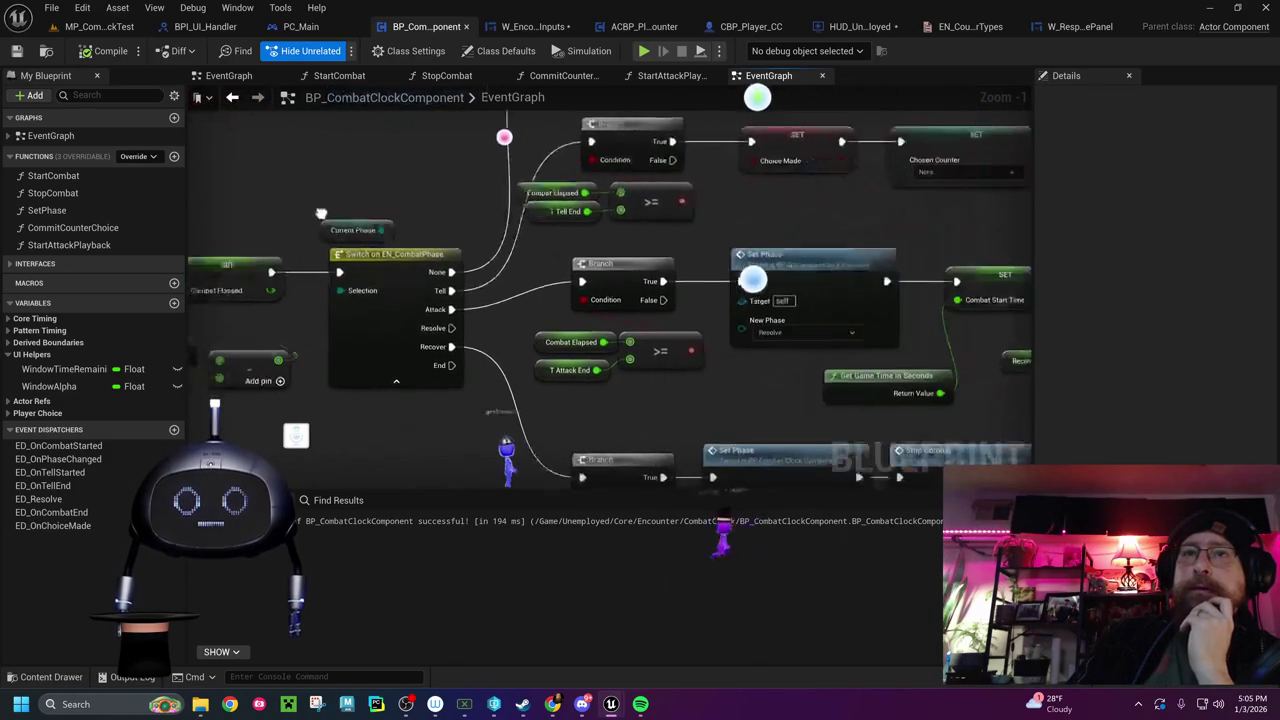
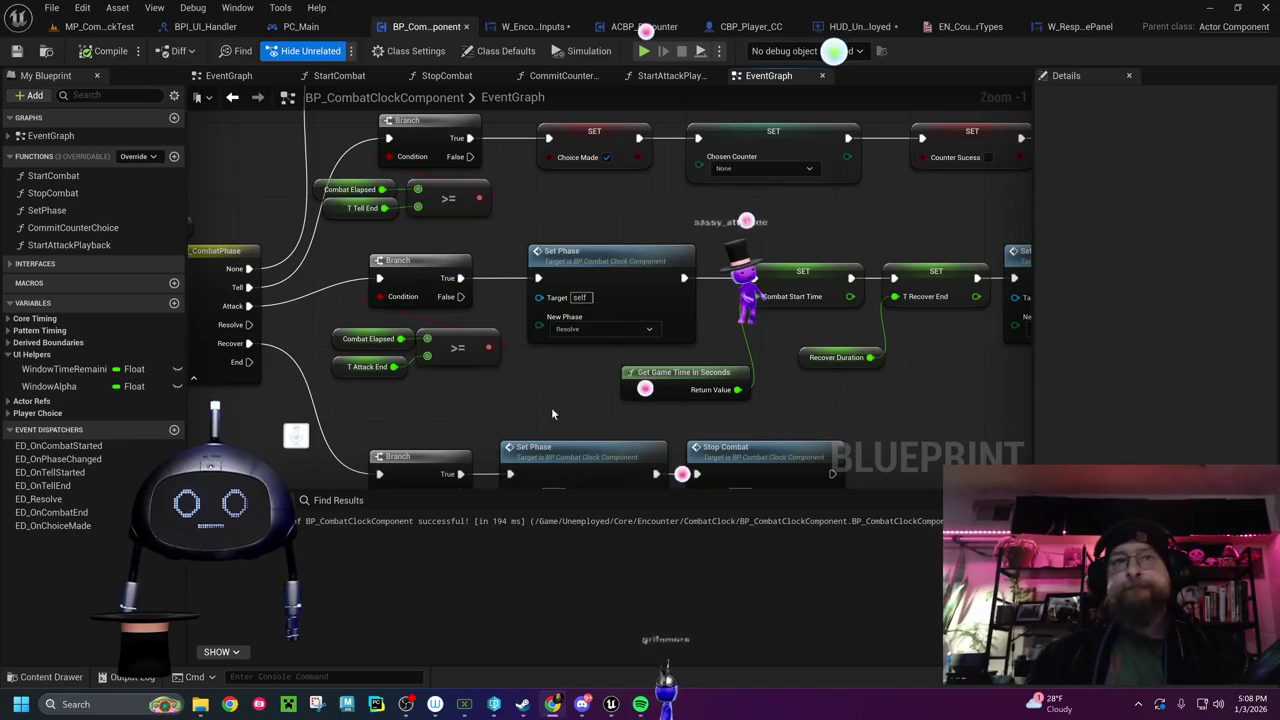
Close the EN_CounterTypes enum editor and open the Content Drawer on the CombatClock folder
left_click_drag(532, 398, 570, 358)
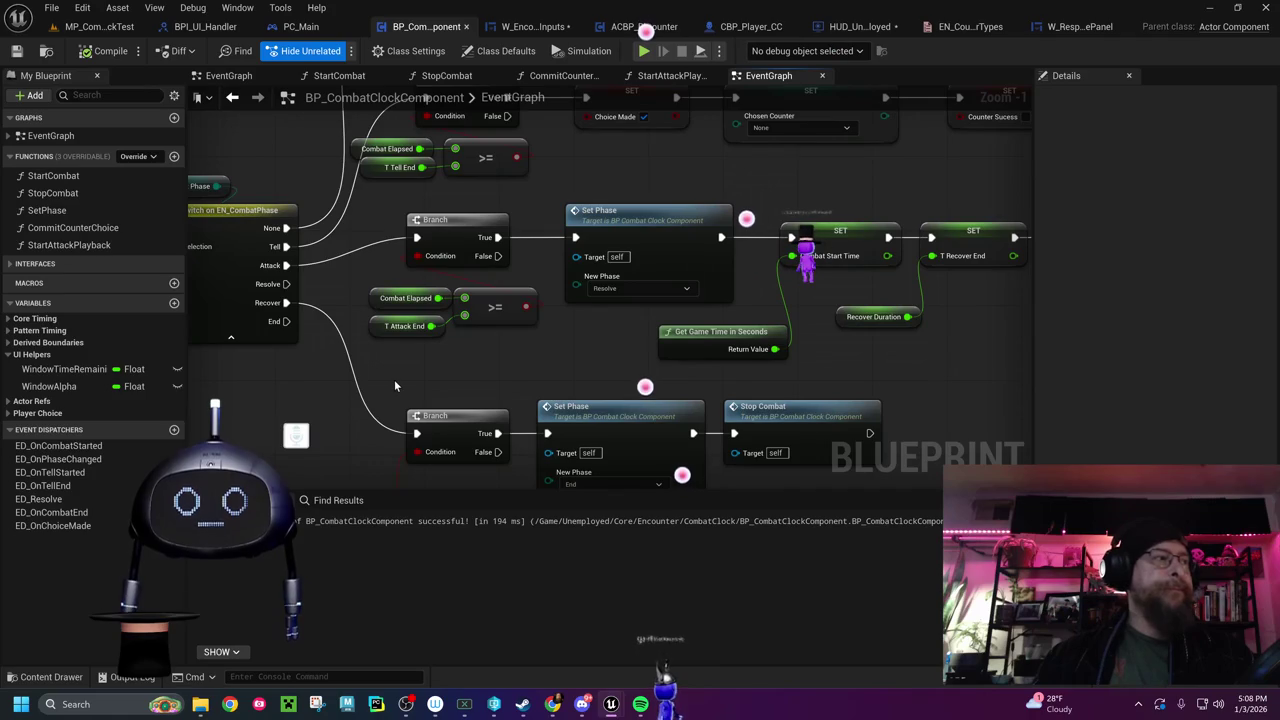
mouse_move(408, 390)
left_mouse_down()
mouse_move(443, 318)
mouse_move(388, 315)
left_mouse_up()
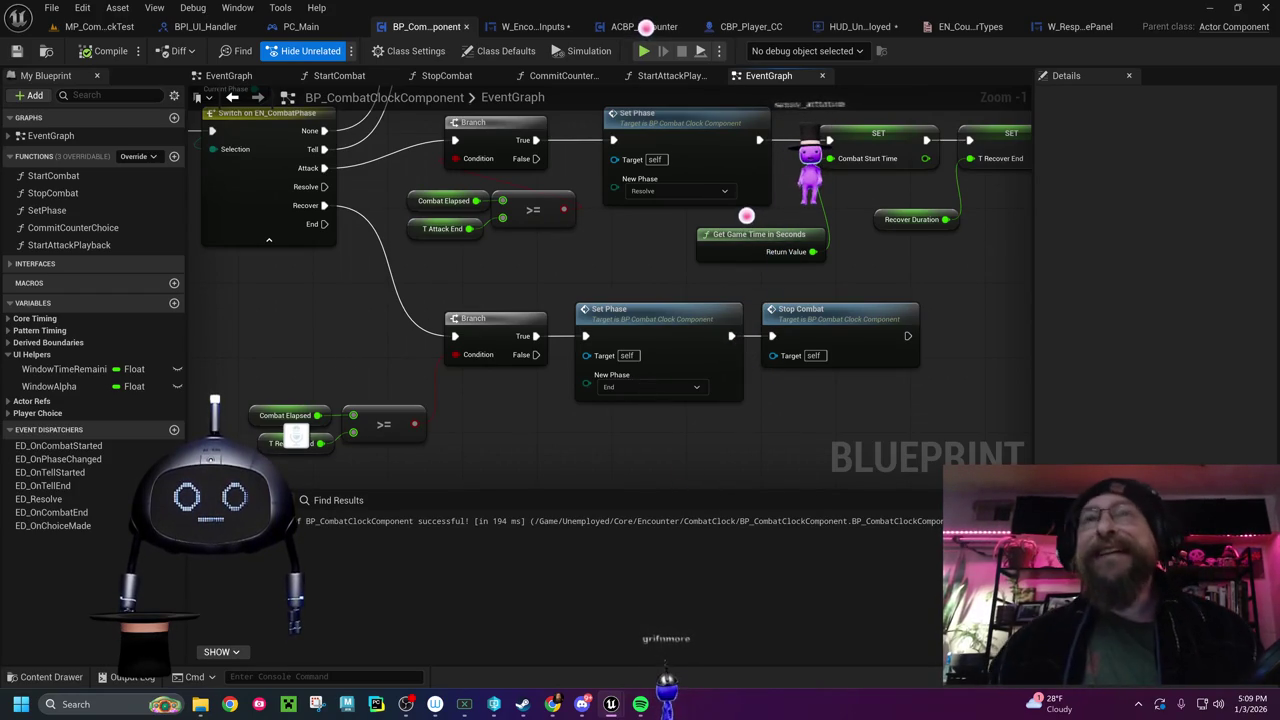
left_click(1013, 28)
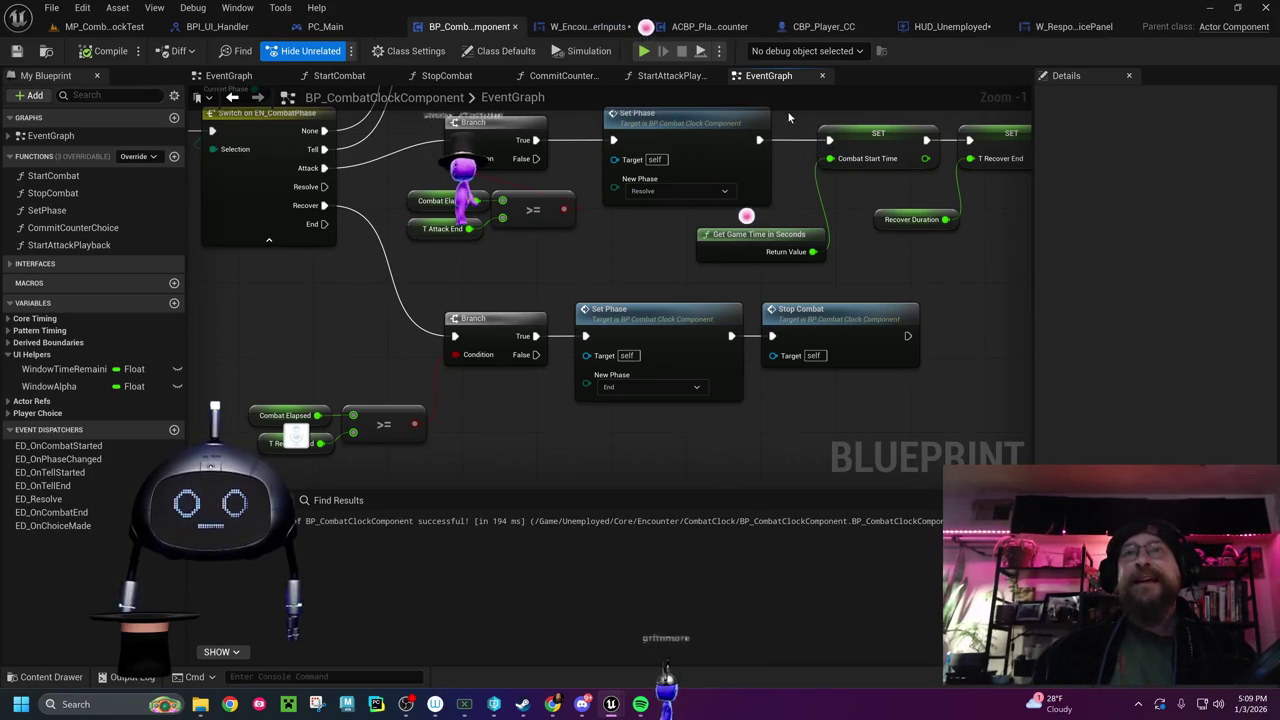
key("ctrl+space")
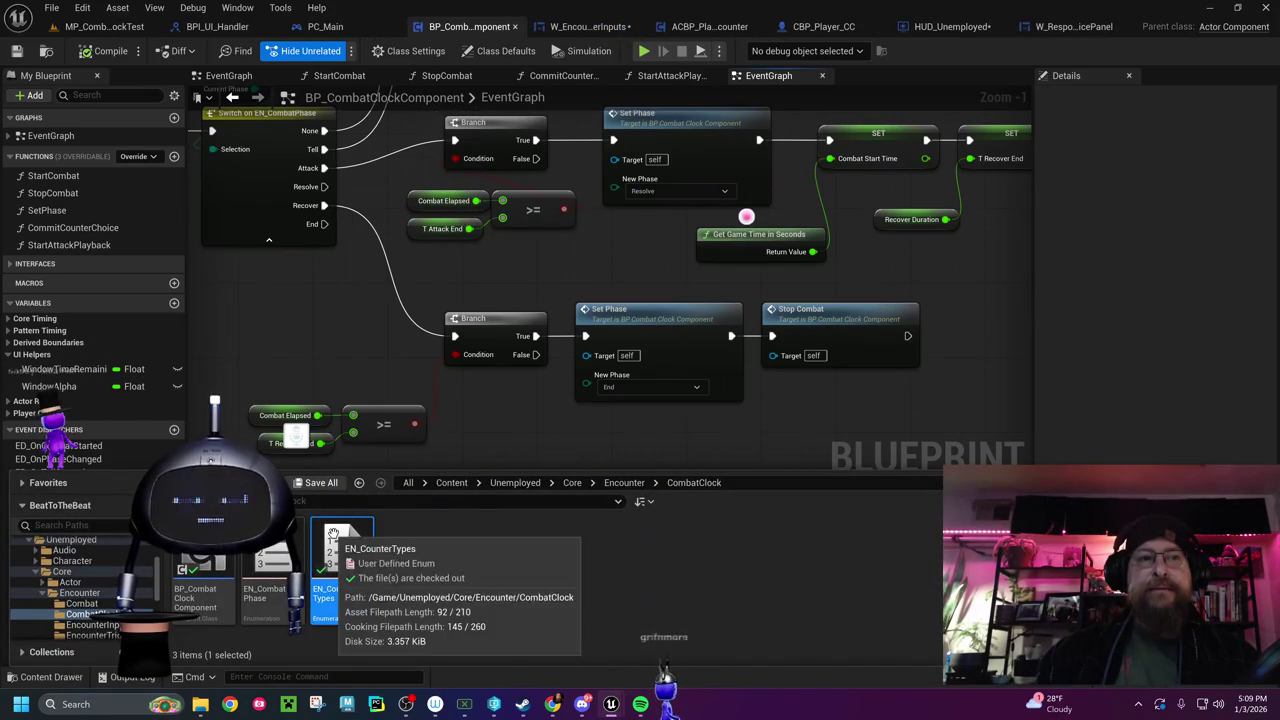
Browse the Encounter and SingleEncounter folders, then switch to the ACBP_PlayerSingleEncounter blueprint
left_click(619, 483)
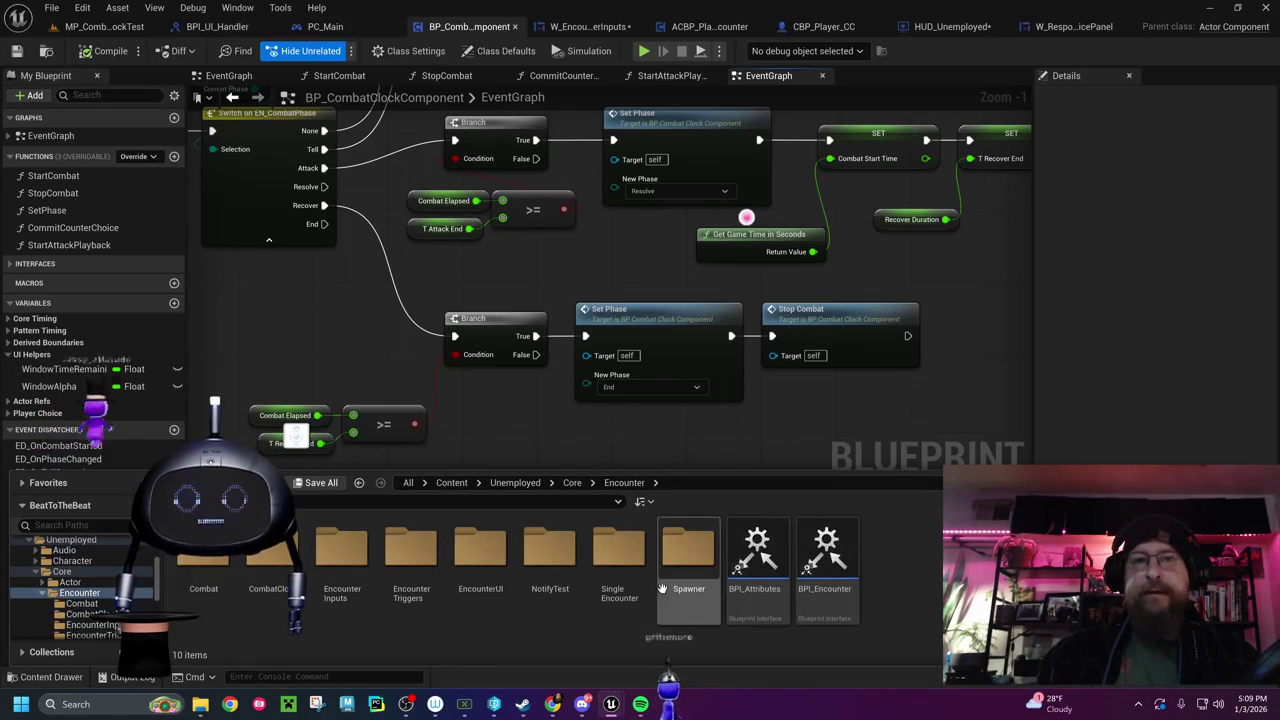
double_click(625, 555)
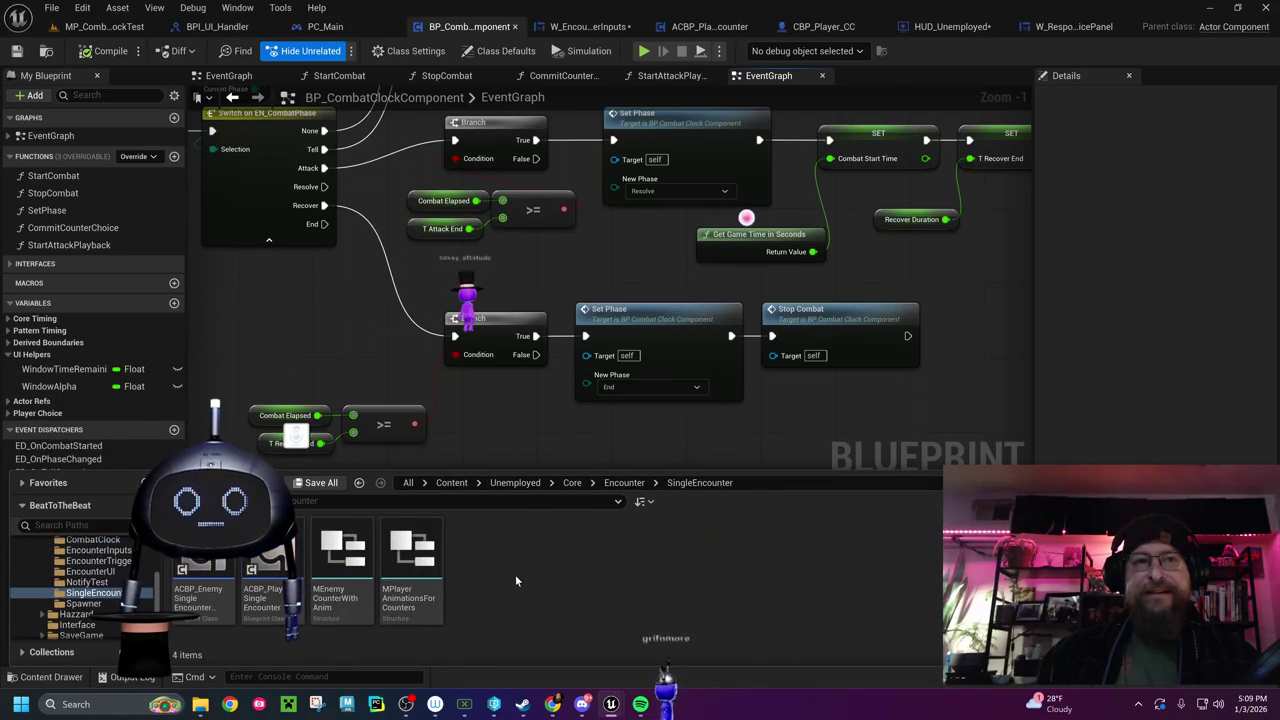
left_click(624, 483)
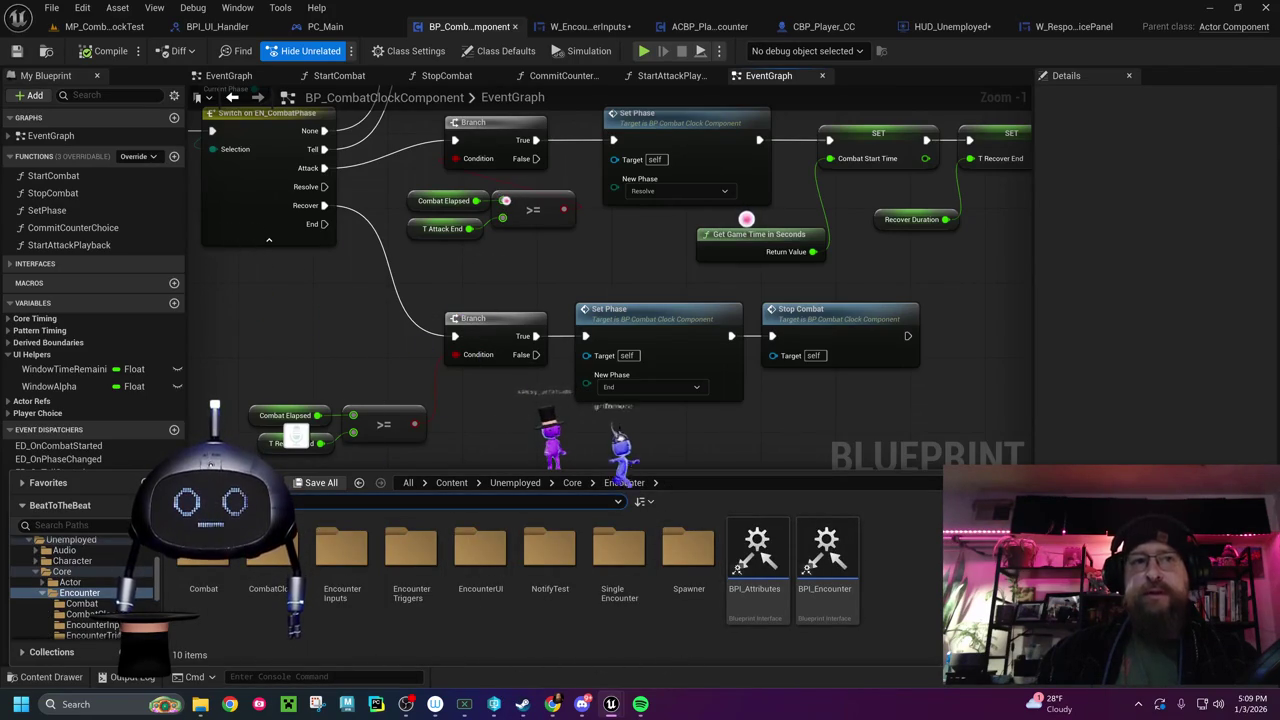
left_click(185, 501)
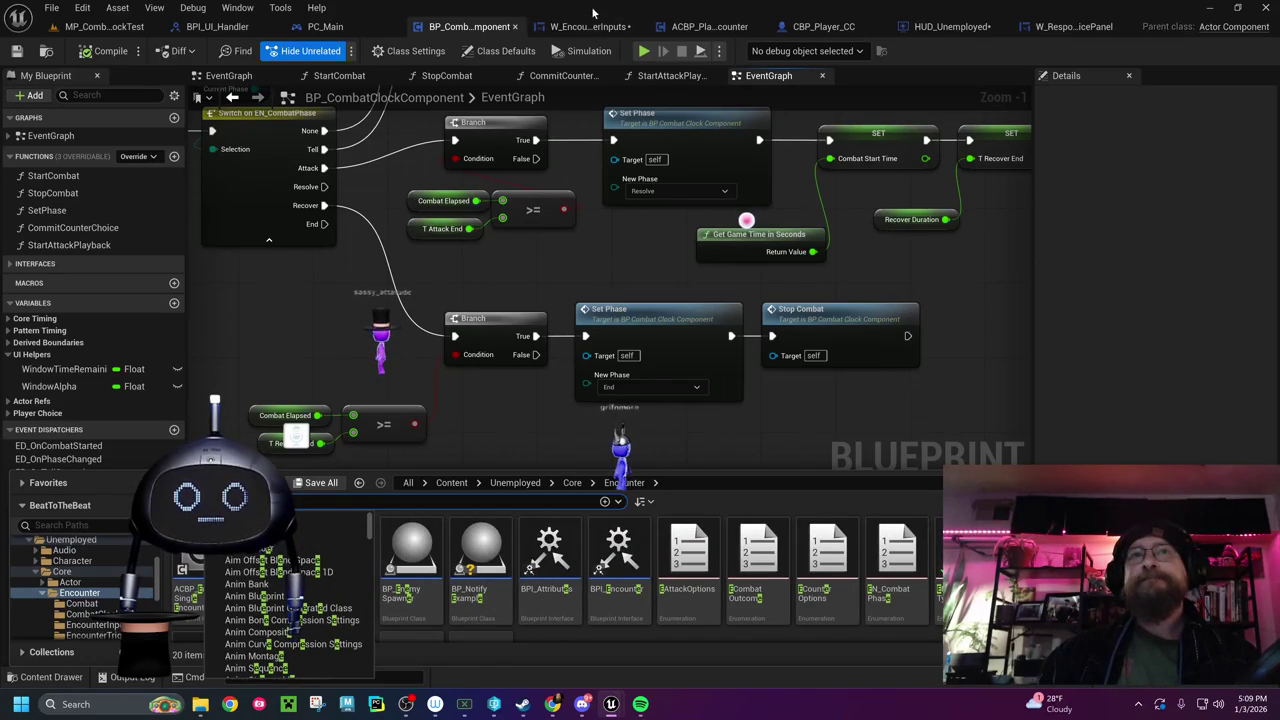
left_click(682, 24)
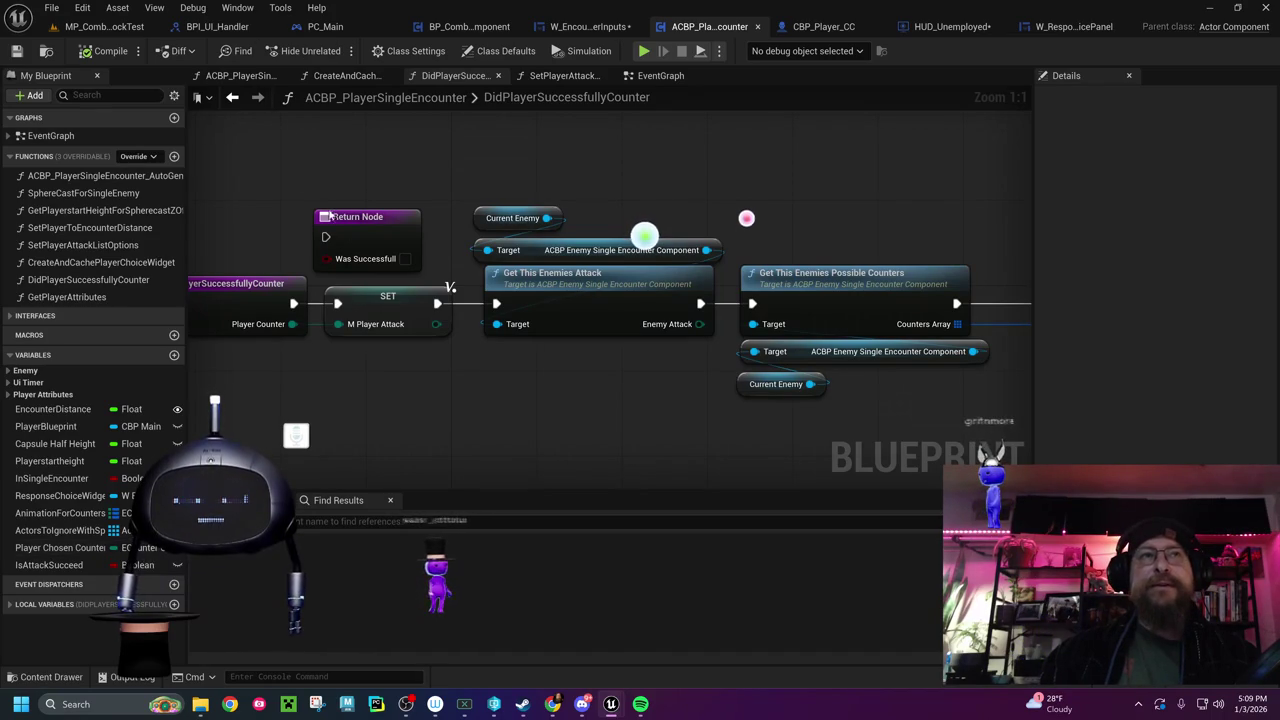
Search assets for 'ecounter', reveal ECounterOptions in its Combat folder, then return to BP_CombatClockComponent
key("ctrl+space")
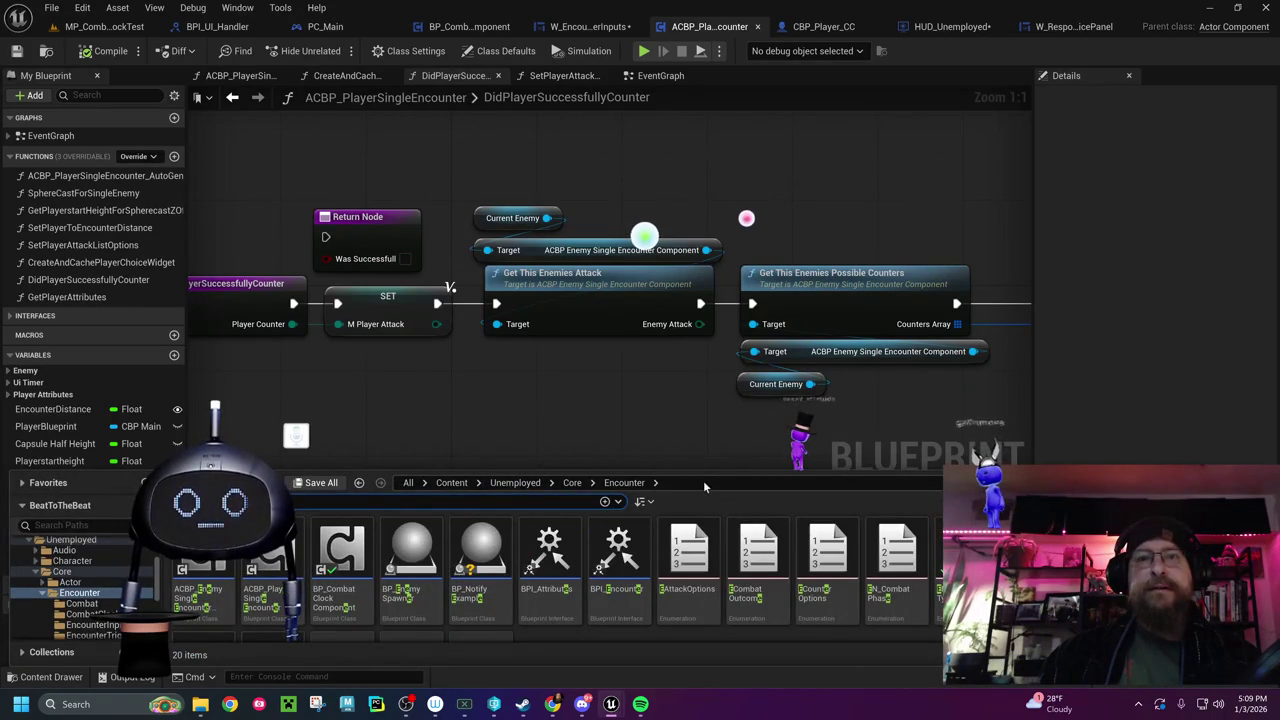
left_click(453, 483)
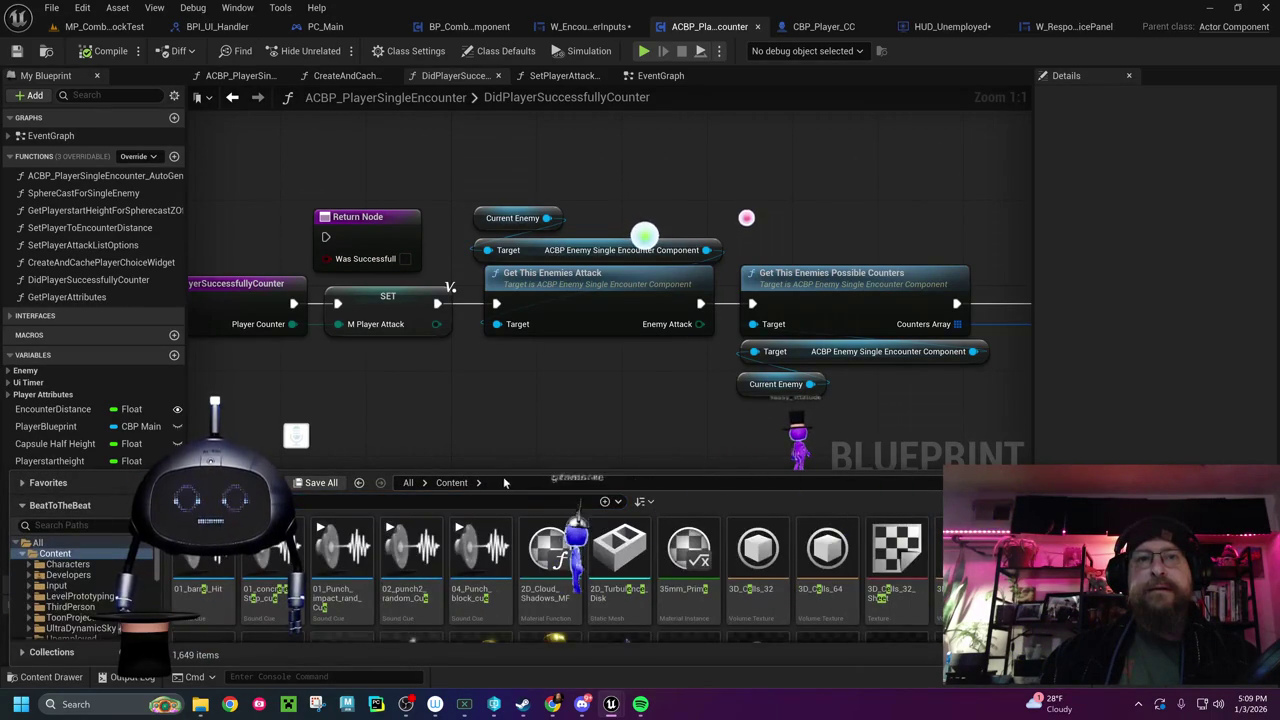
key("Escape")
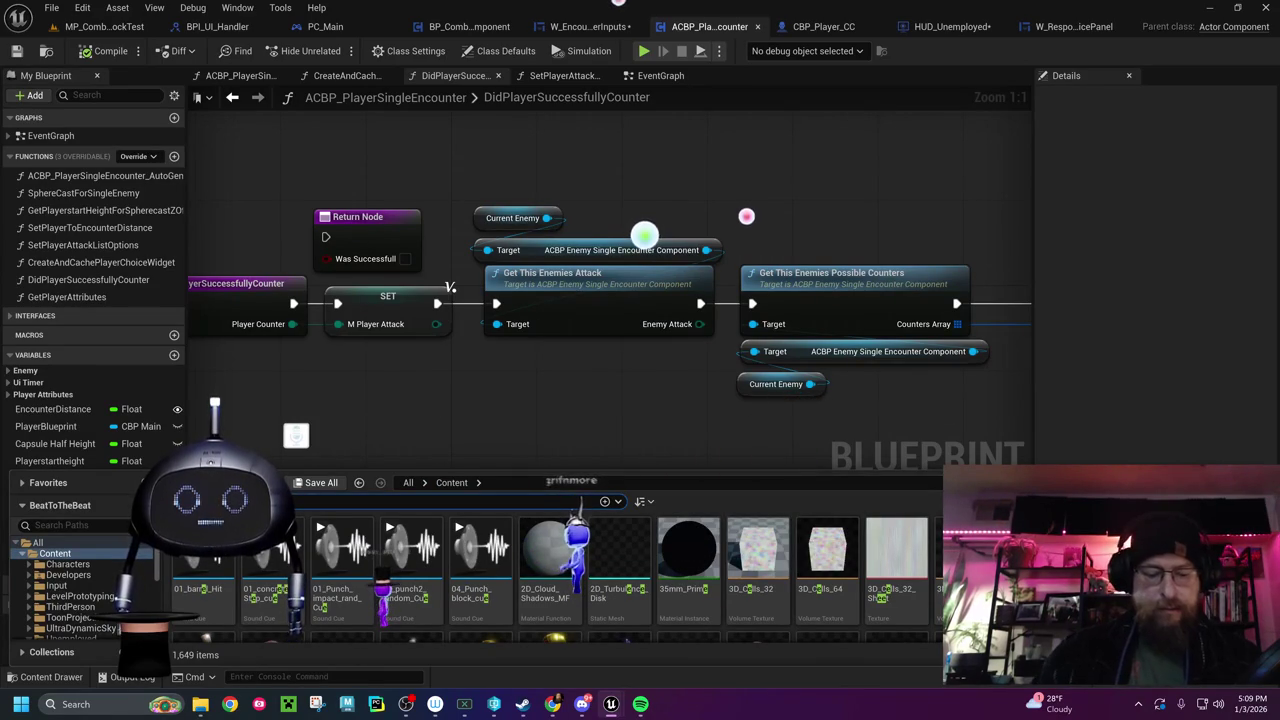
type("ecounter")
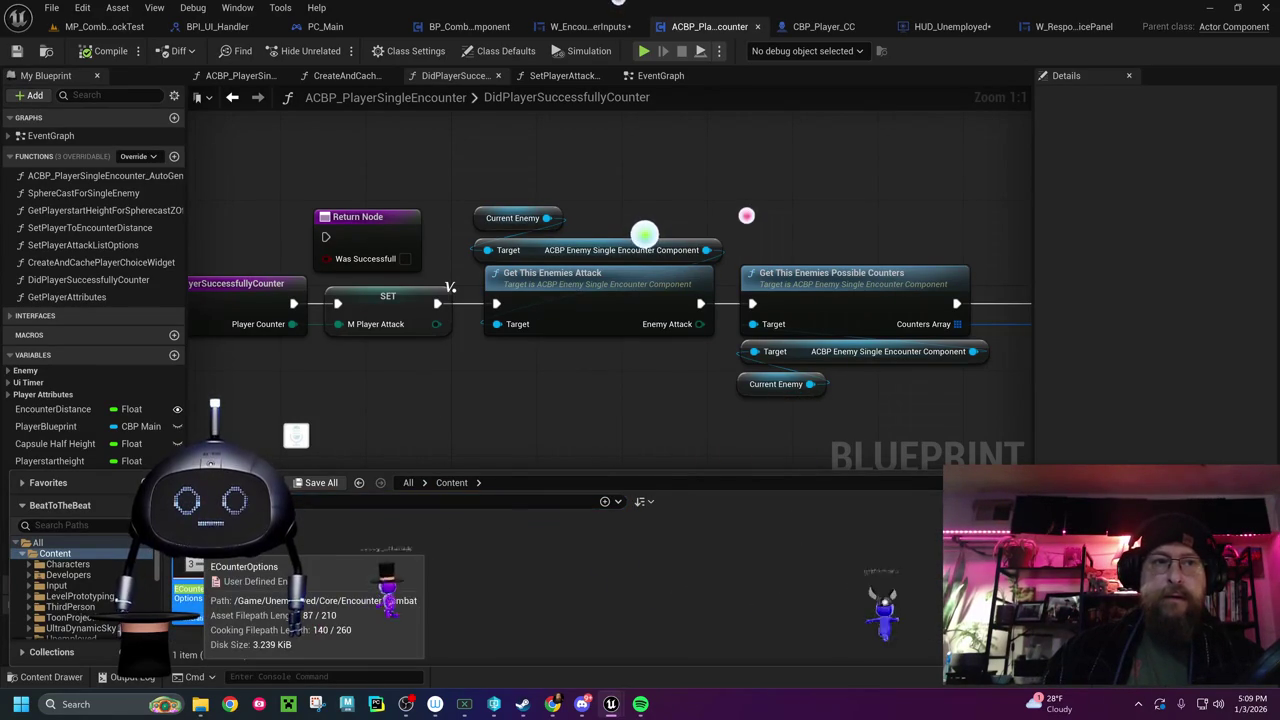
right_click(195, 590)
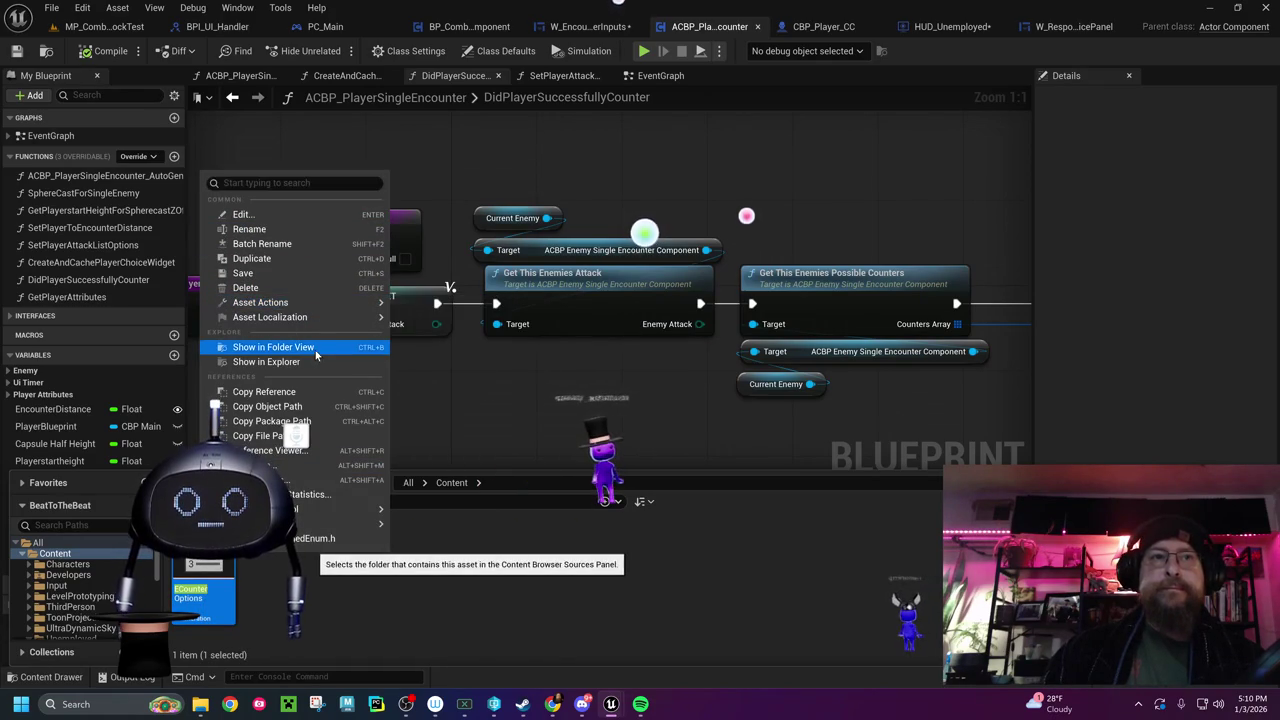
left_click(273, 347)
left_click(540, 617)
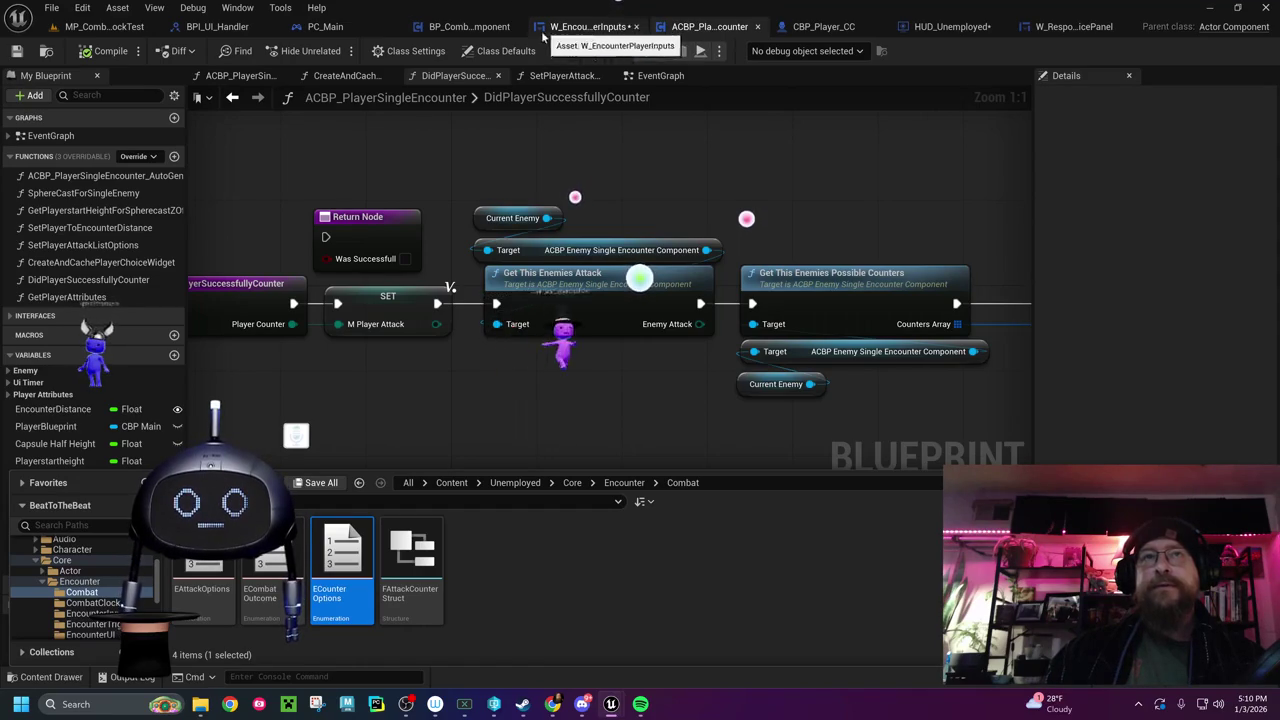
left_click(469, 26)
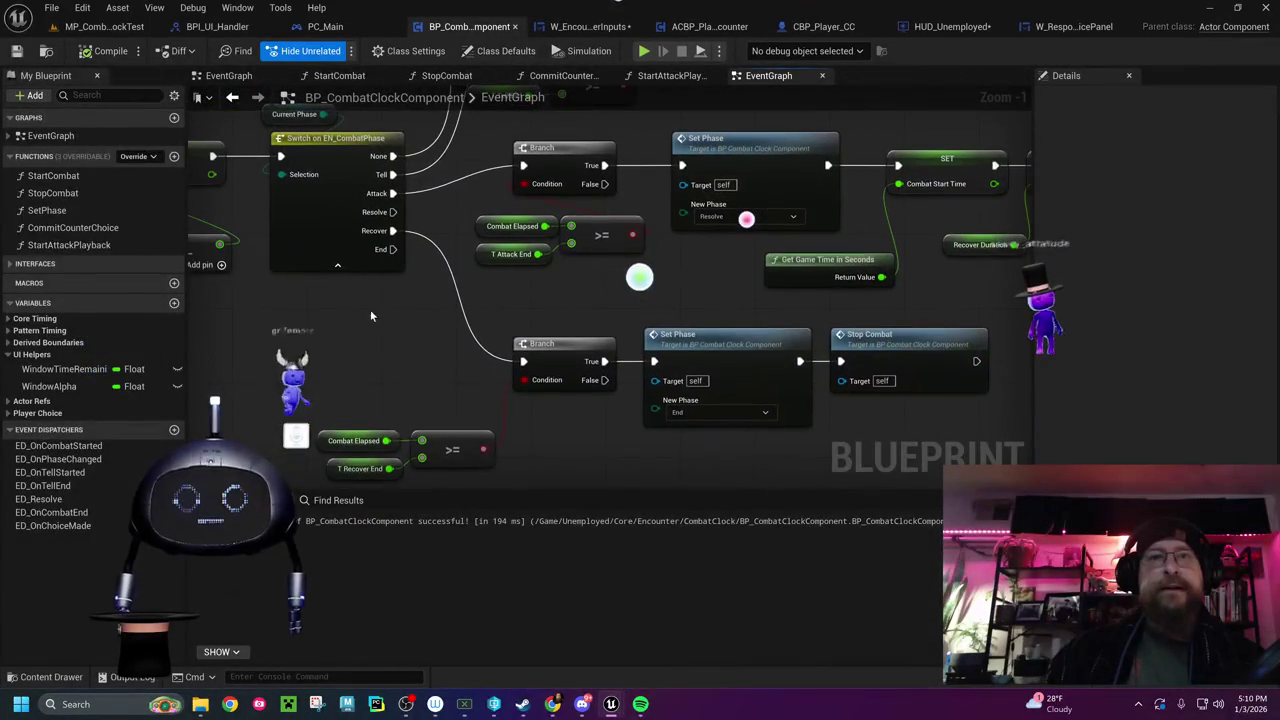
Expand the Player Choice variable category and widen the My Blueprint variable list
mouse_move(441, 218)
left_mouse_down()
mouse_move(520, 300)
mouse_move(551, 359)
left_mouse_up()
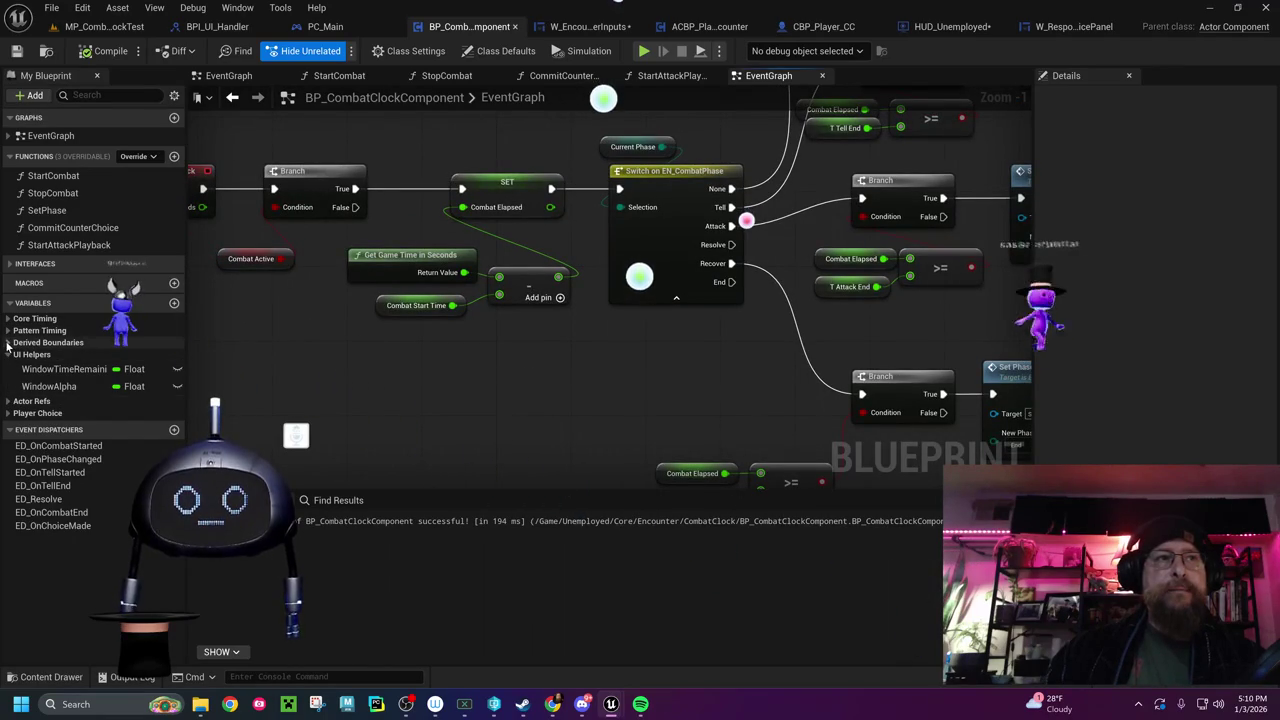
left_click(9, 413)
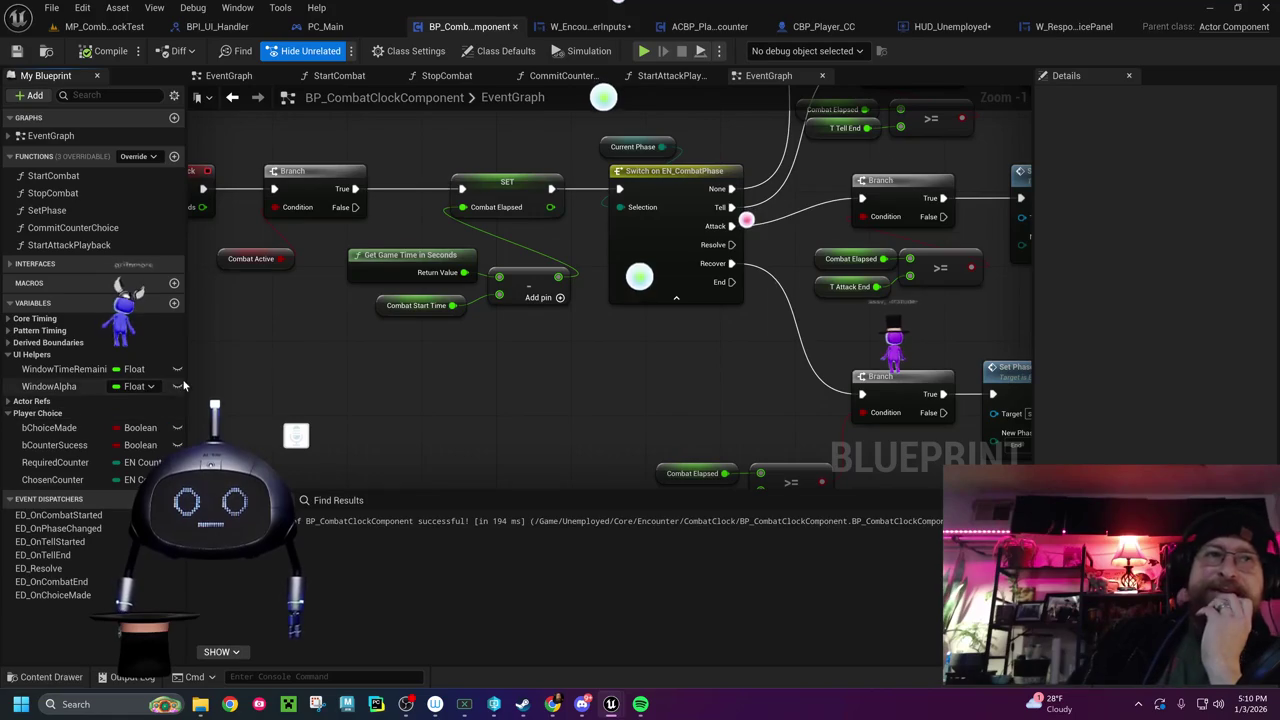
left_click_drag(186, 386, 326, 386)
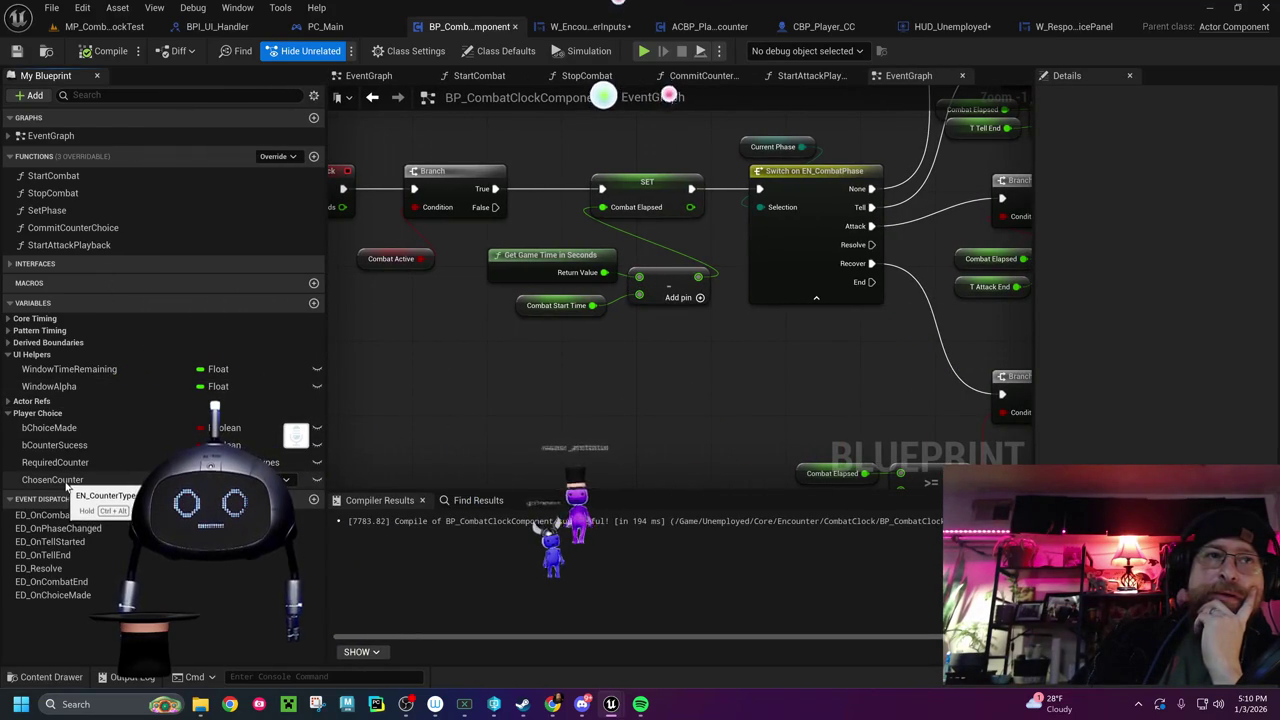
Change ChosenCounter's variable type to ECounter Options and confirm the type change
left_click(285, 480)
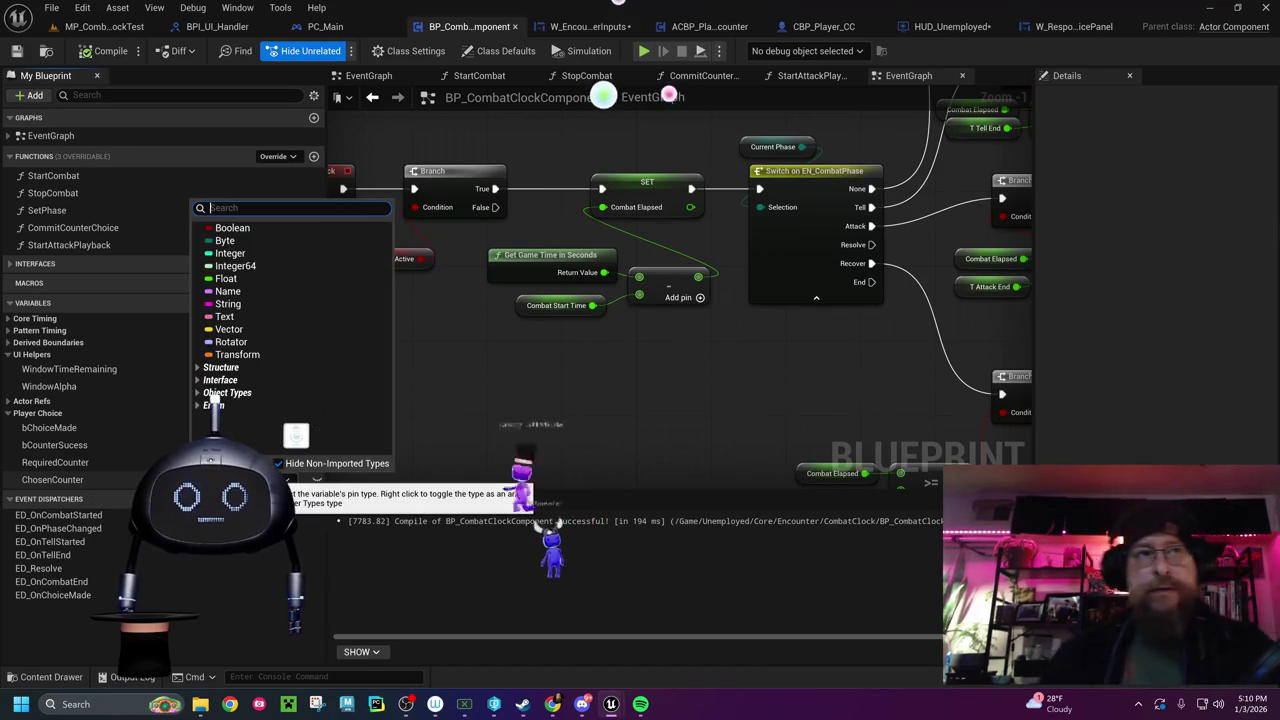
type("eco")
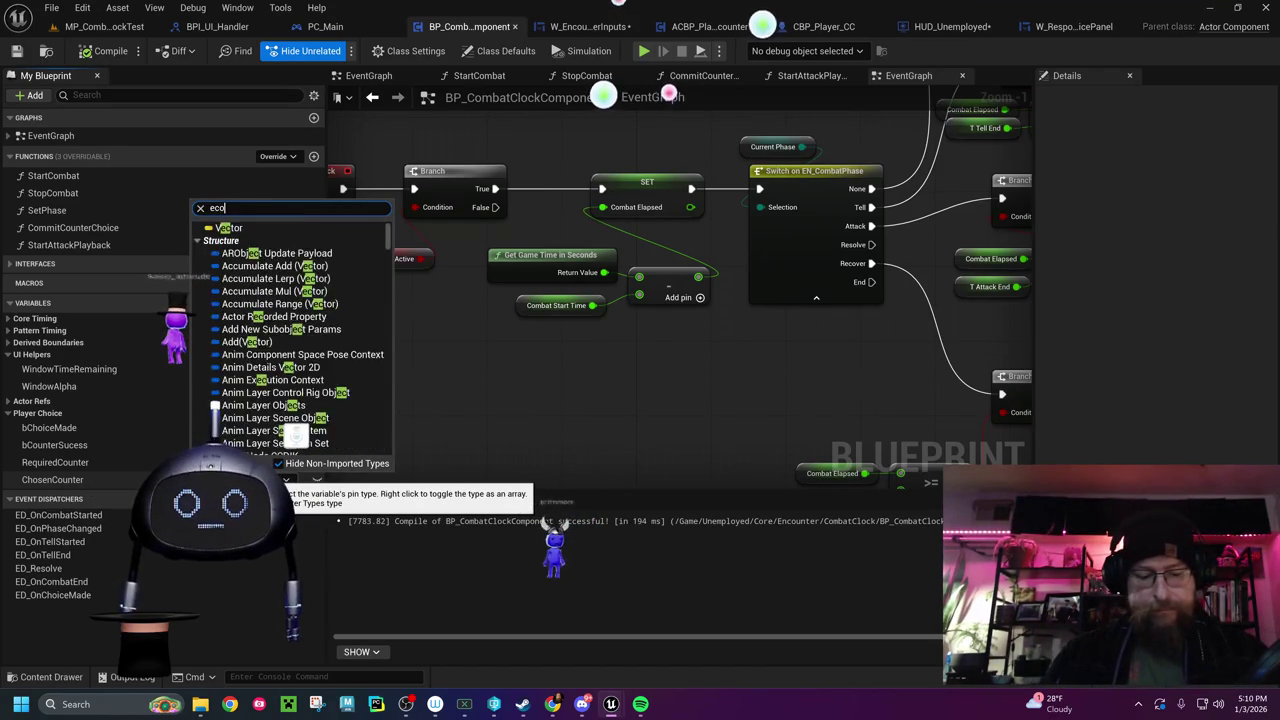
type("unterop")
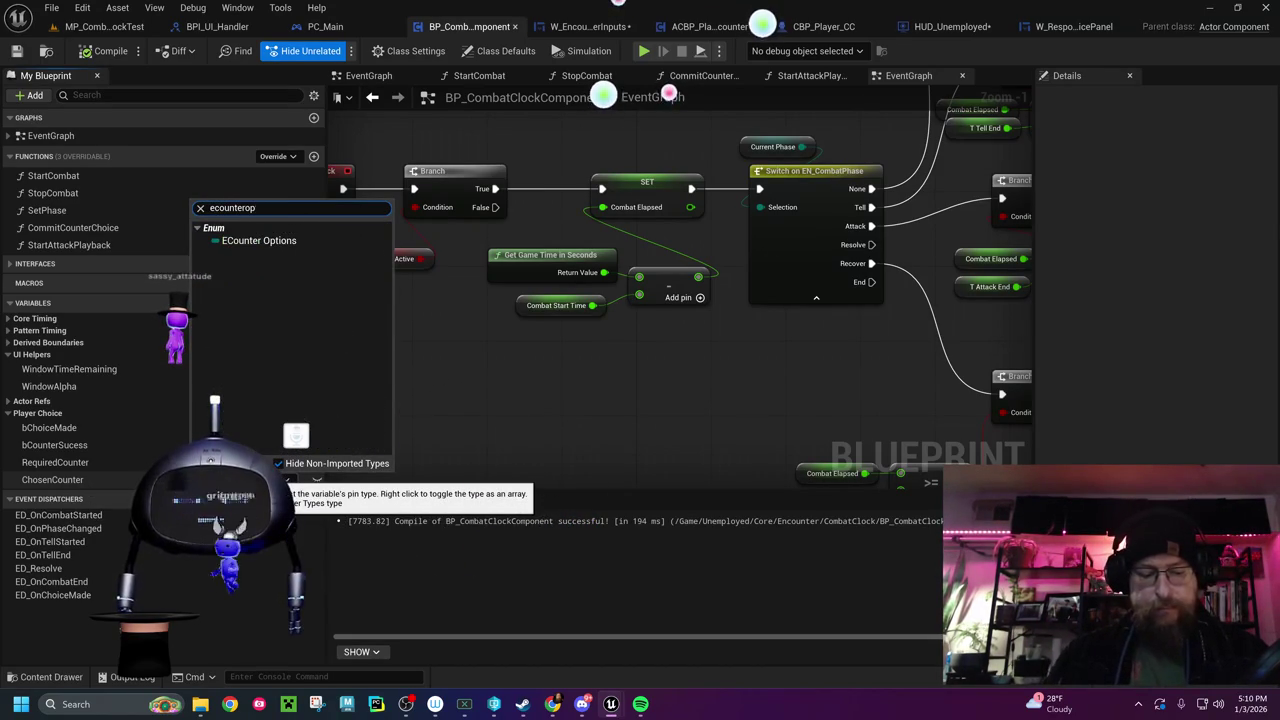
left_click(258, 241)
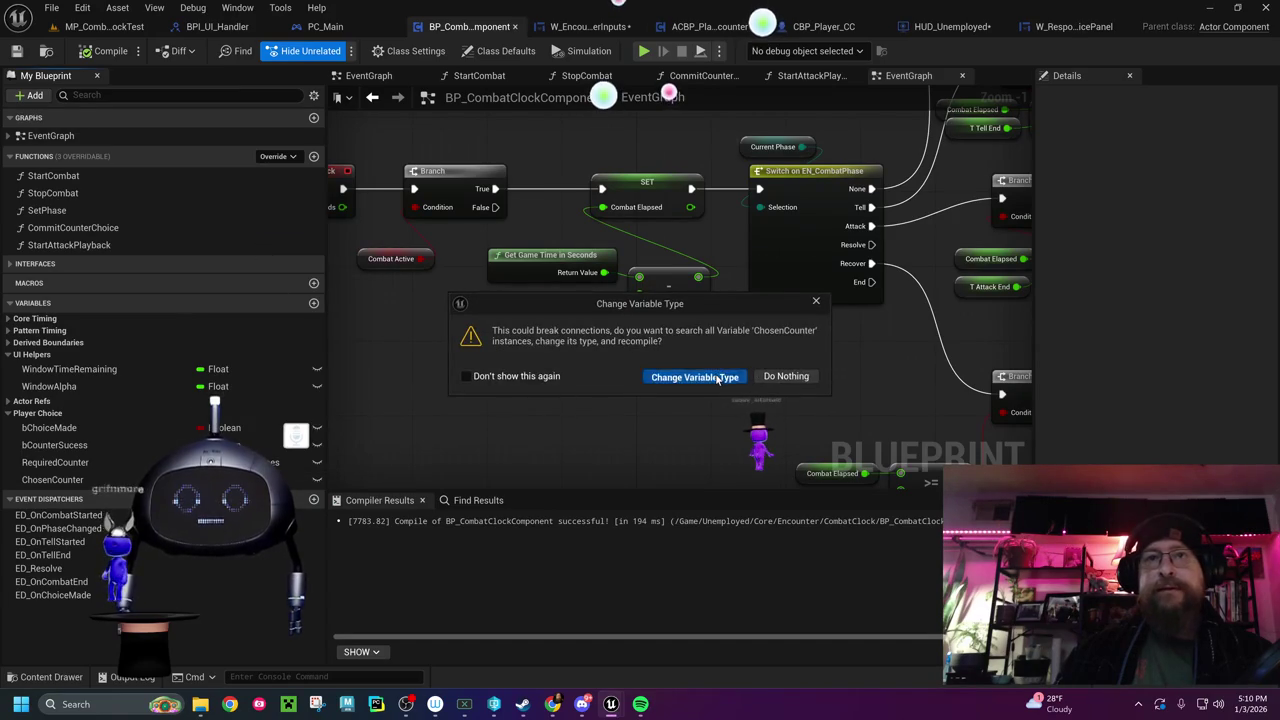
left_click(717, 378)
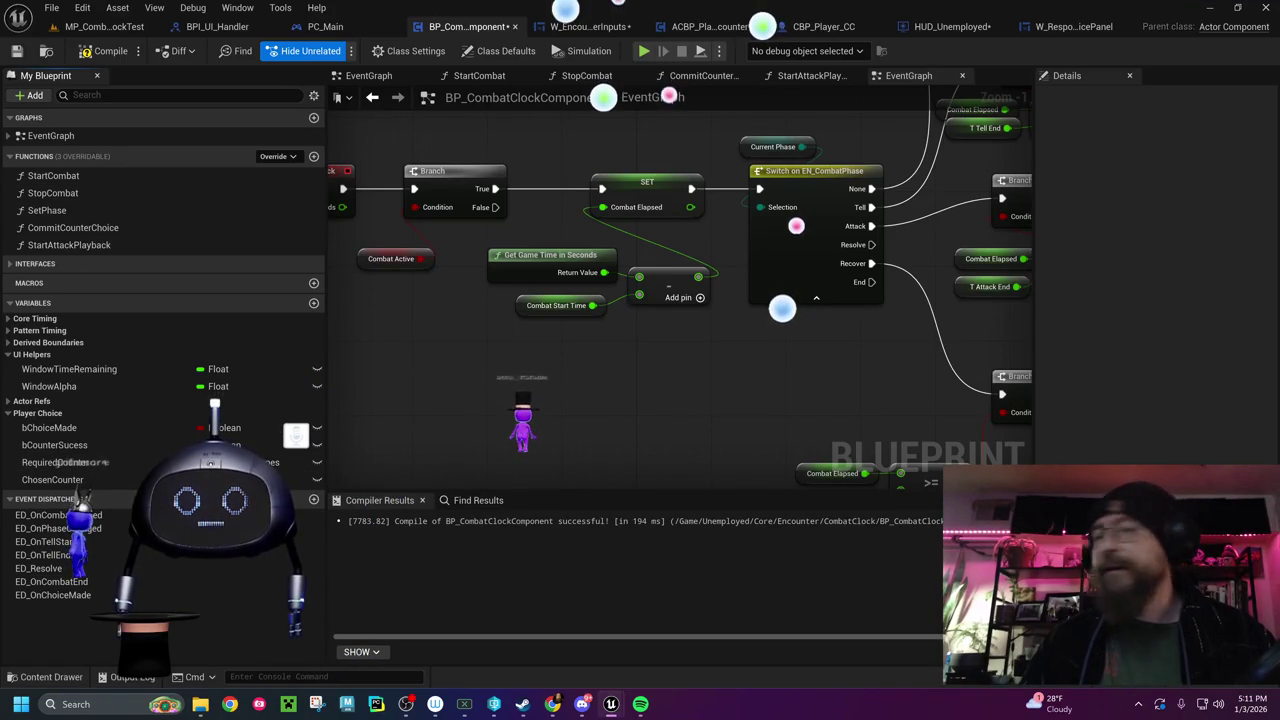
Change RequiredCounter's variable type to ECounter Options
left_click(280, 462)
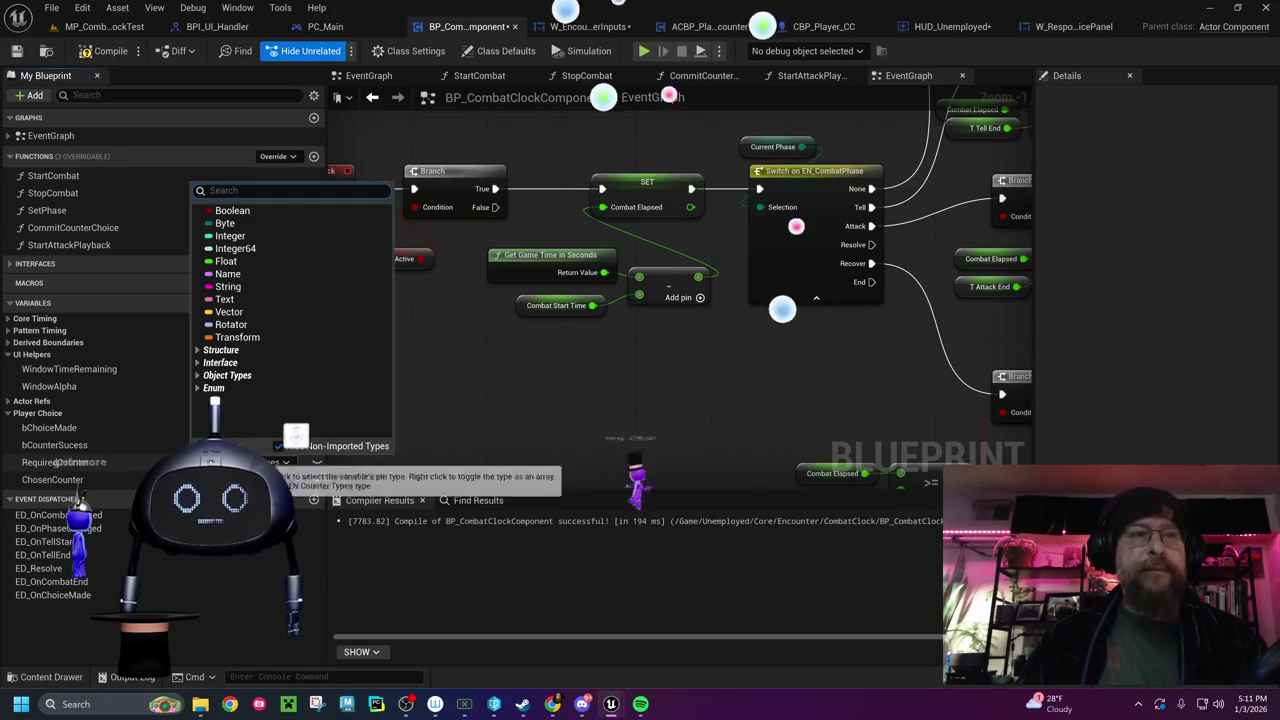
type("ecounter types")
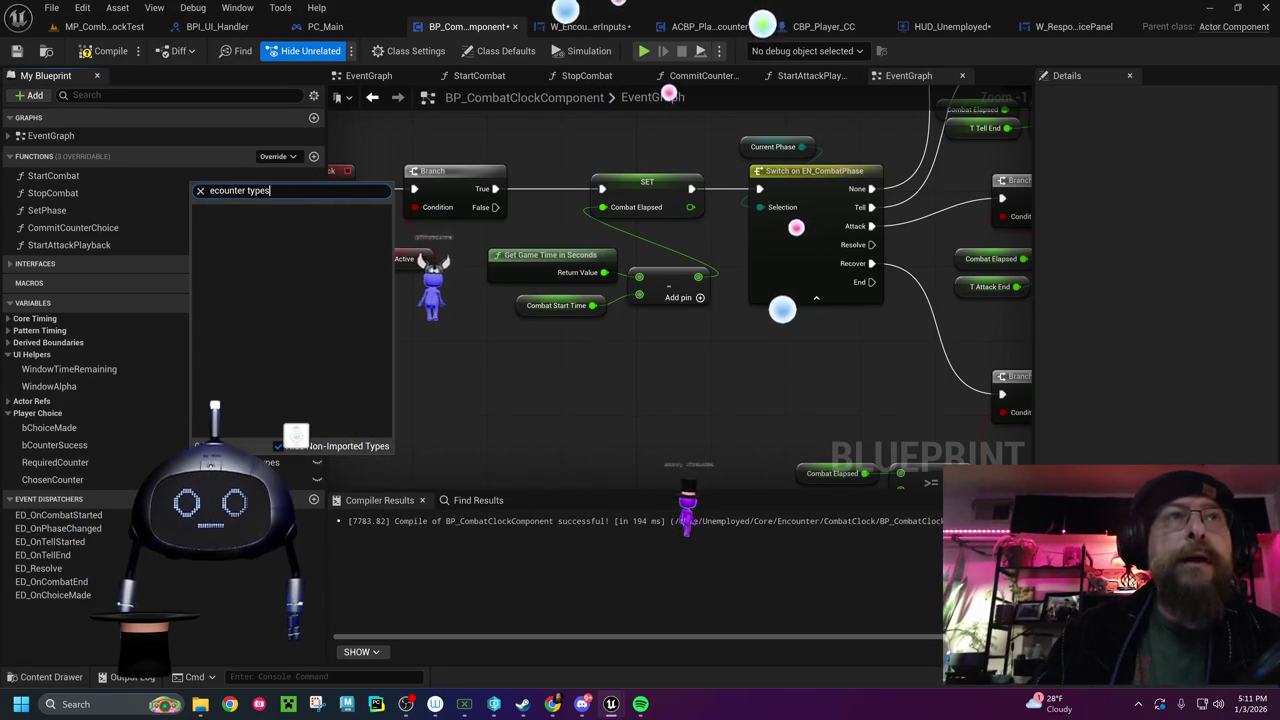
key("BackSpace")
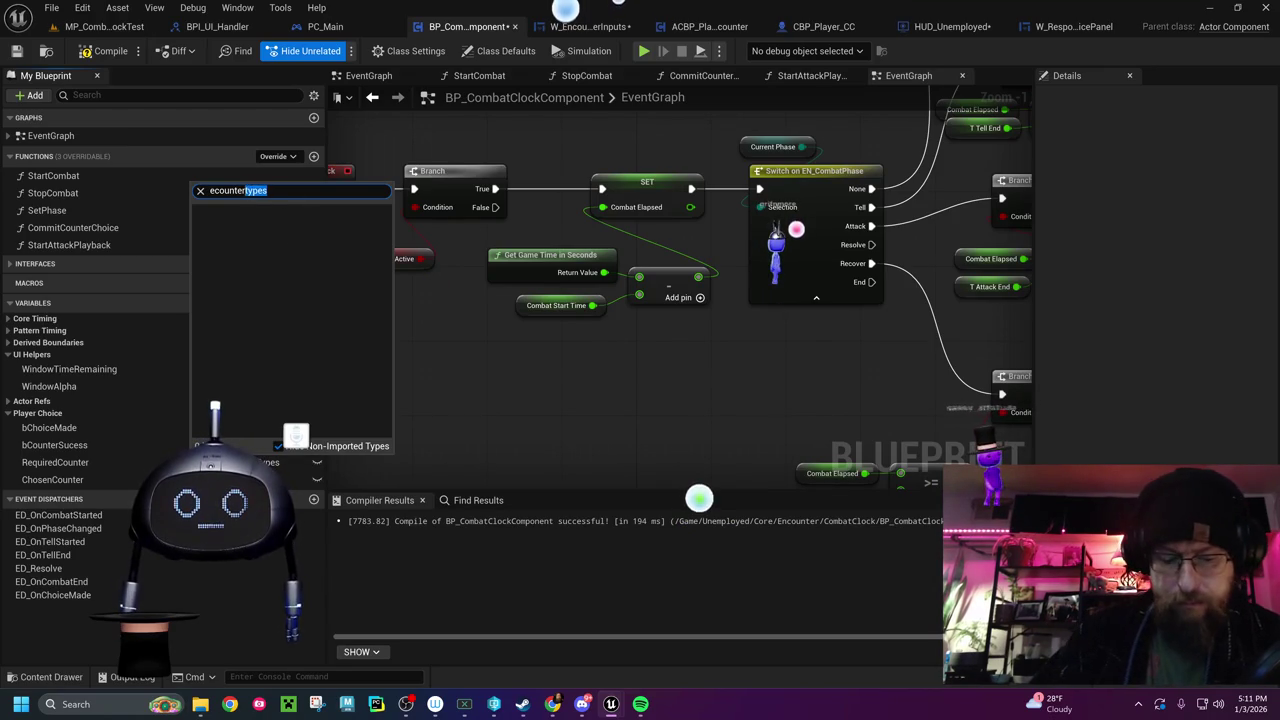
type("on")
left_click(240, 221)
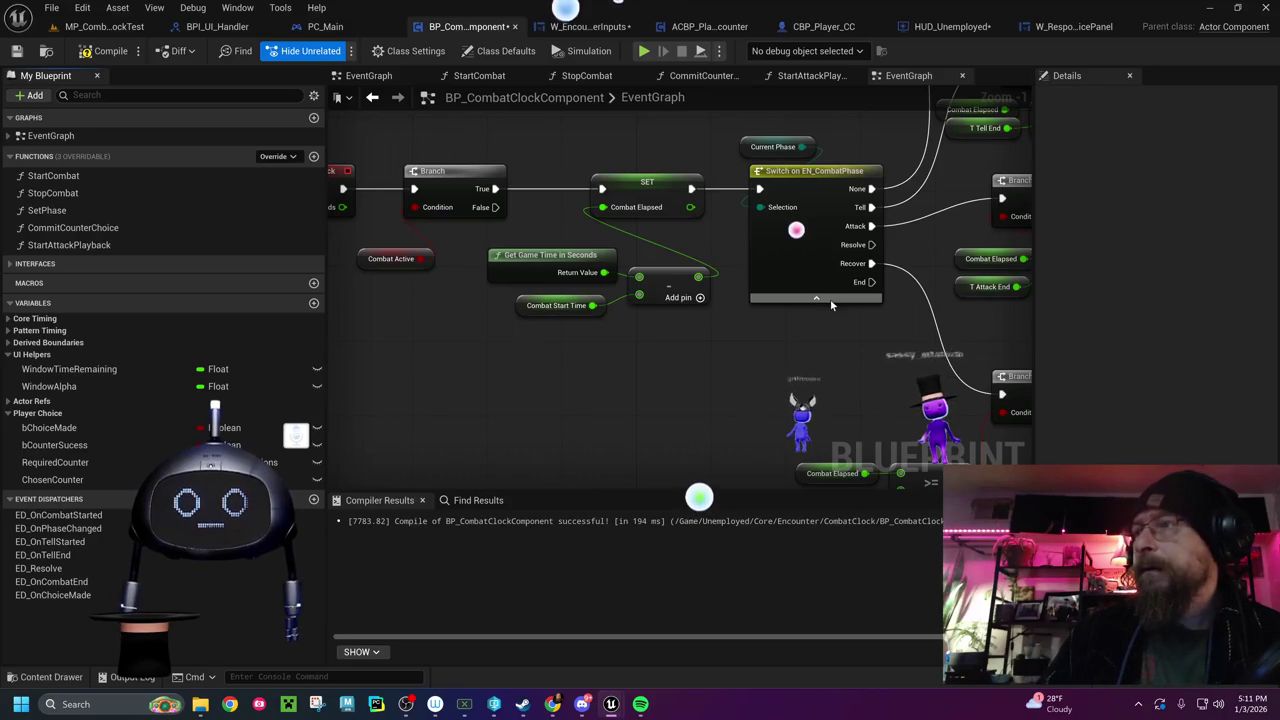
Expand the Derived Boundaries, Pattern Timing and Core Timing variable groups
left_click(9, 343)
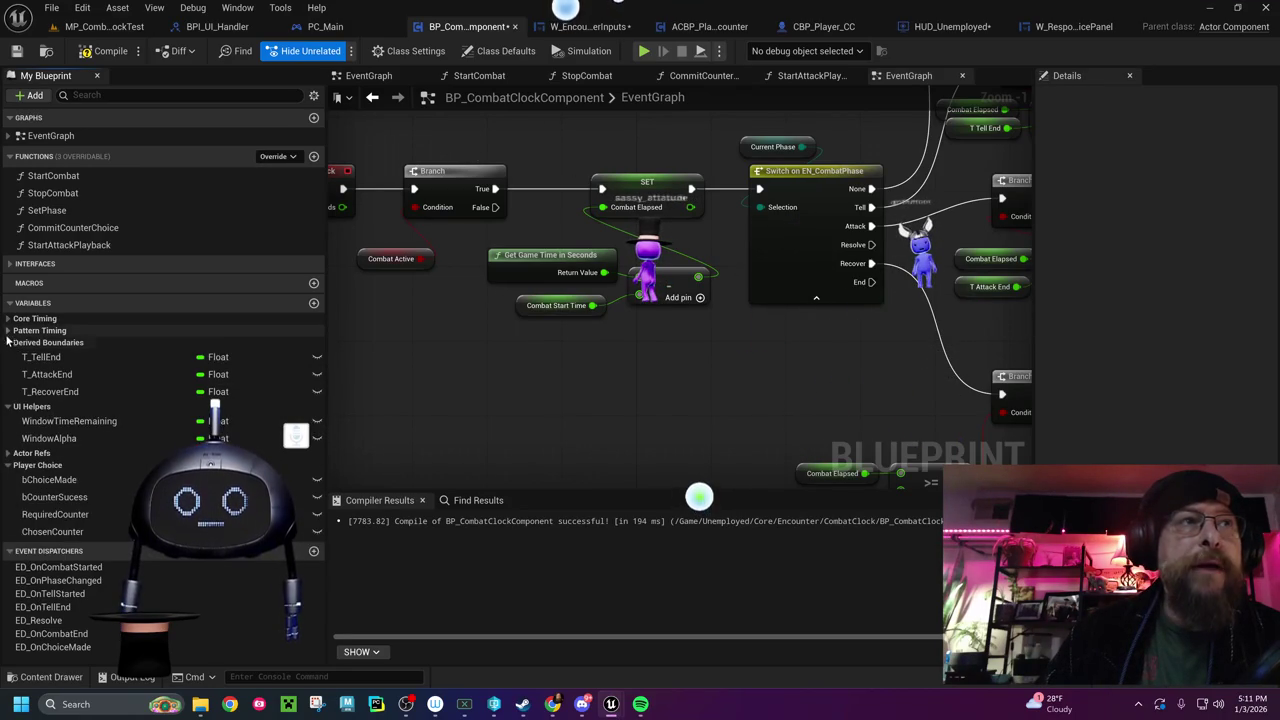
left_click(10, 330)
left_click(30, 318)
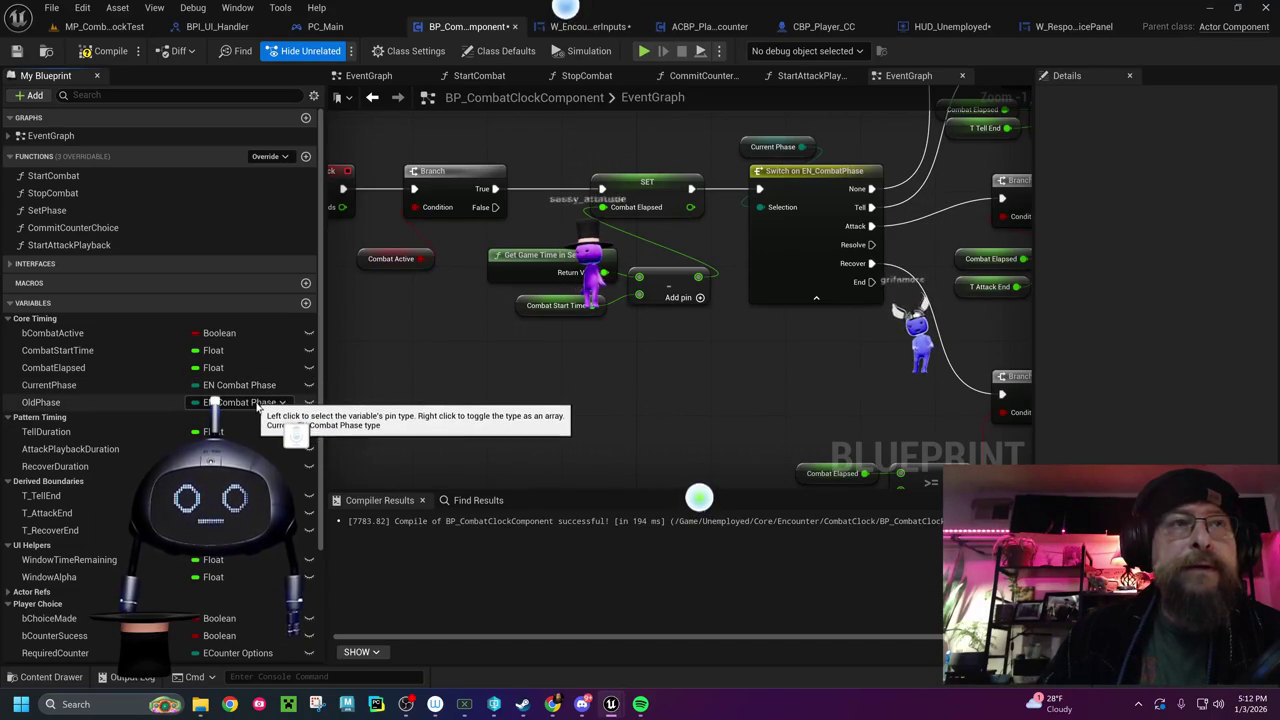
scroll(270, 395, "down", 3)
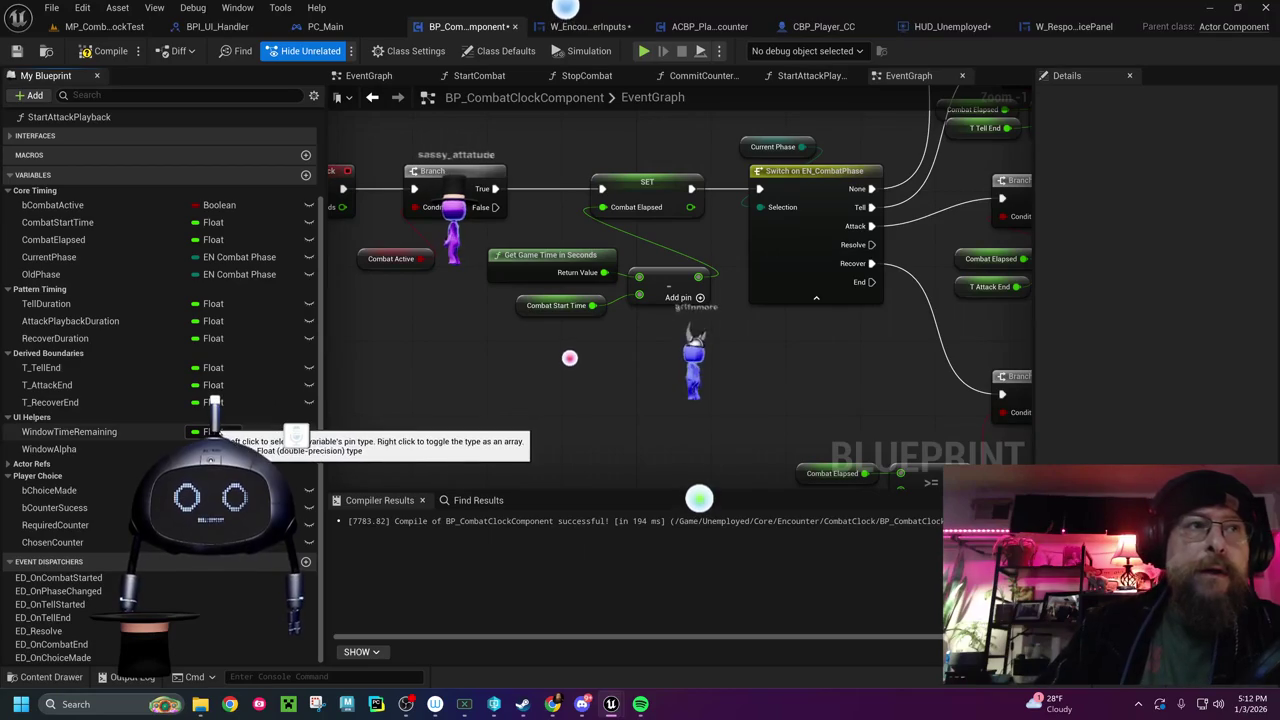
left_click(28, 476)
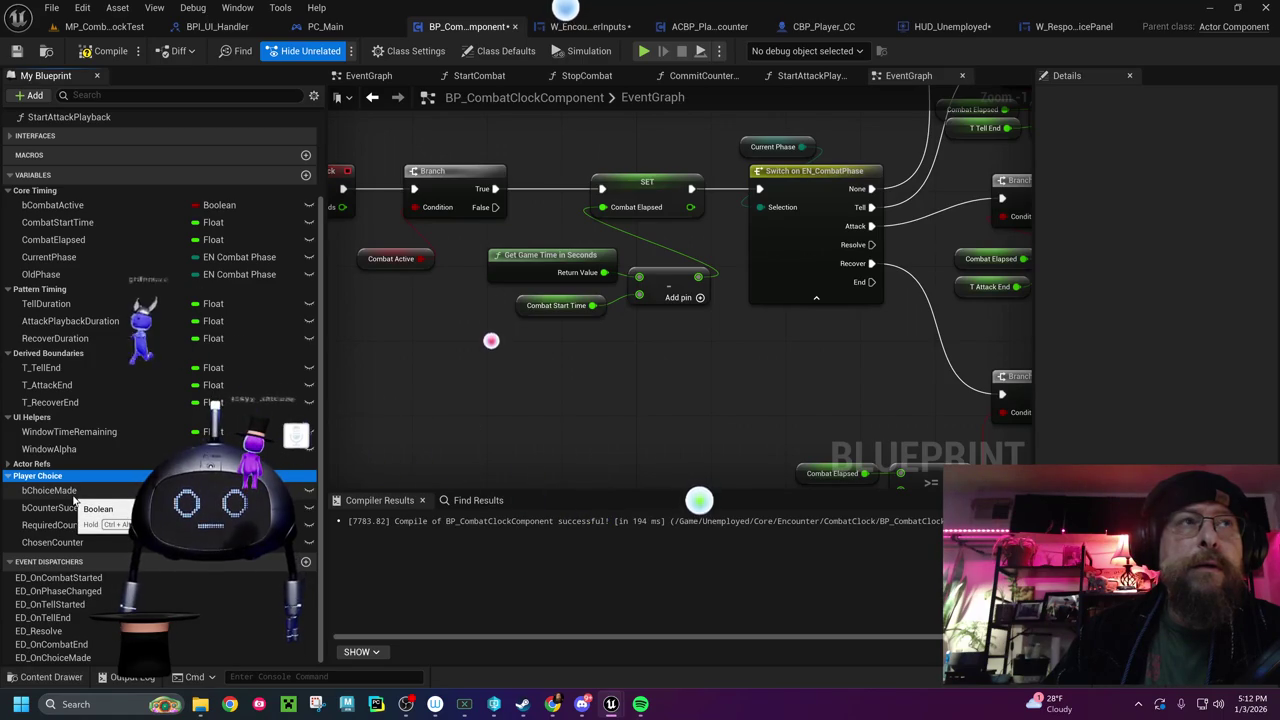
scroll(74, 499, "up", 3)
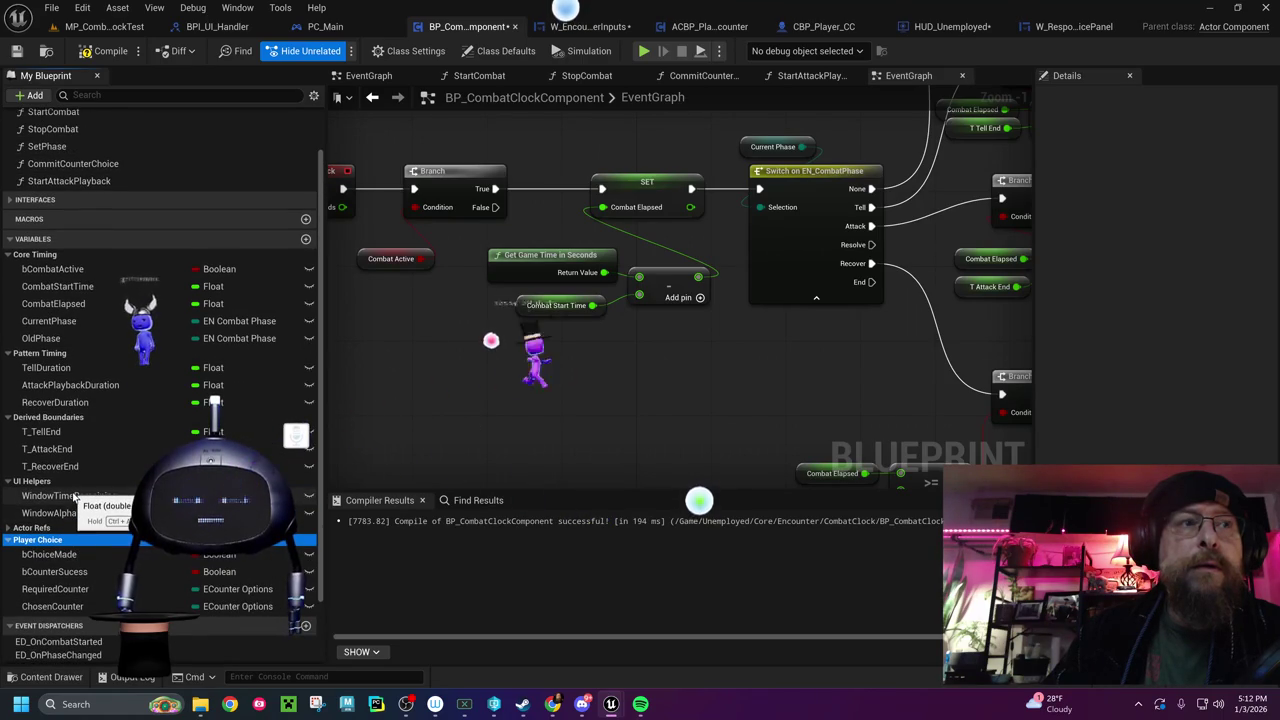
scroll(74, 498, "down", 2)
scroll(74, 497, "down", 1)
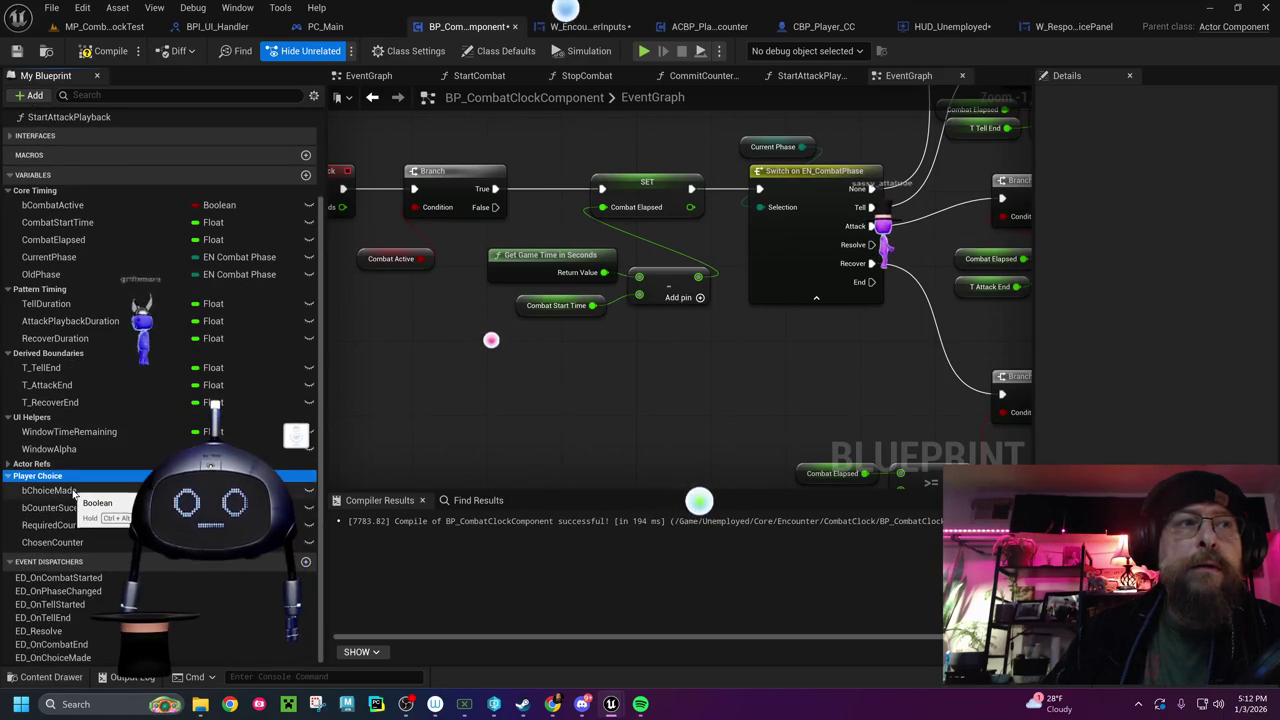
Add two new variables named CounterOptions and AttackOptions
left_click(306, 175)
type("CounterOpt")
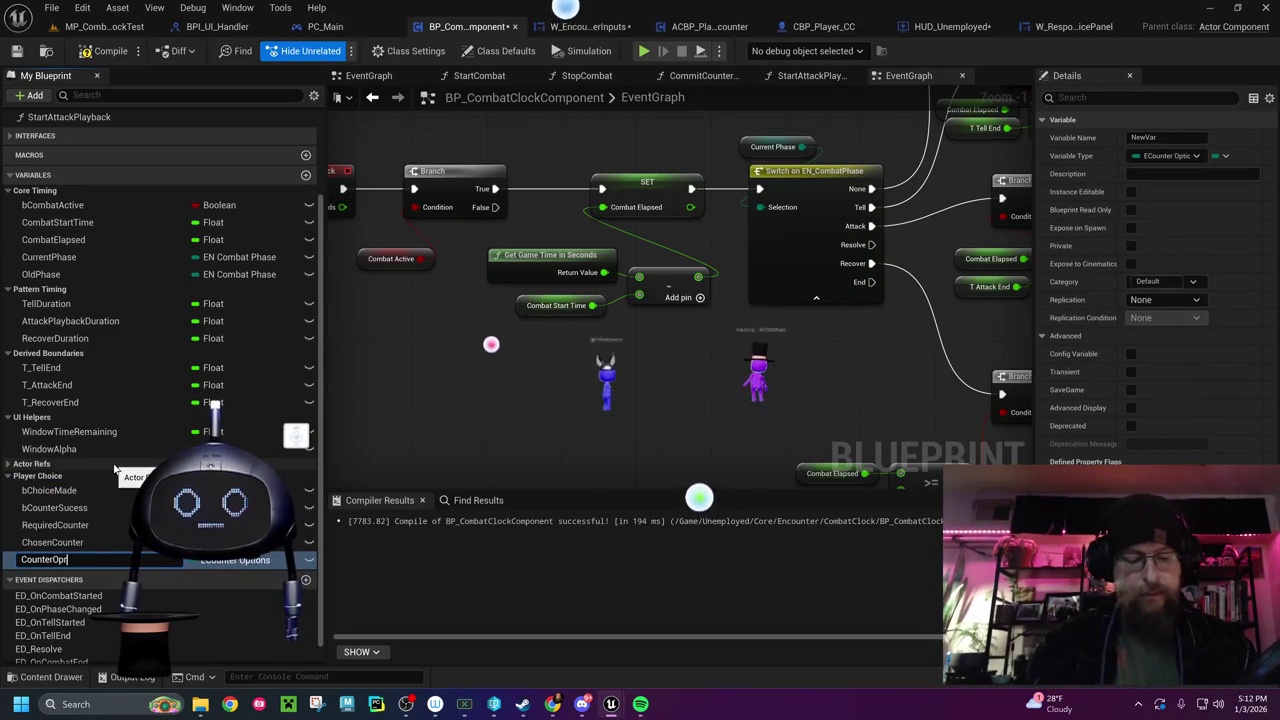
type("ions")
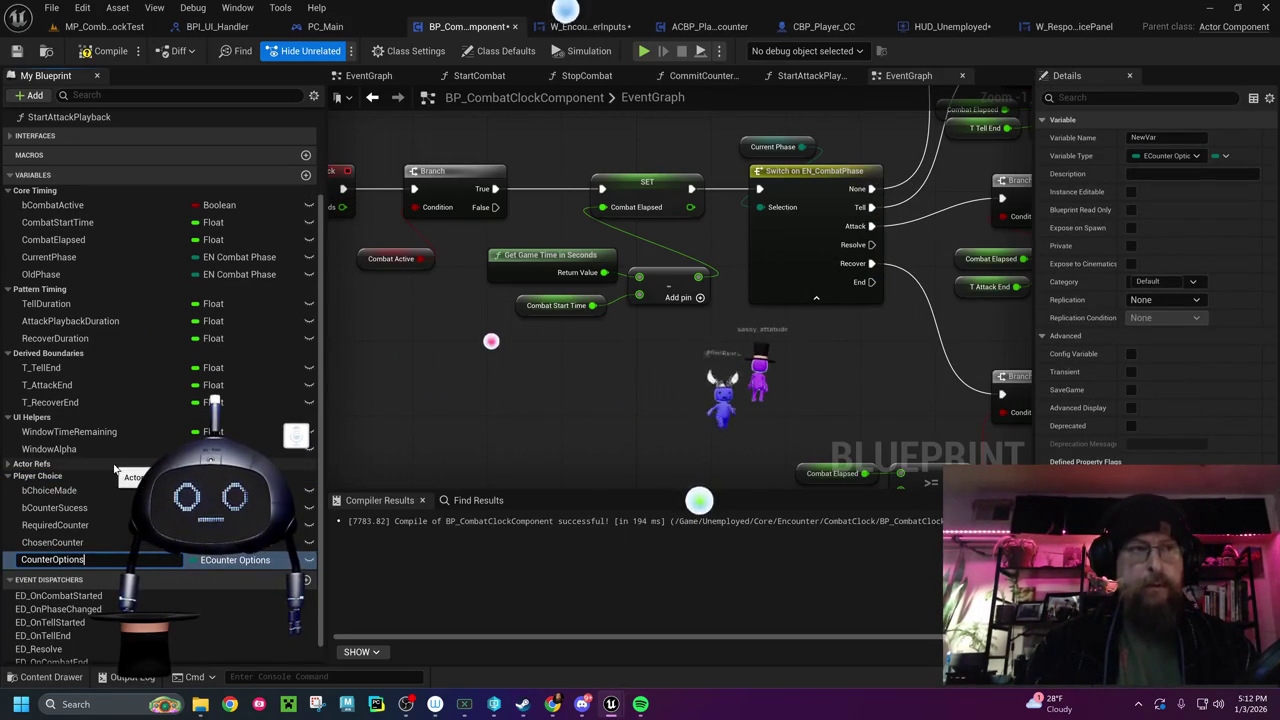
key("Return")
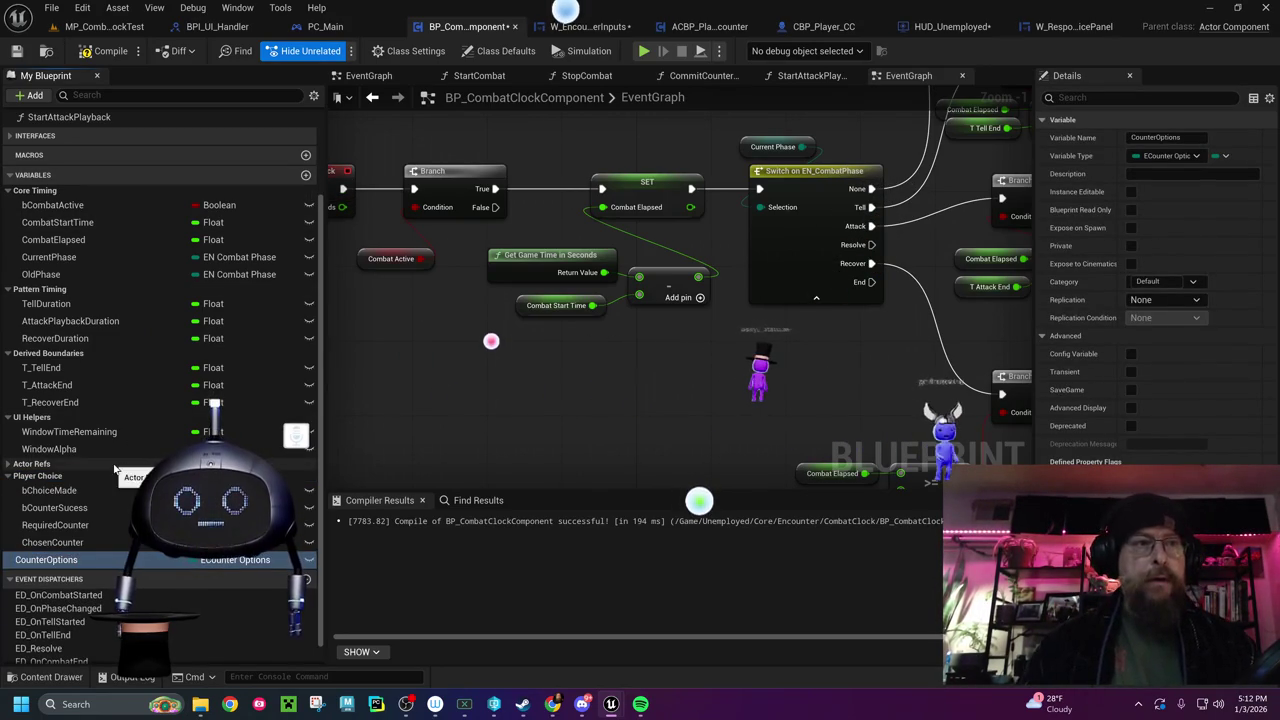
left_click(306, 175)
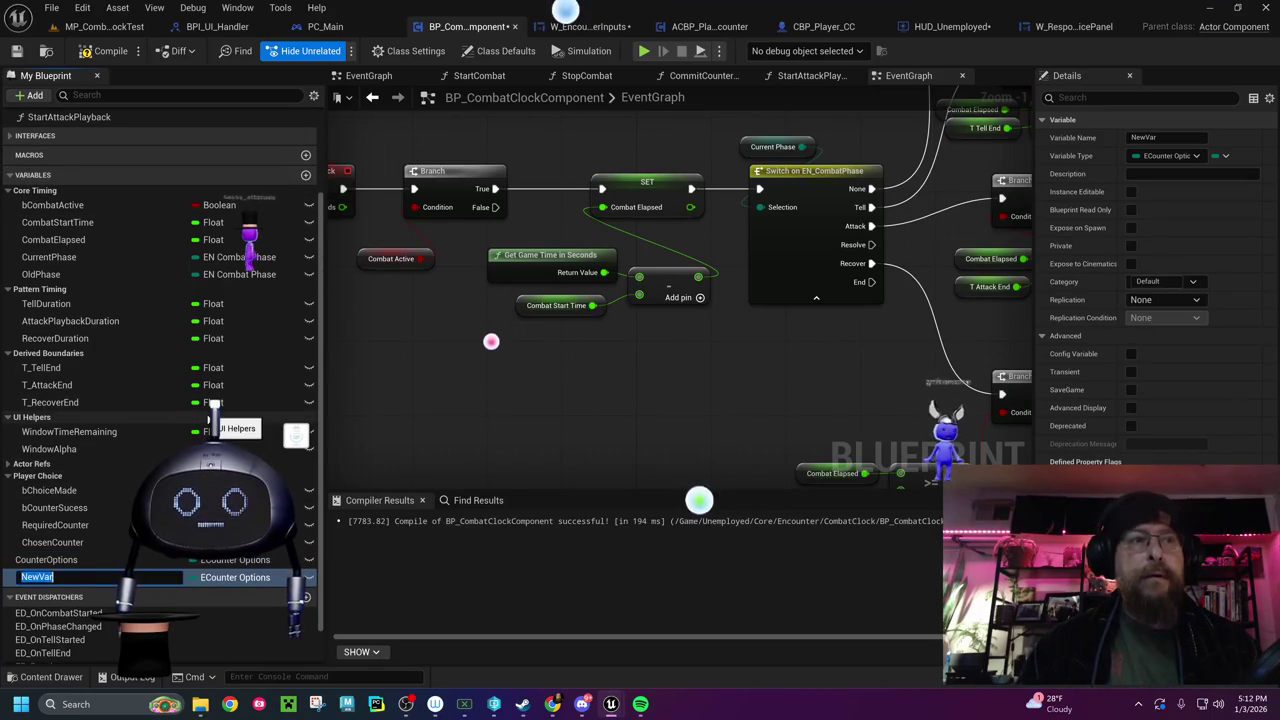
type("AttackOptions")
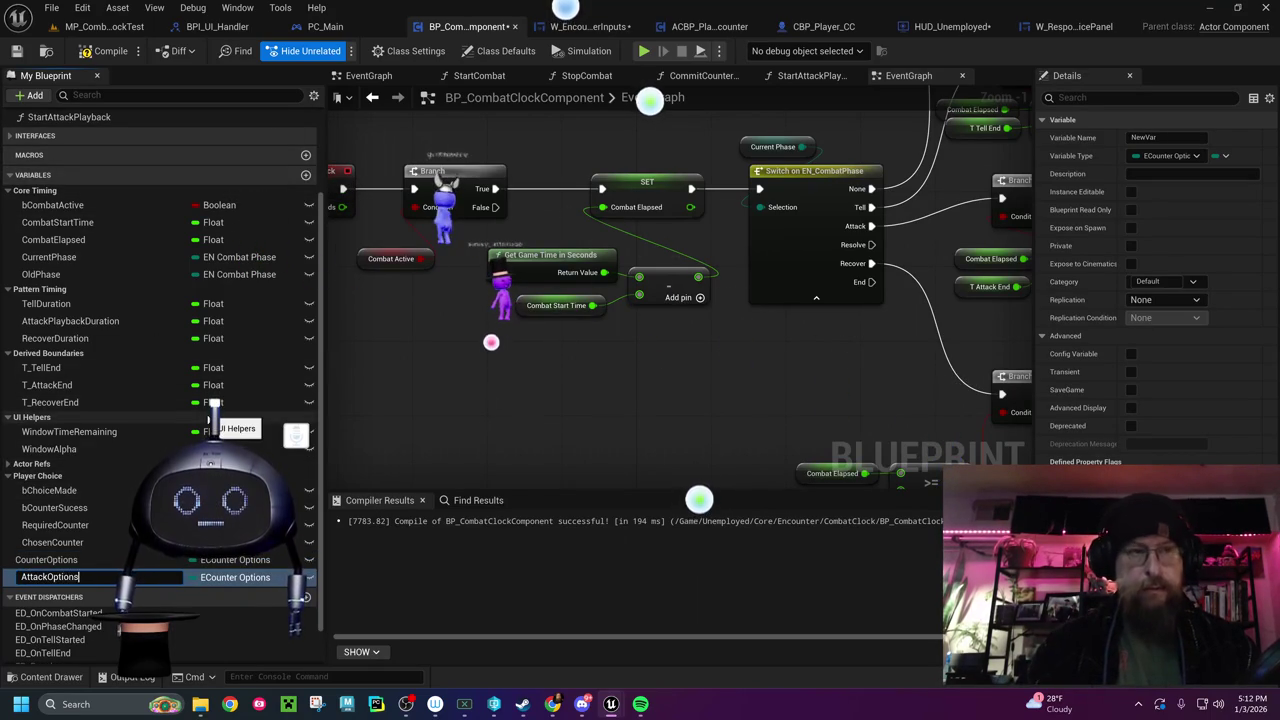
key("Return")
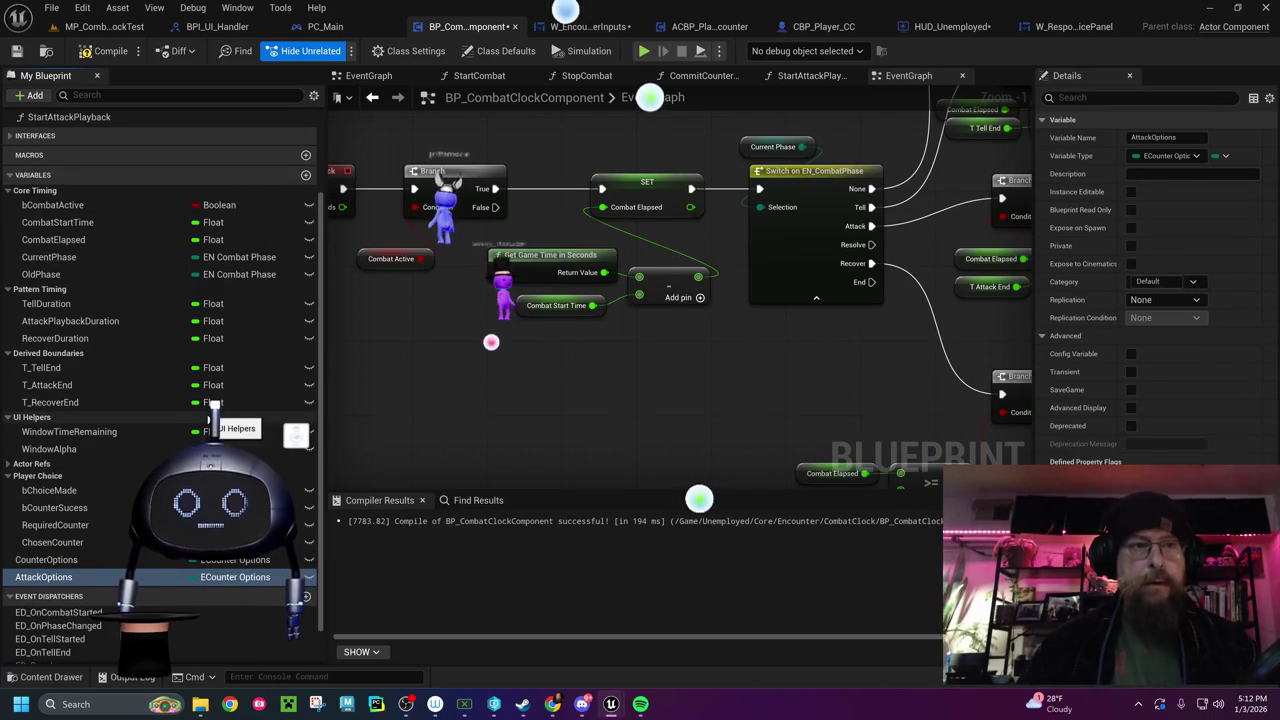
Set AttackOptions to the EAttack Options enum, compile, and jump to the first error
left_click(253, 578)
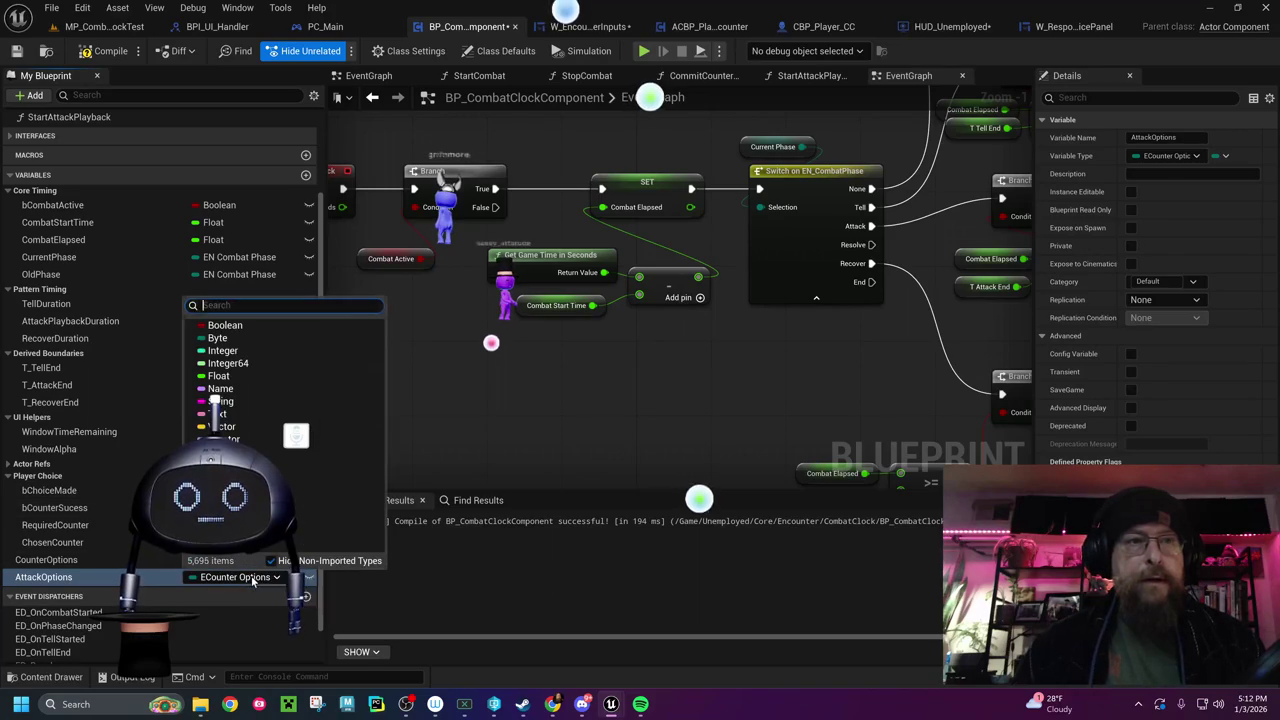
type("ea")
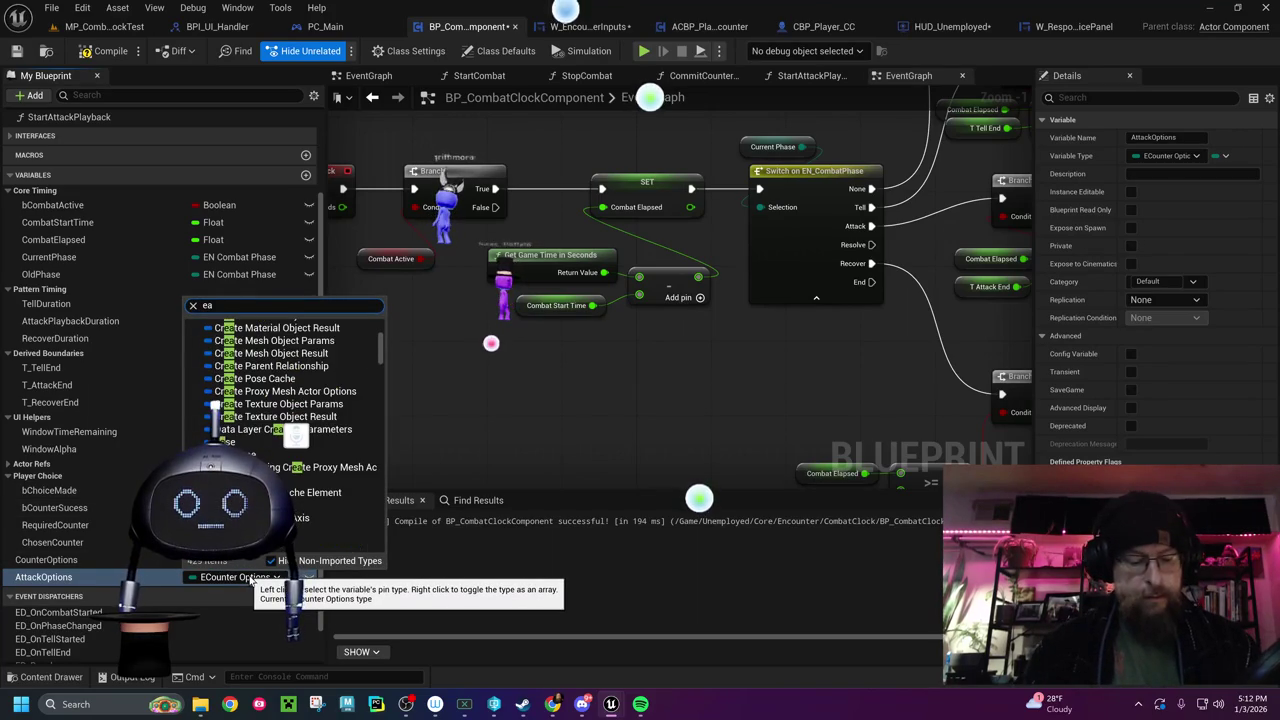
type("ttack")
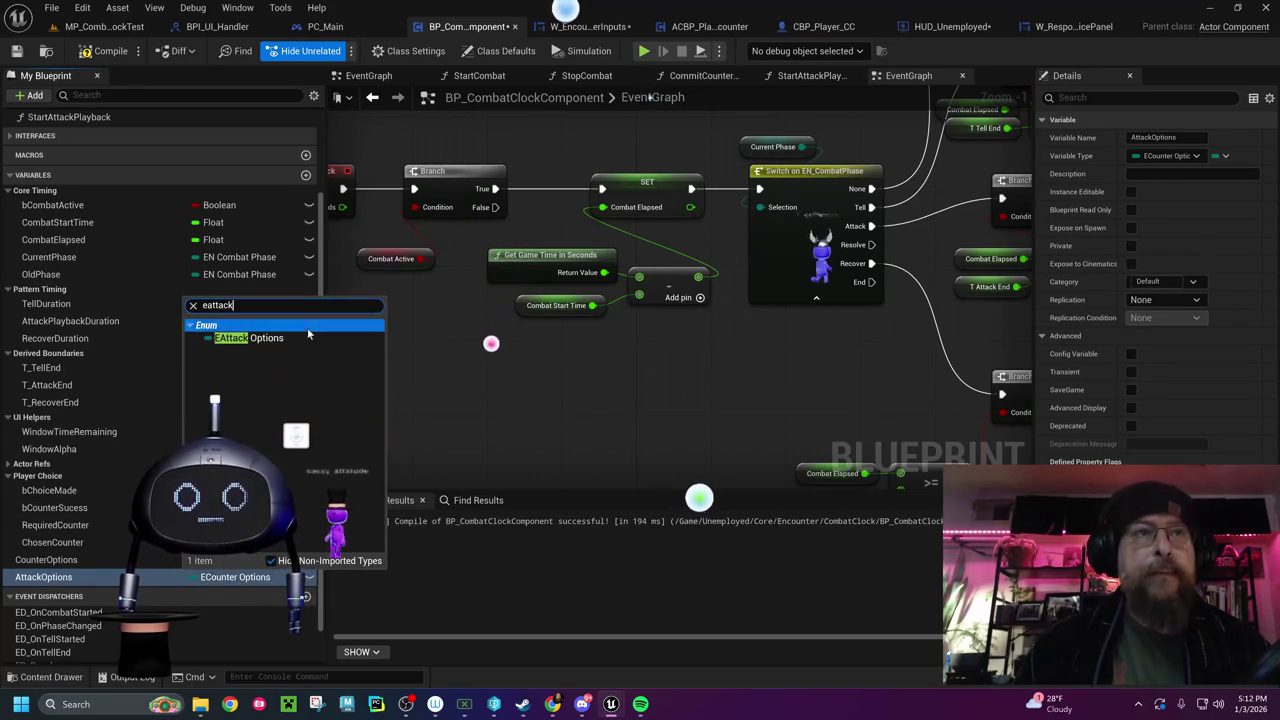
left_click(299, 339)
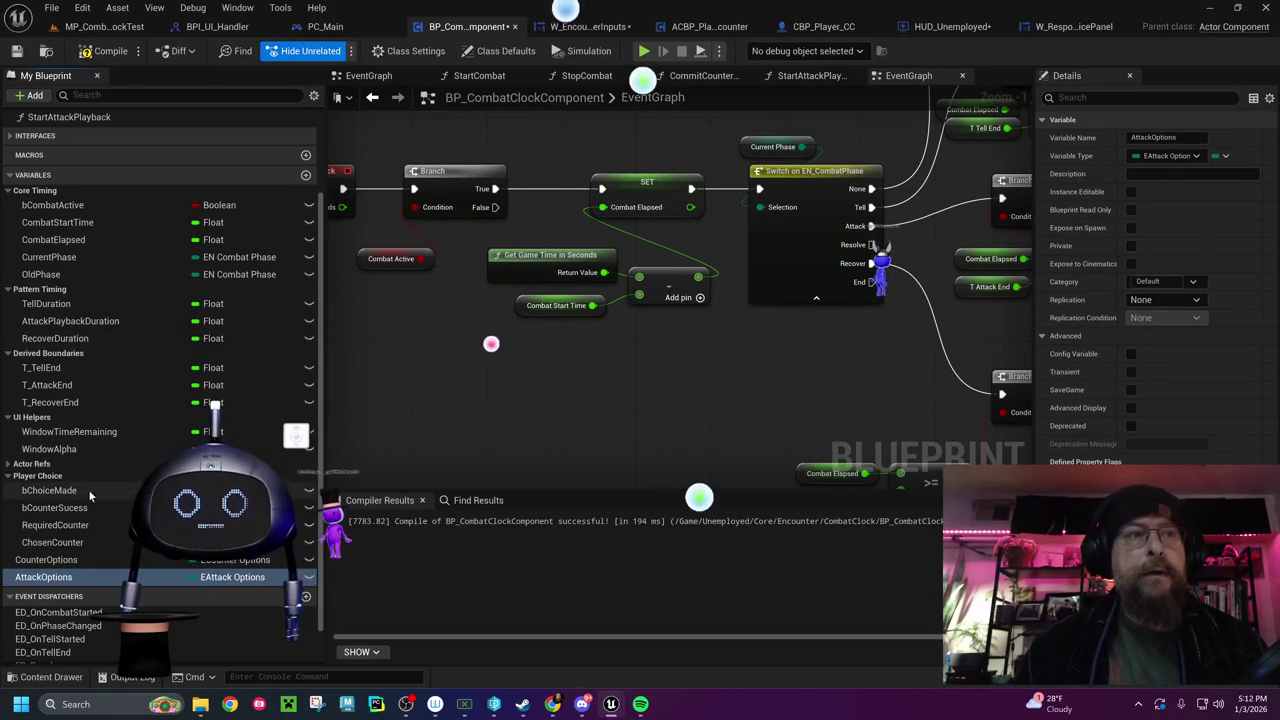
left_click(104, 50)
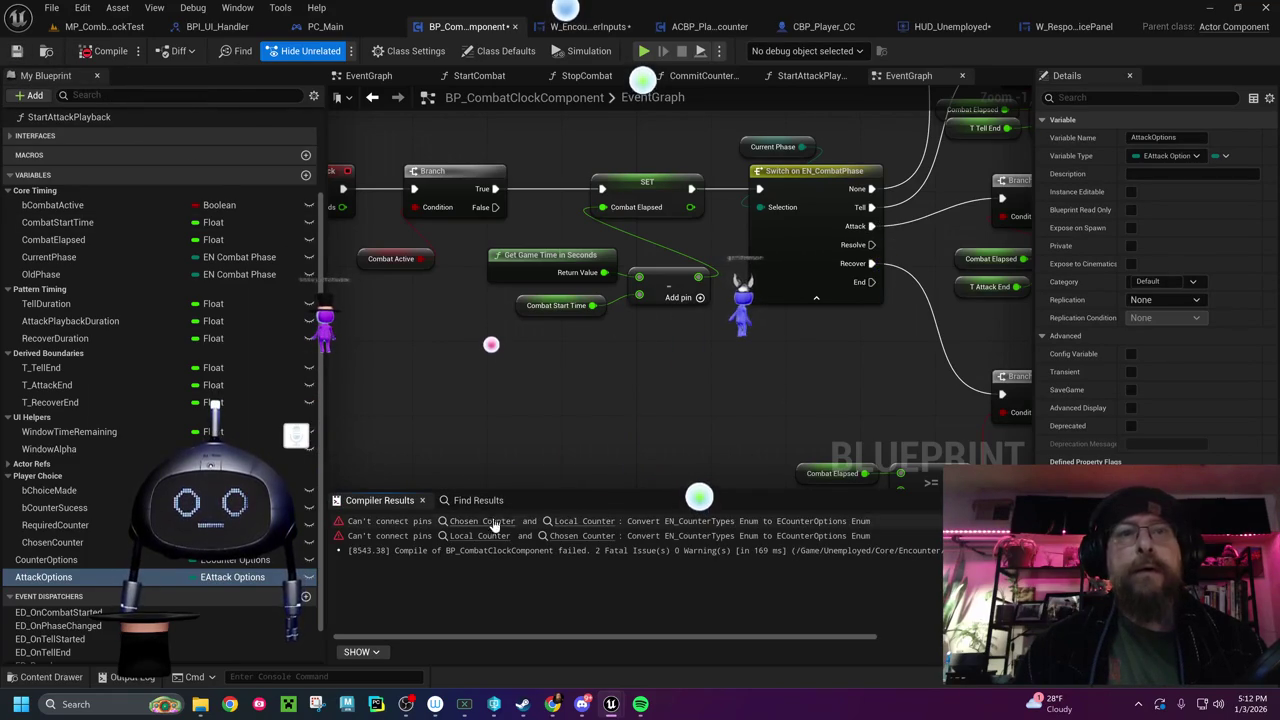
left_click(491, 522)
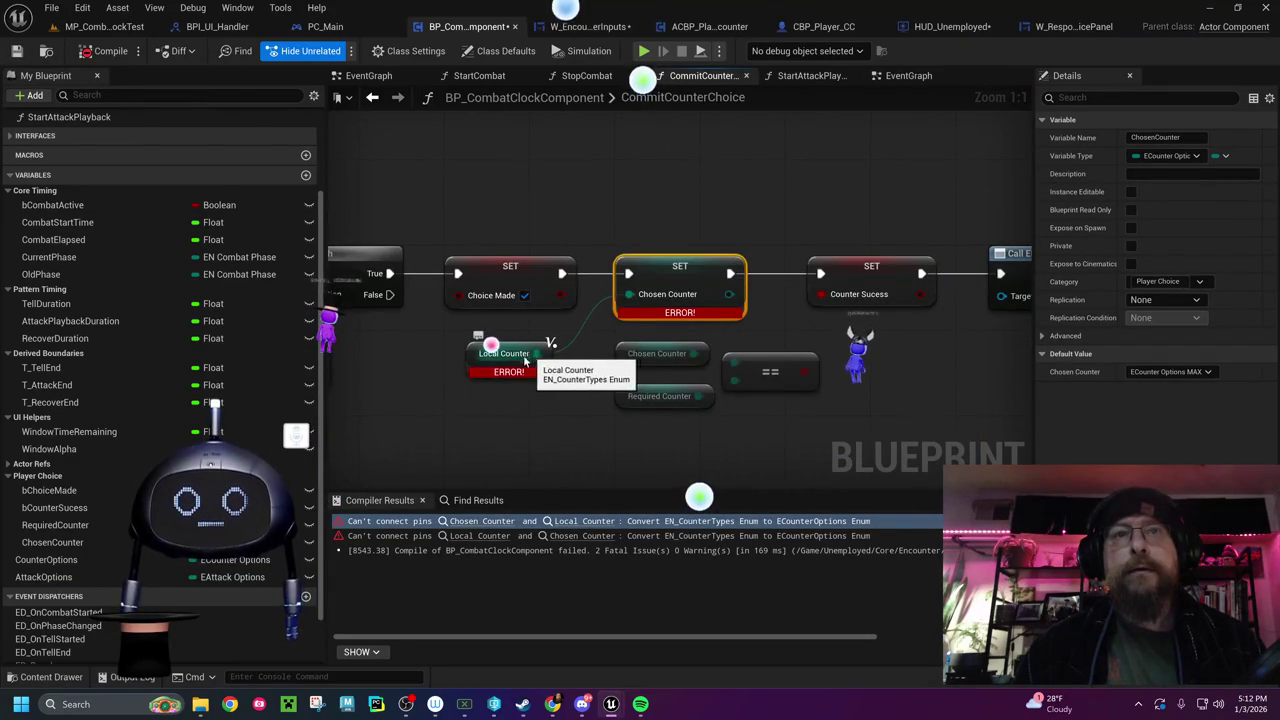
Inspect the erroring Local Counter and SET Chosen Counter nodes, leaving Chosen Counter's default unchanged
left_click(474, 354)
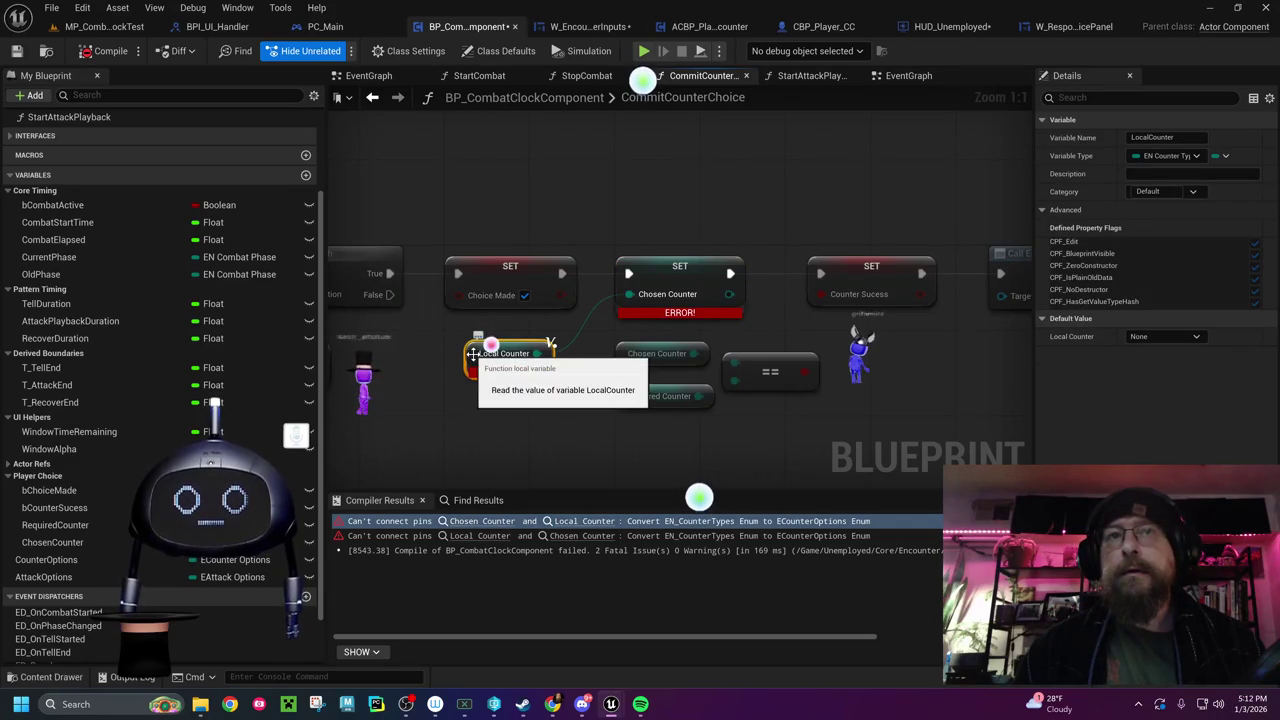
left_click(667, 276)
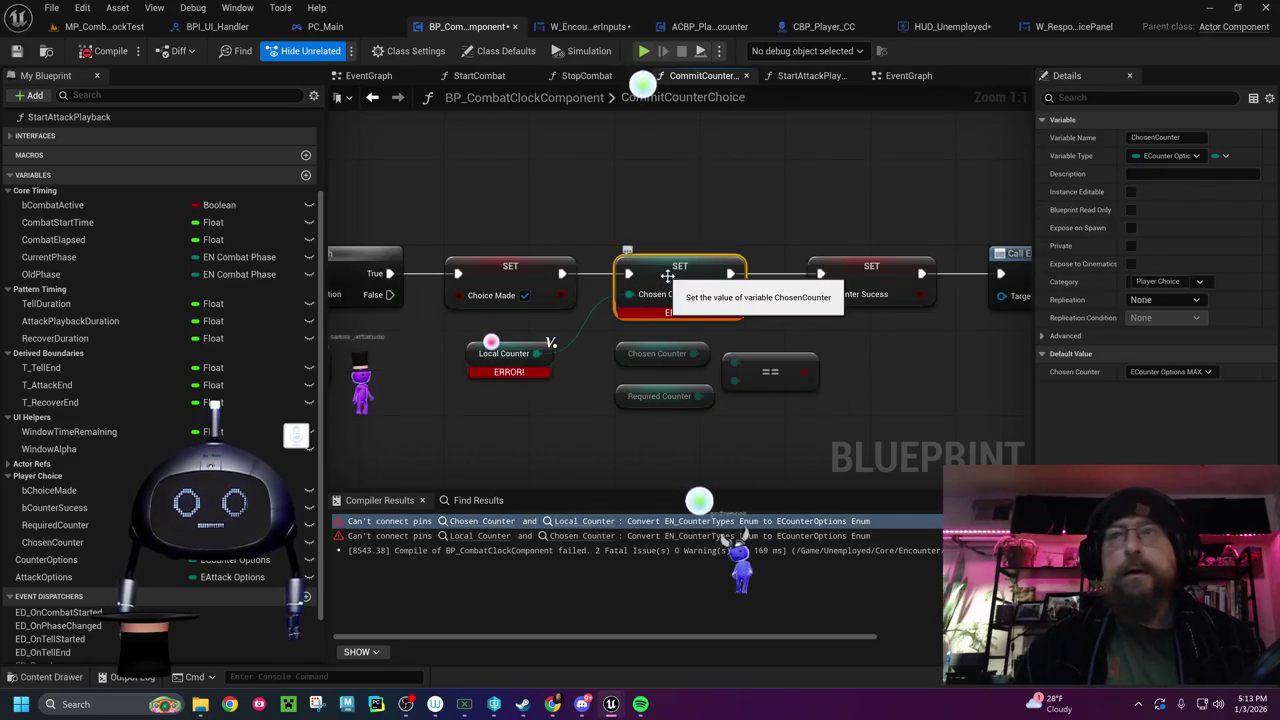
left_click(1172, 376)
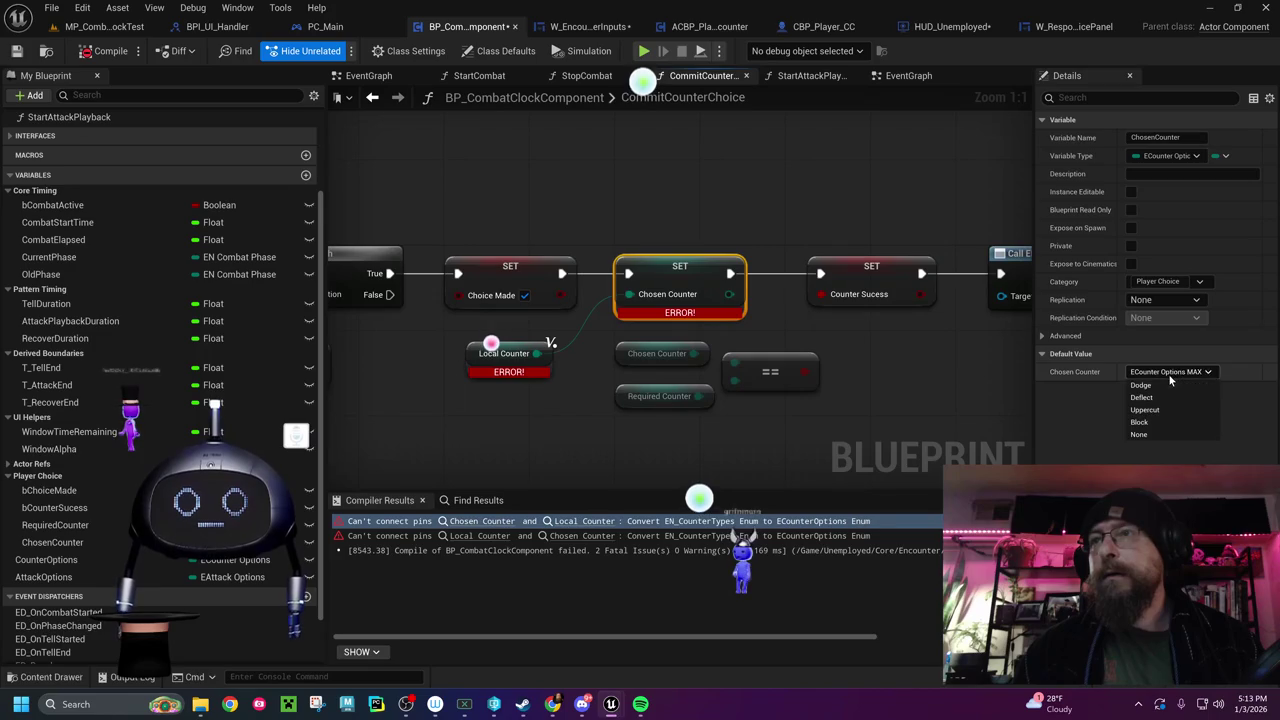
left_click(1172, 378)
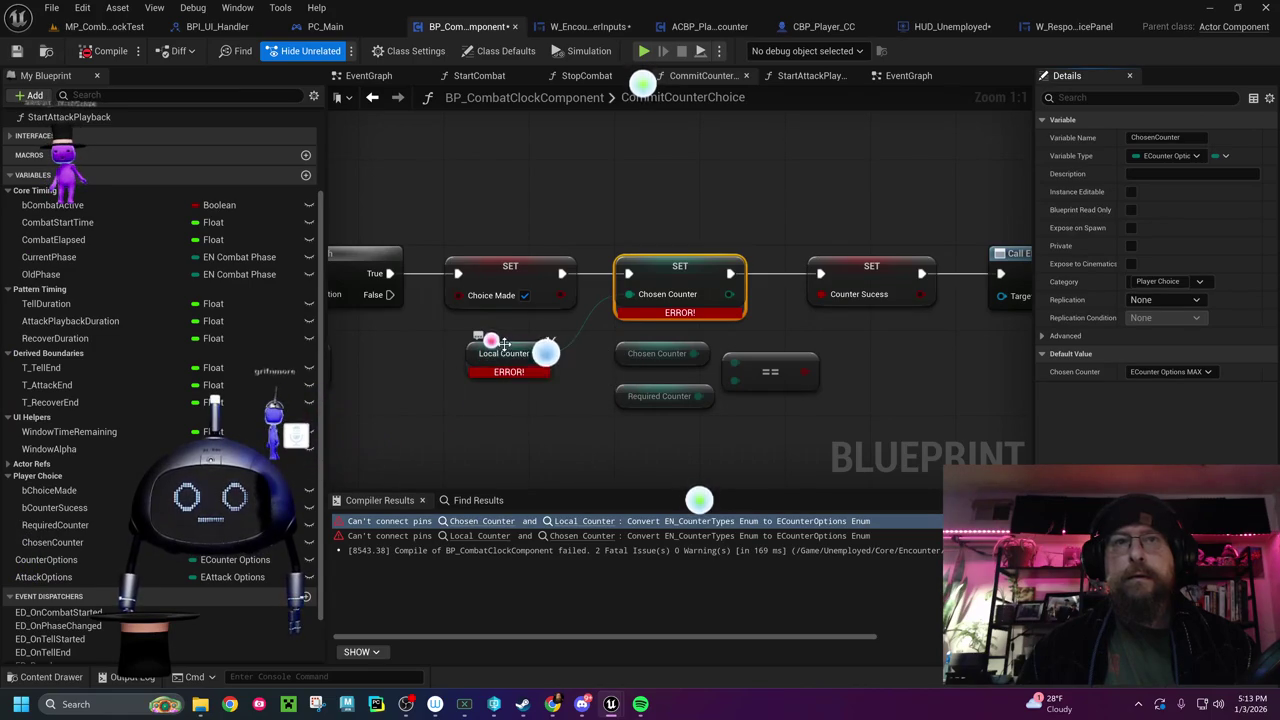
left_click(505, 352)
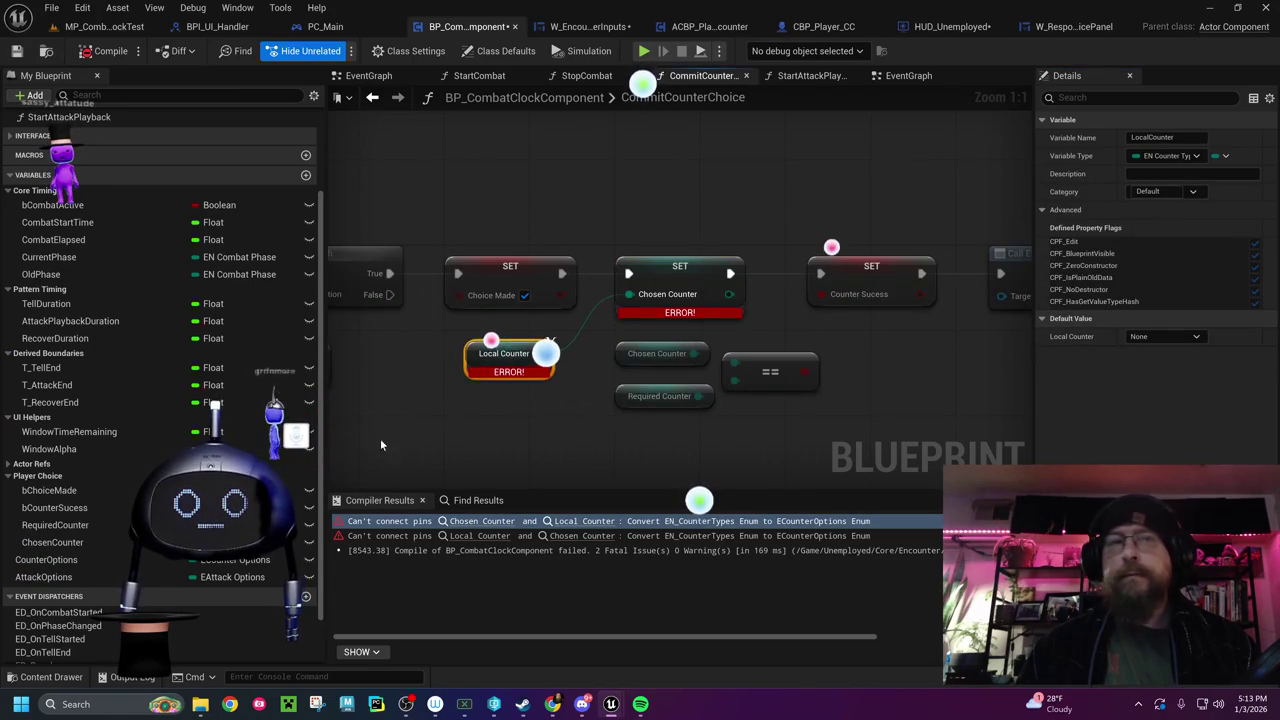
Step through the compile errors and select the CommitCounterChoice entry node
left_click_drag(459, 444, 922, 402)
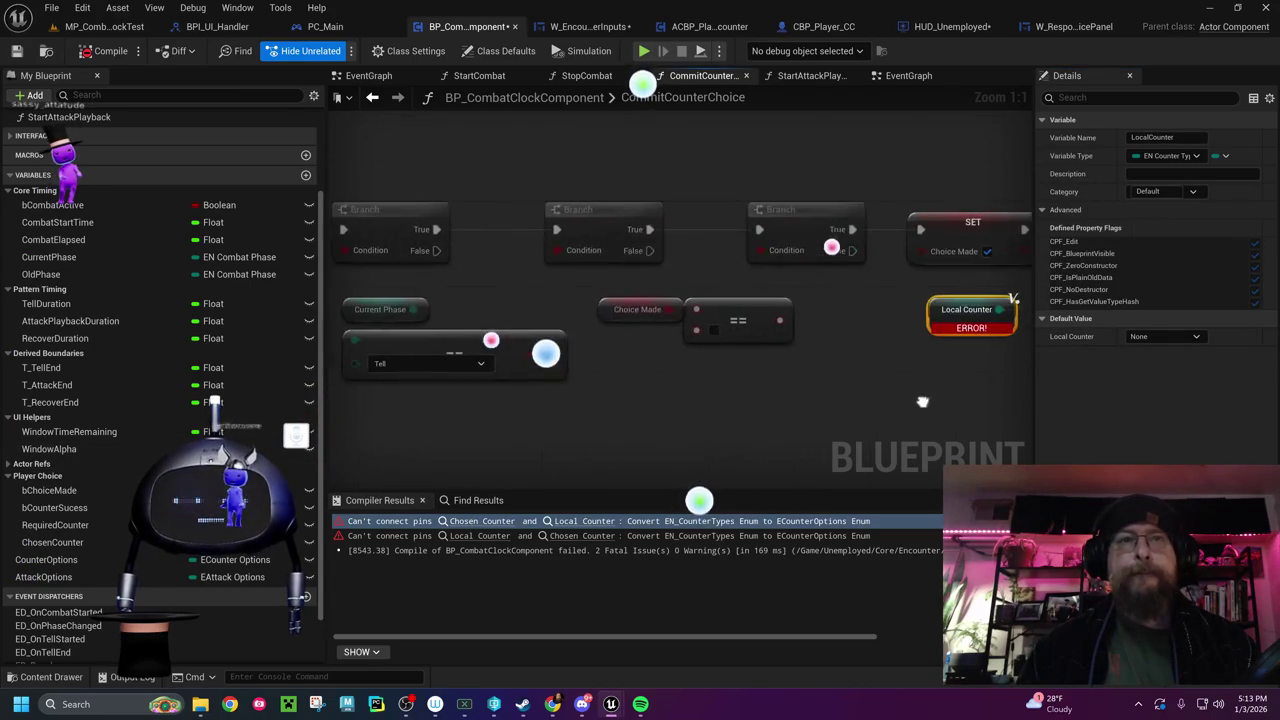
left_click_drag(593, 381, 606, 390)
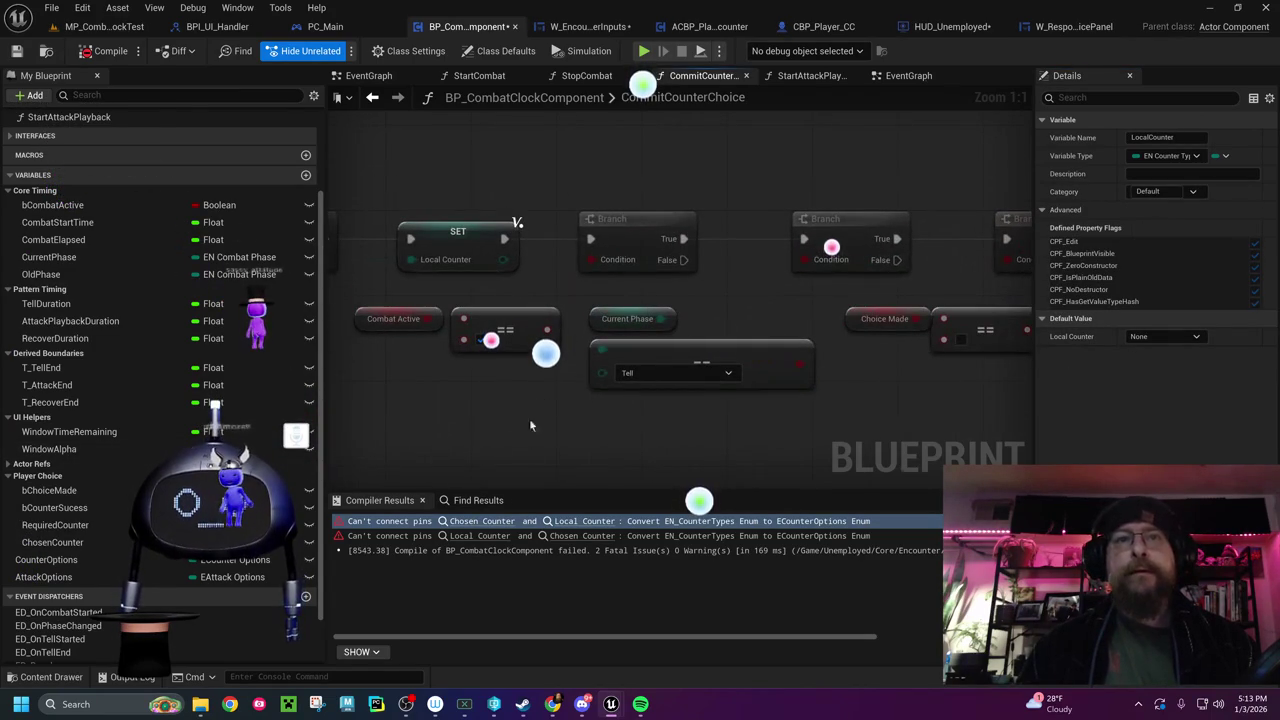
left_click(485, 536)
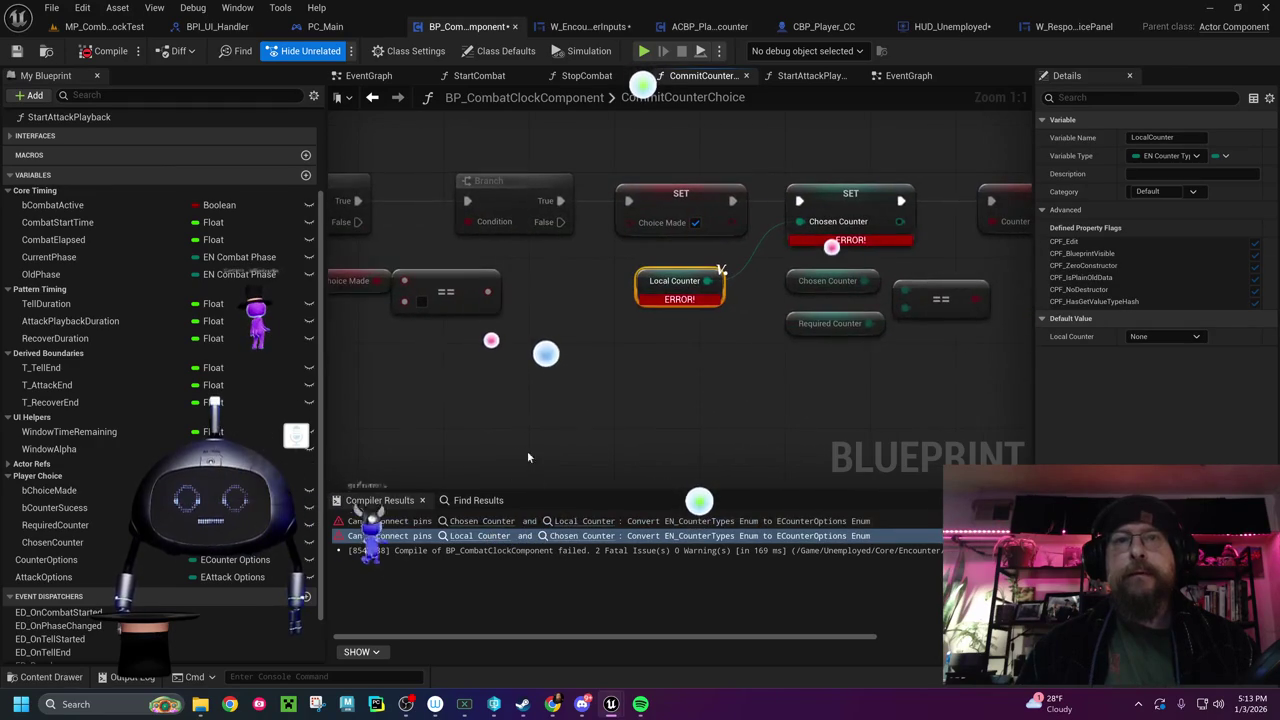
left_click(578, 536)
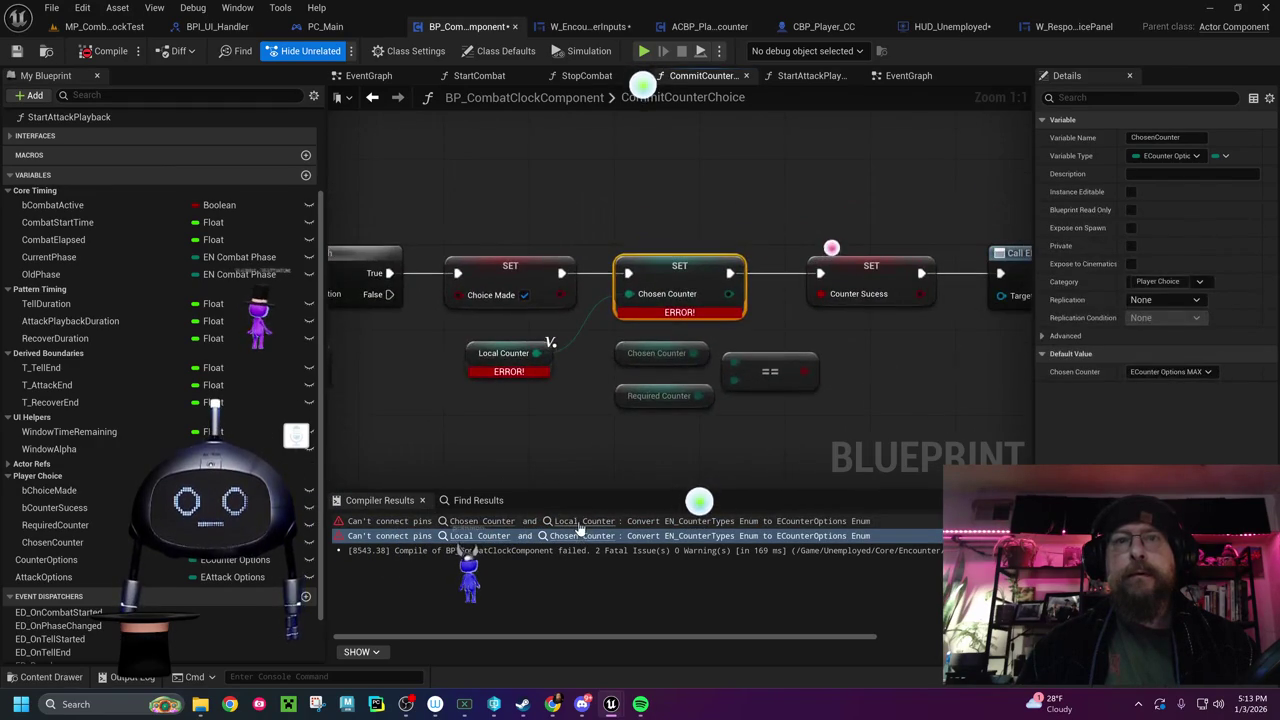
left_click(584, 521)
left_click(482, 521)
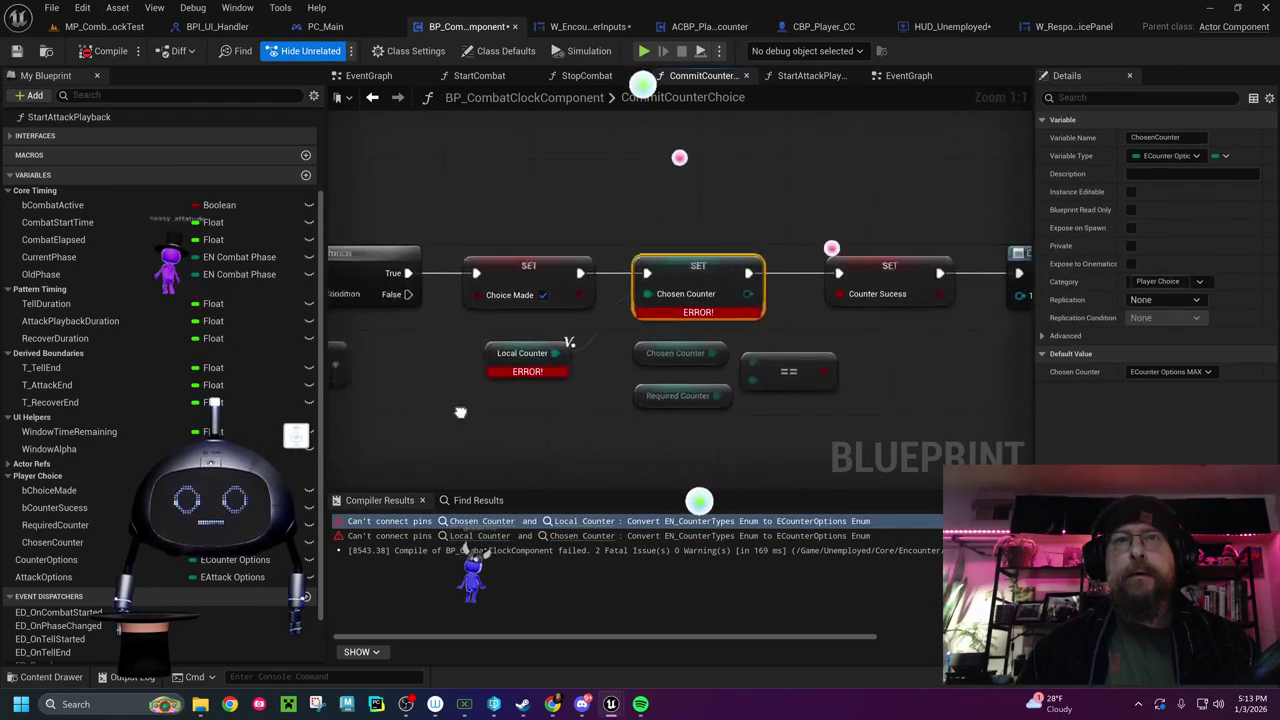
left_click_drag(443, 412, 797, 381)
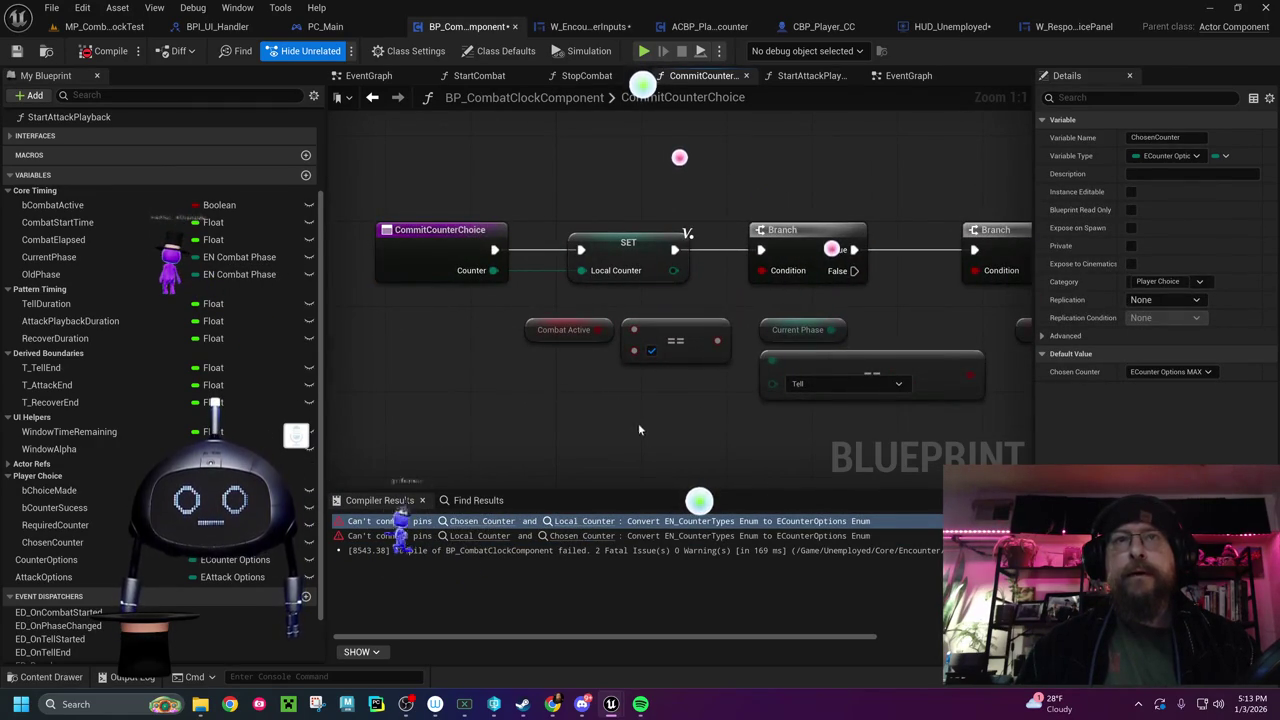
left_click_drag(636, 419, 574, 432)
left_click(405, 285)
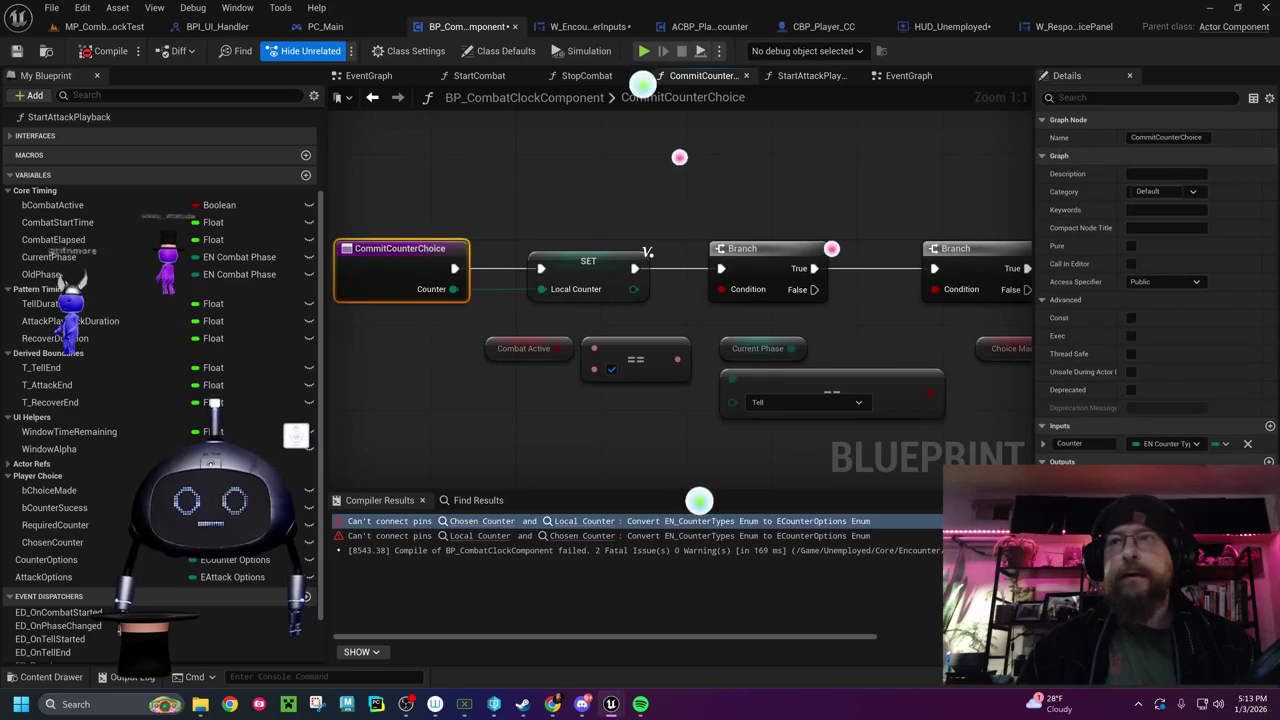
Make CommitCounterChoice's Counter input an ECounter Options and recompile
left_click(1162, 446)
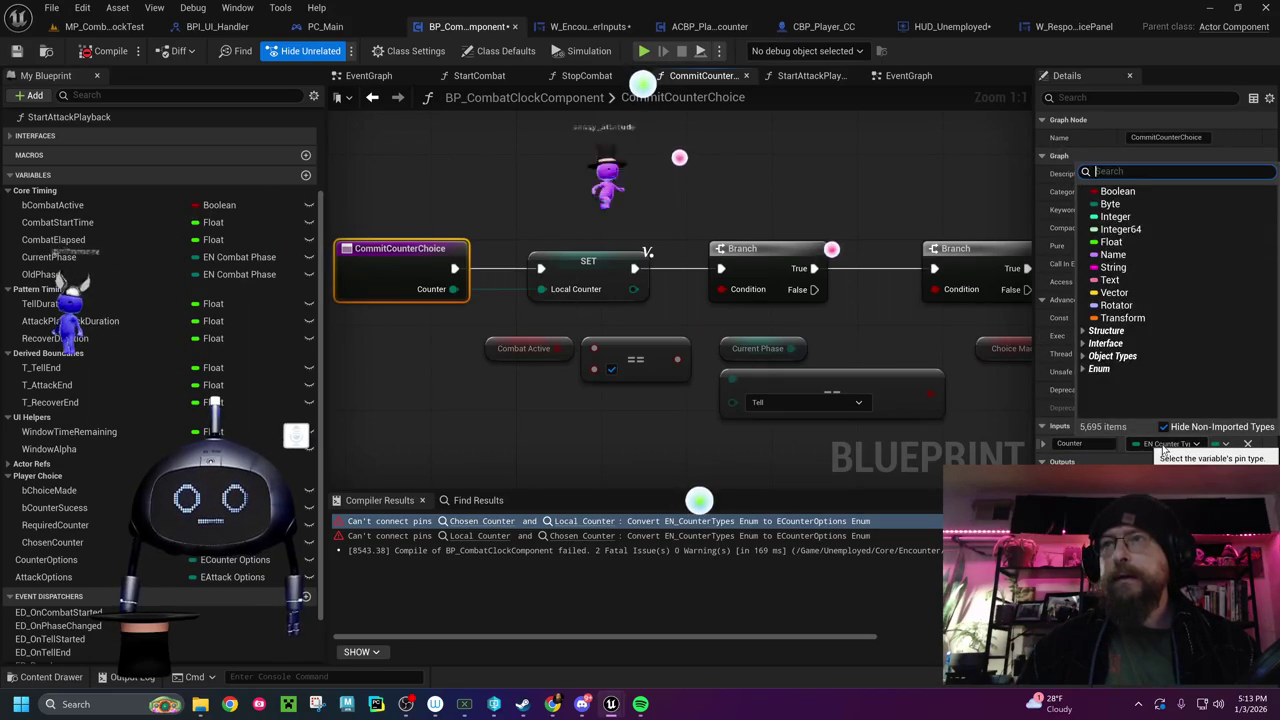
type("ECou")
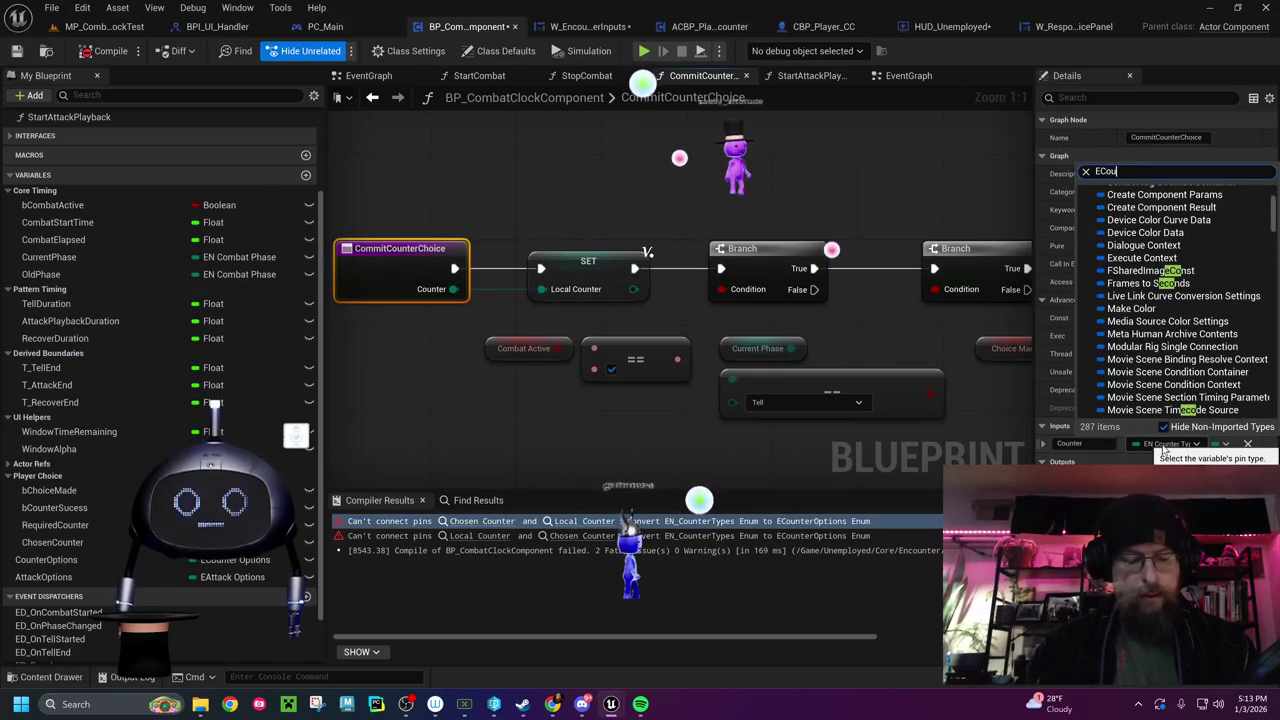
type("nterOp")
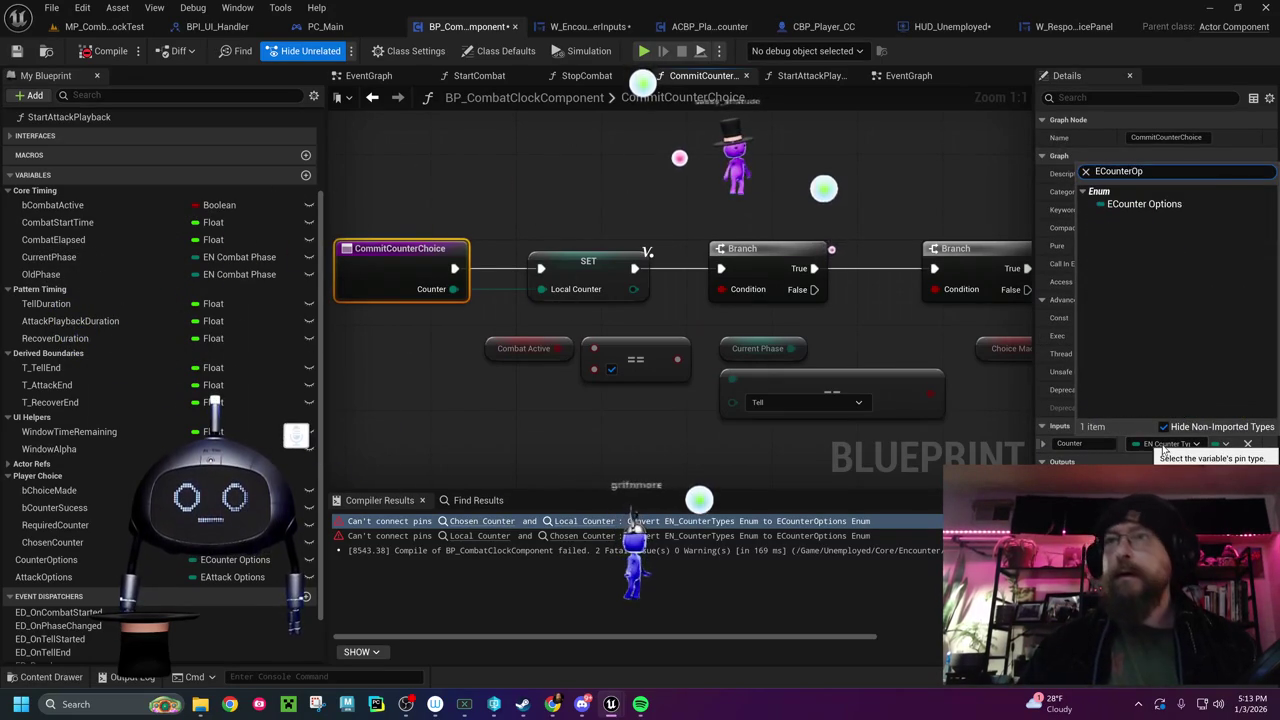
left_click(1144, 204)
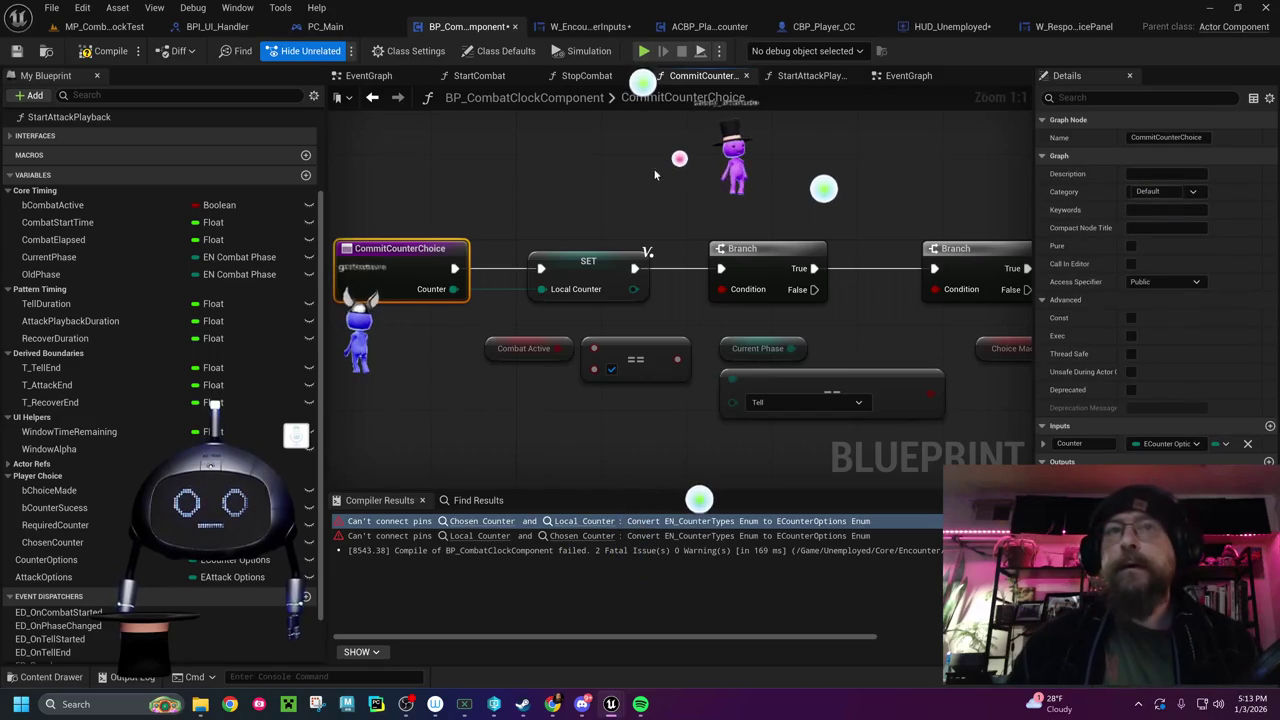
left_click(108, 51)
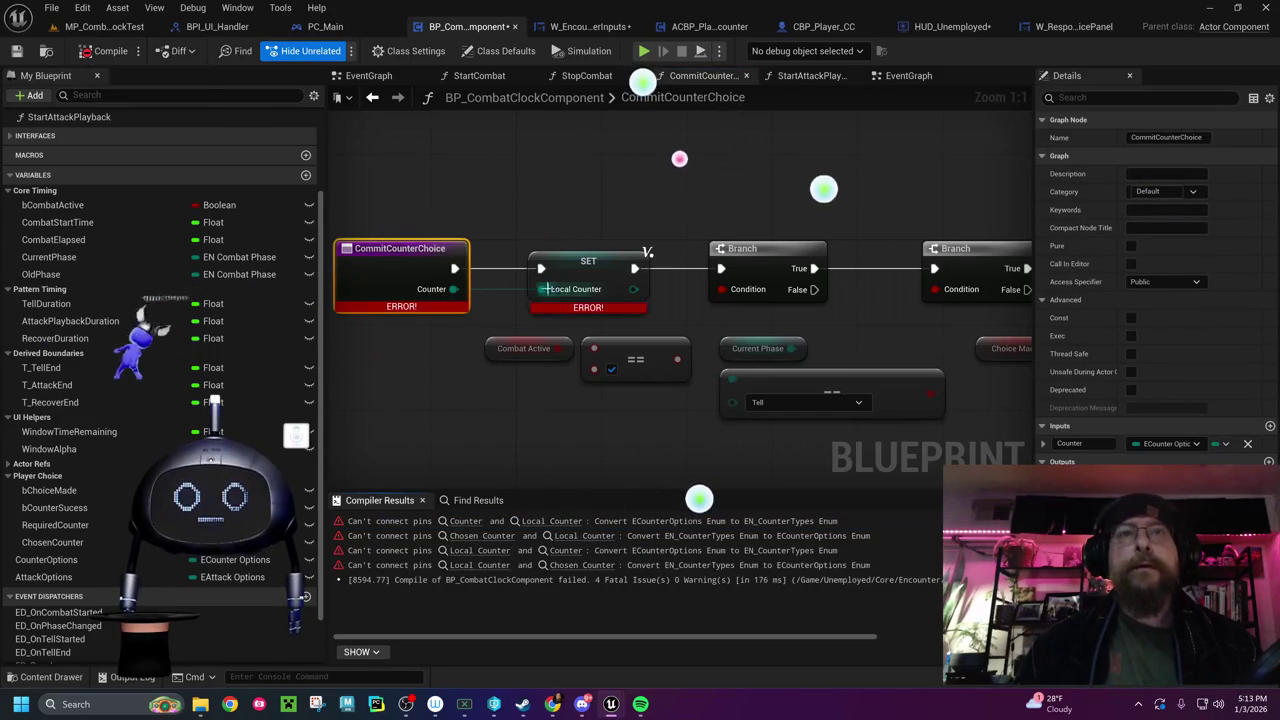
Change the LocalCounter variable's type to ECounter Options and confirm the change
left_click(589, 275)
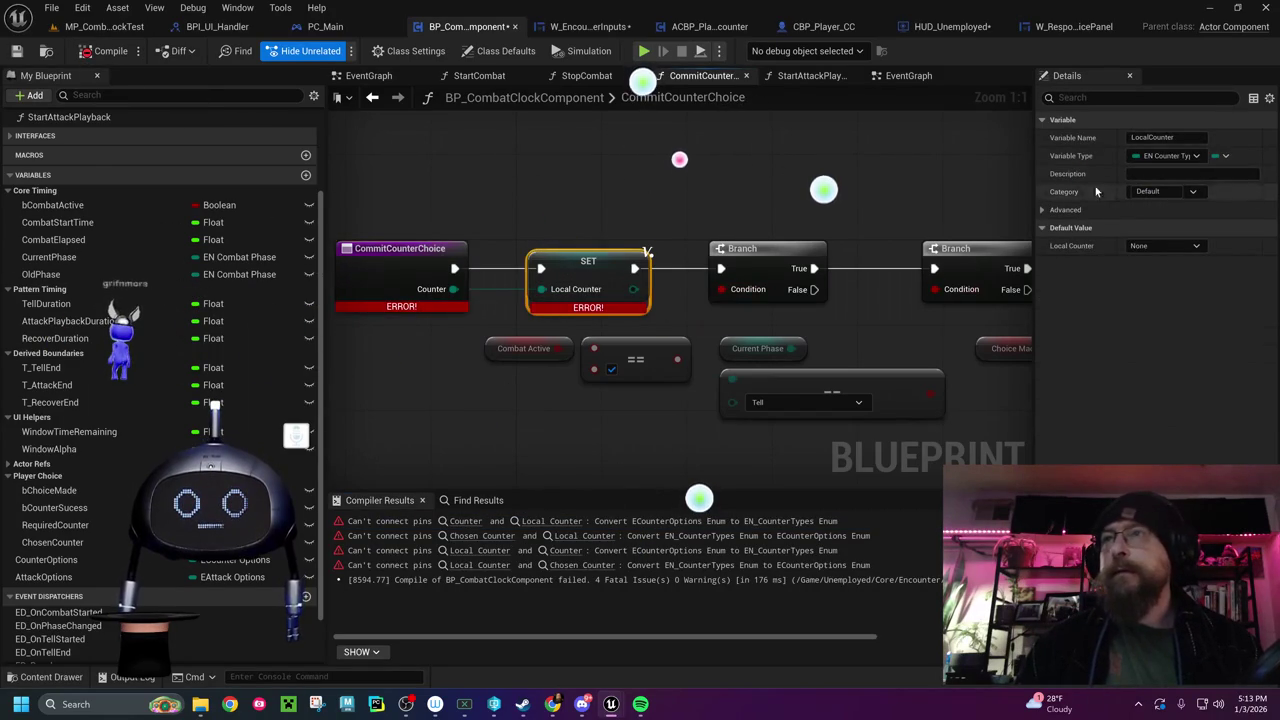
left_click(1160, 157)
type("ec")
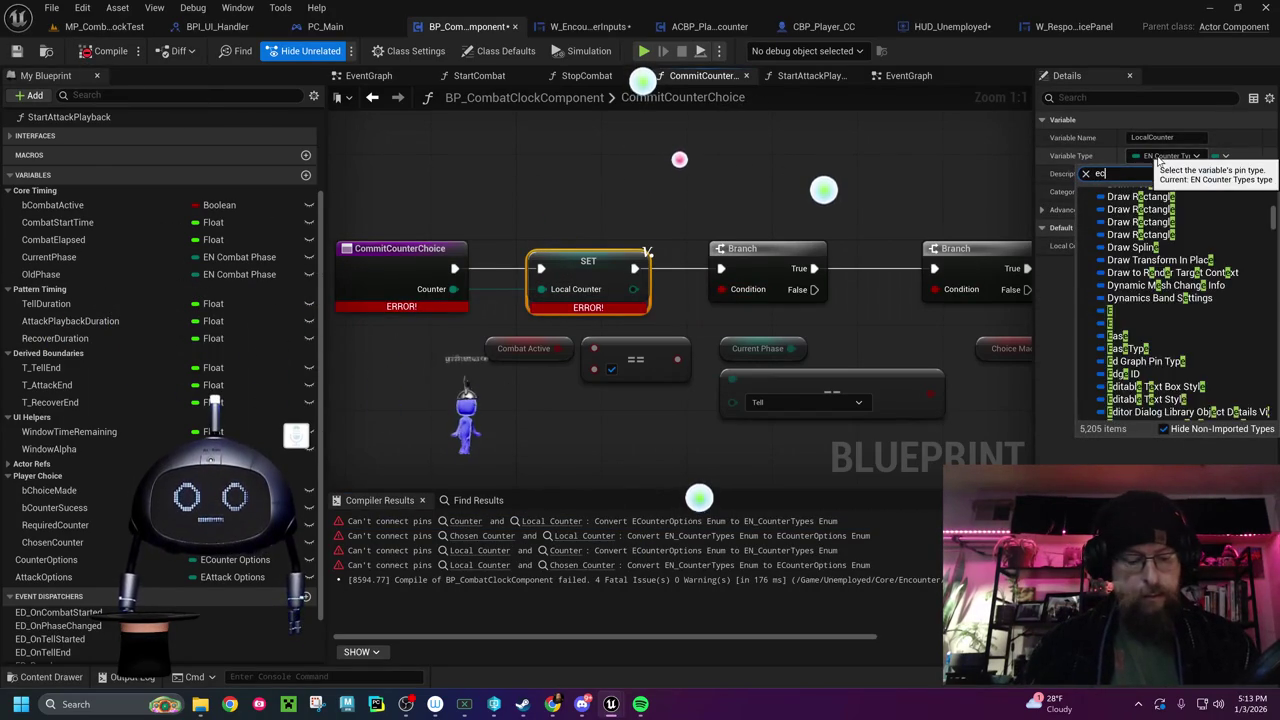
type("ounteroptions")
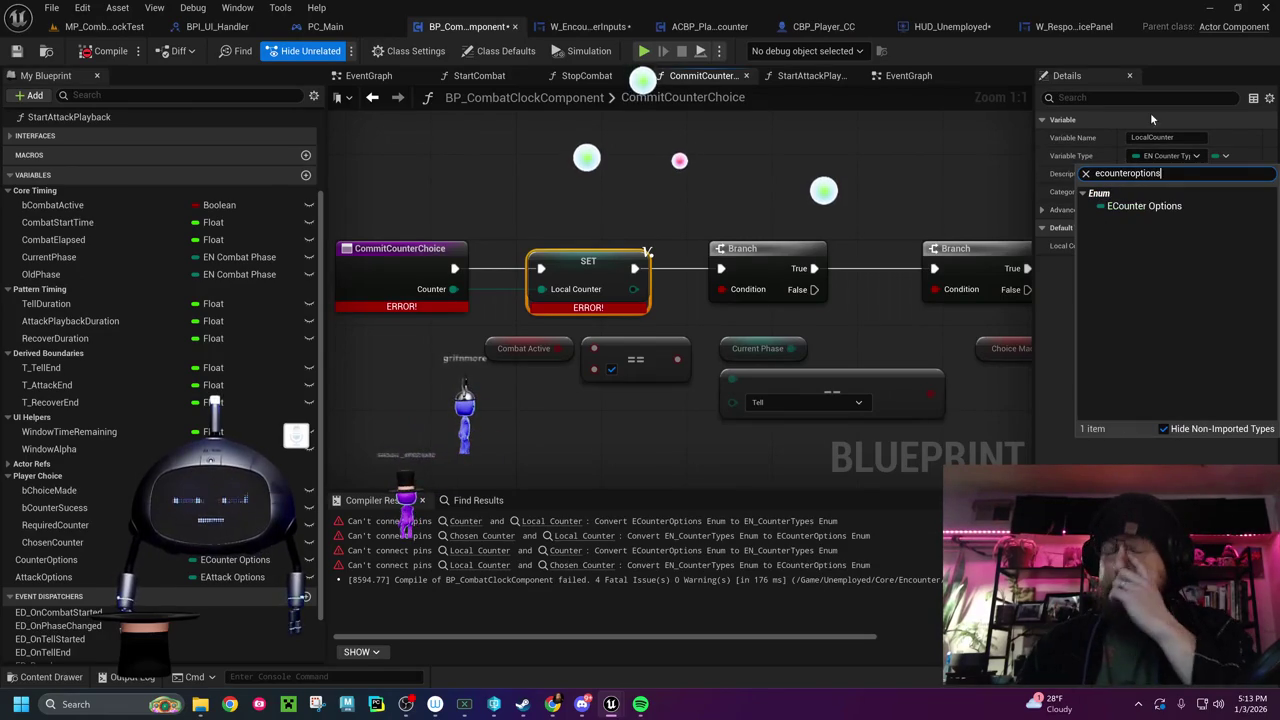
left_click(1105, 208)
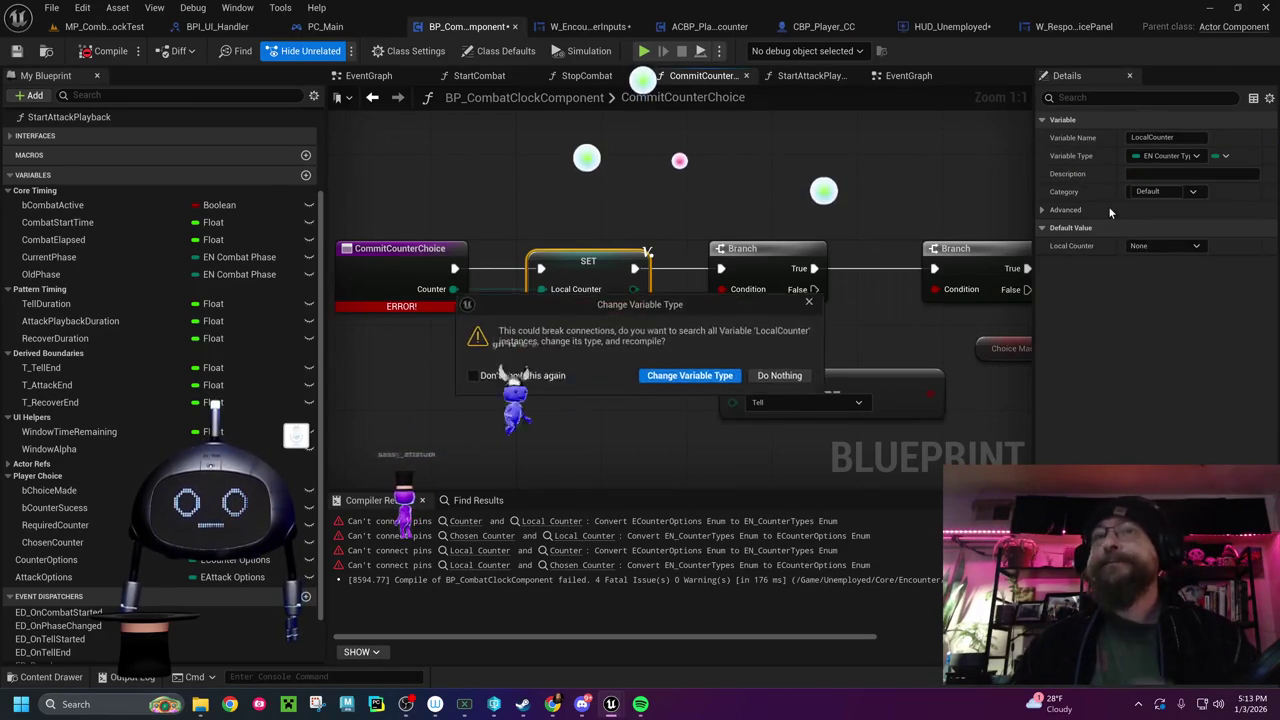
left_click(720, 380)
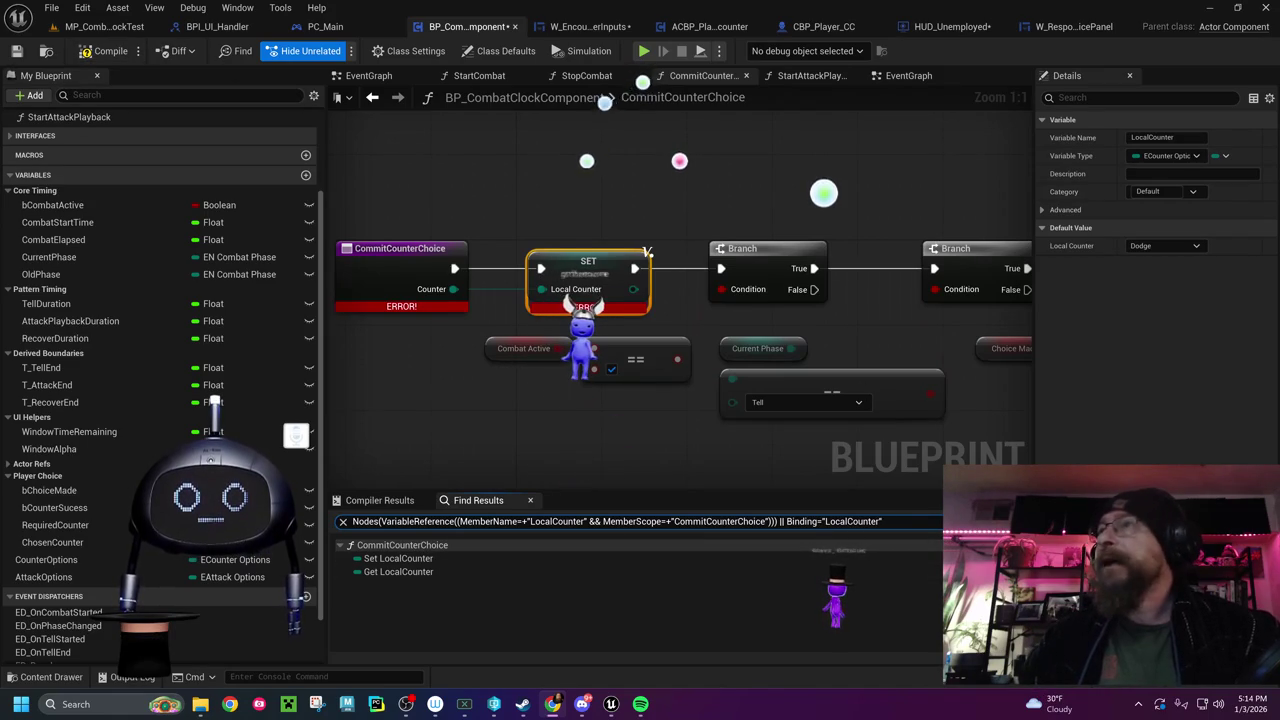
Recompile, review the CommitCounterChoice chain through SET Chosen Counter, then switch to MP_CombatClockTest
left_click(112, 55)
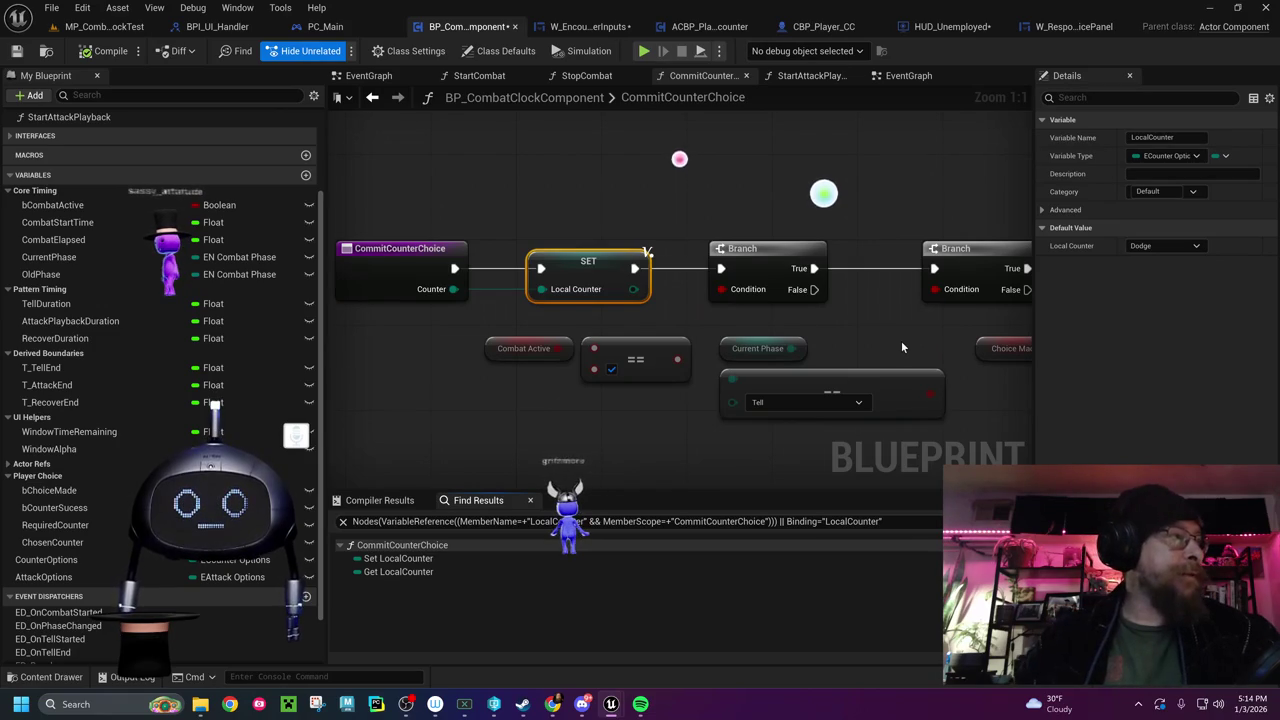
left_click_drag(900, 348, 785, 302)
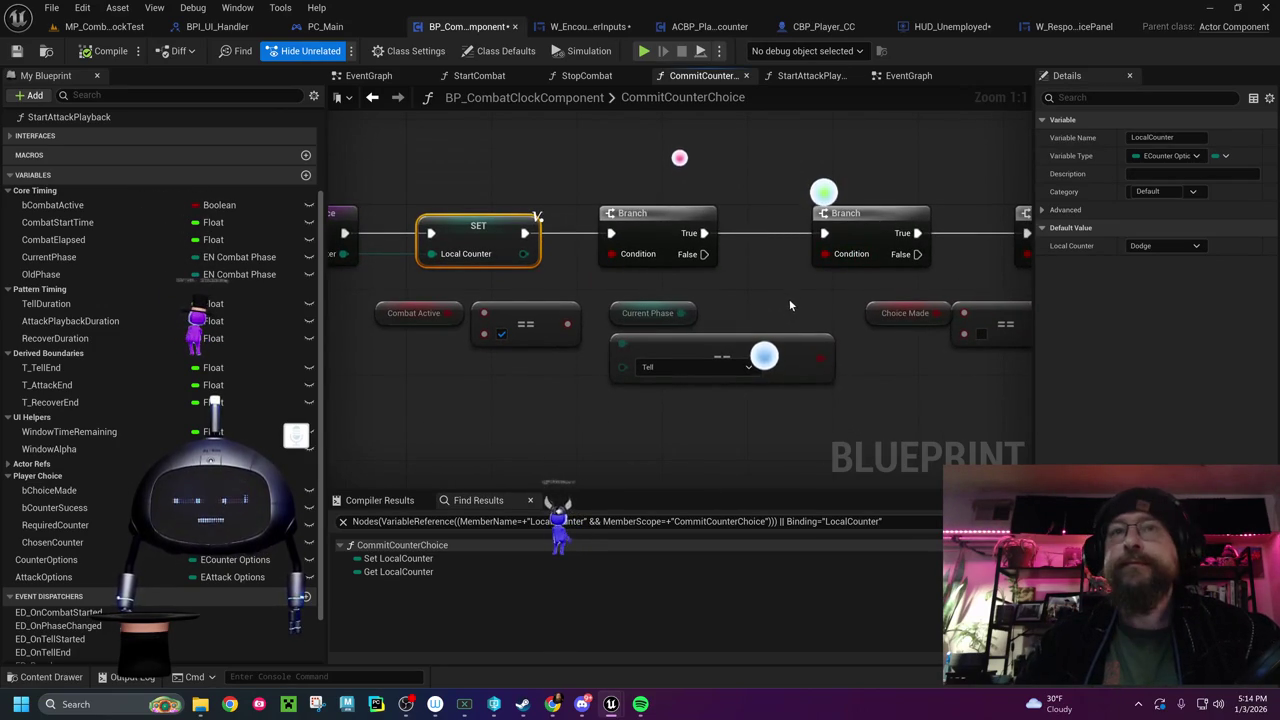
left_click_drag(804, 297, 392, 289)
left_click_drag(683, 376, 449, 391)
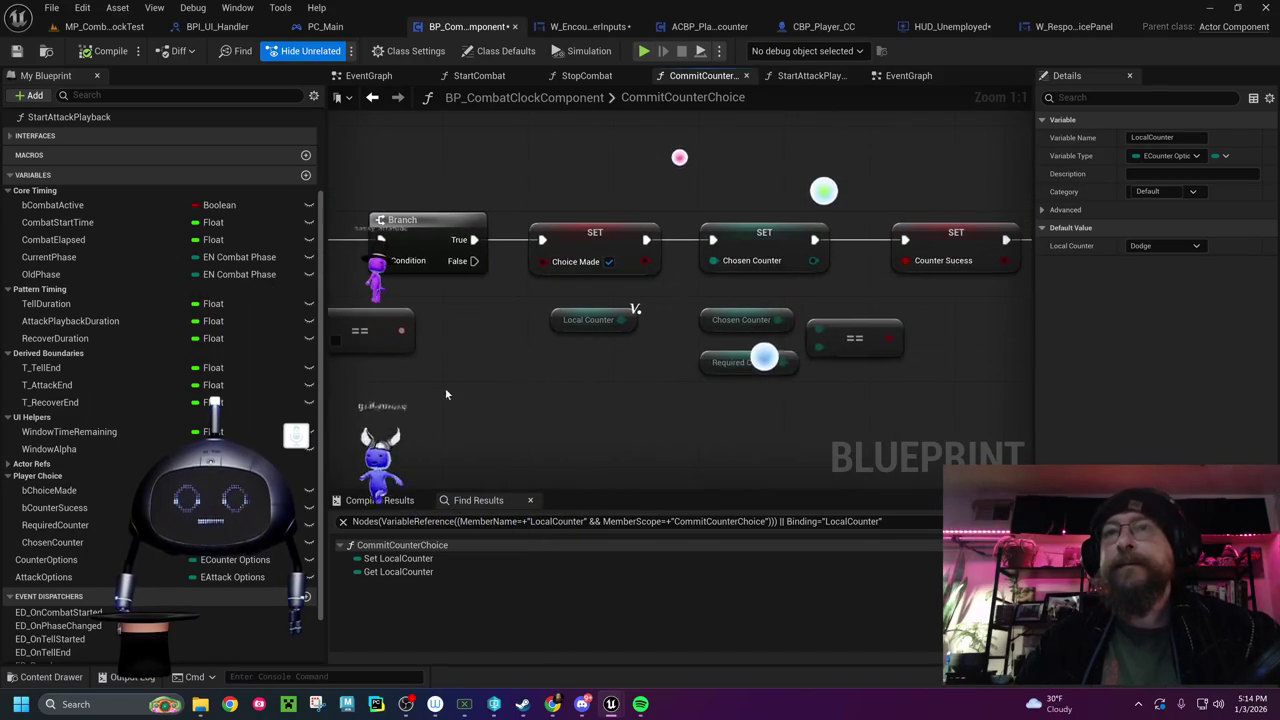
left_click(651, 358)
mouse_move(693, 392)
left_mouse_down()
mouse_move(410, 433)
mouse_move(330, 425)
mouse_move(467, 368)
mouse_move(594, 372)
left_mouse_up()
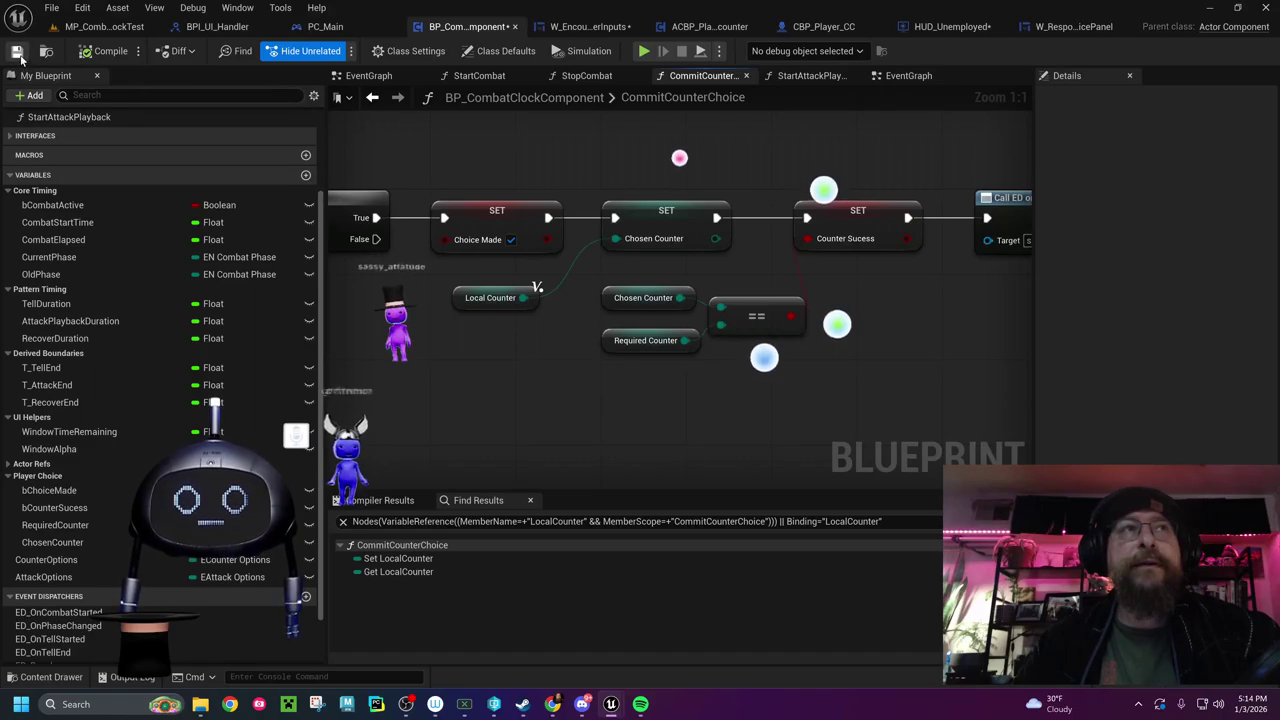
left_click(98, 30)
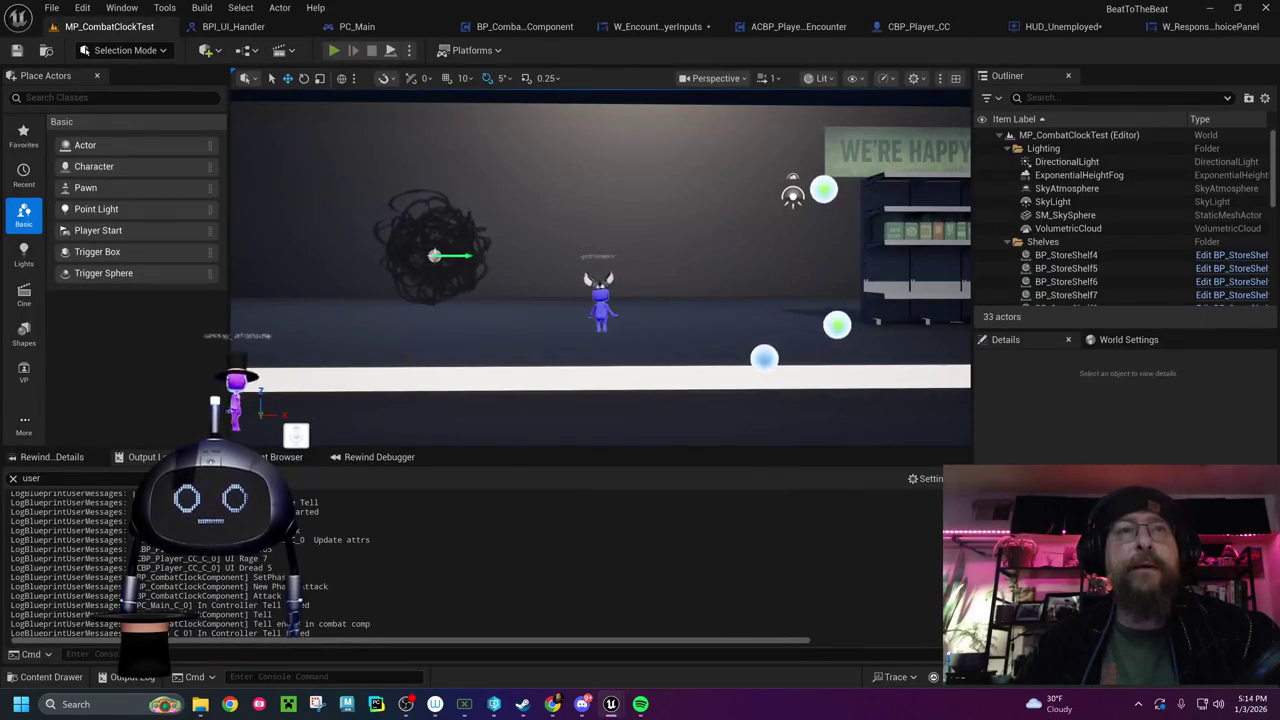
Play-test the combat level, stop it, and return to BP_CombatClockComponent
left_click(333, 51)
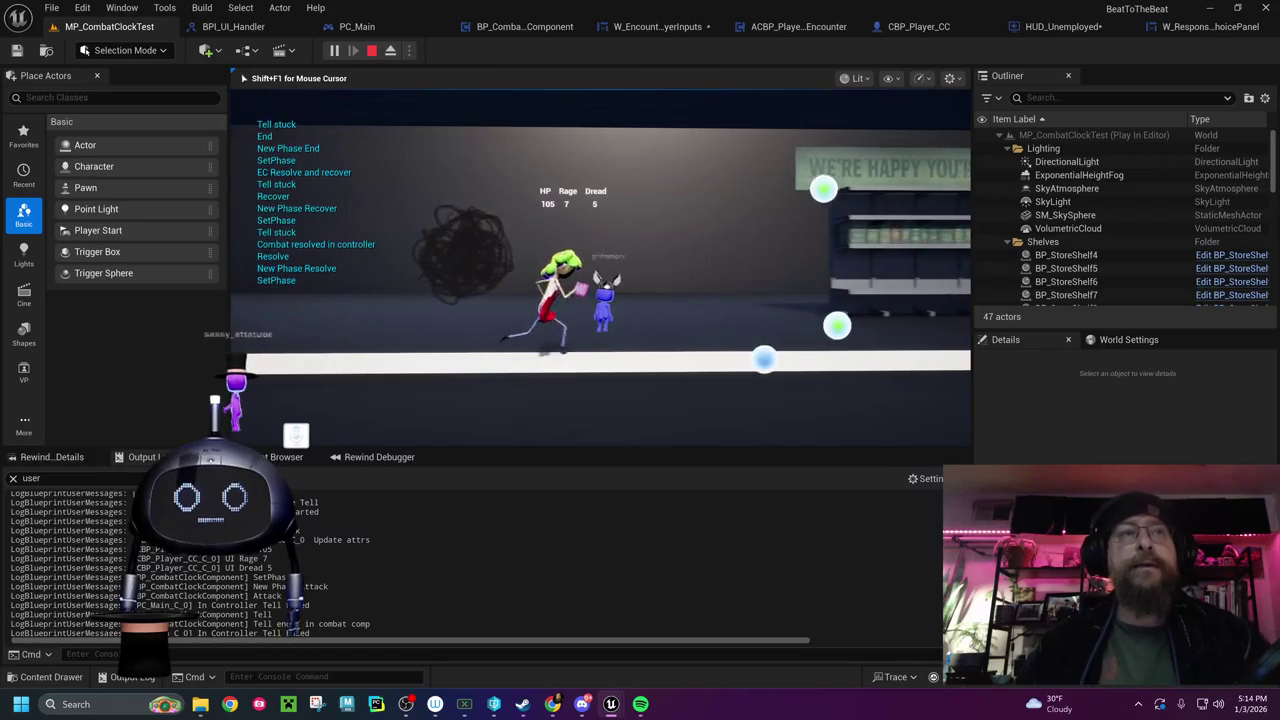
key("Escape")
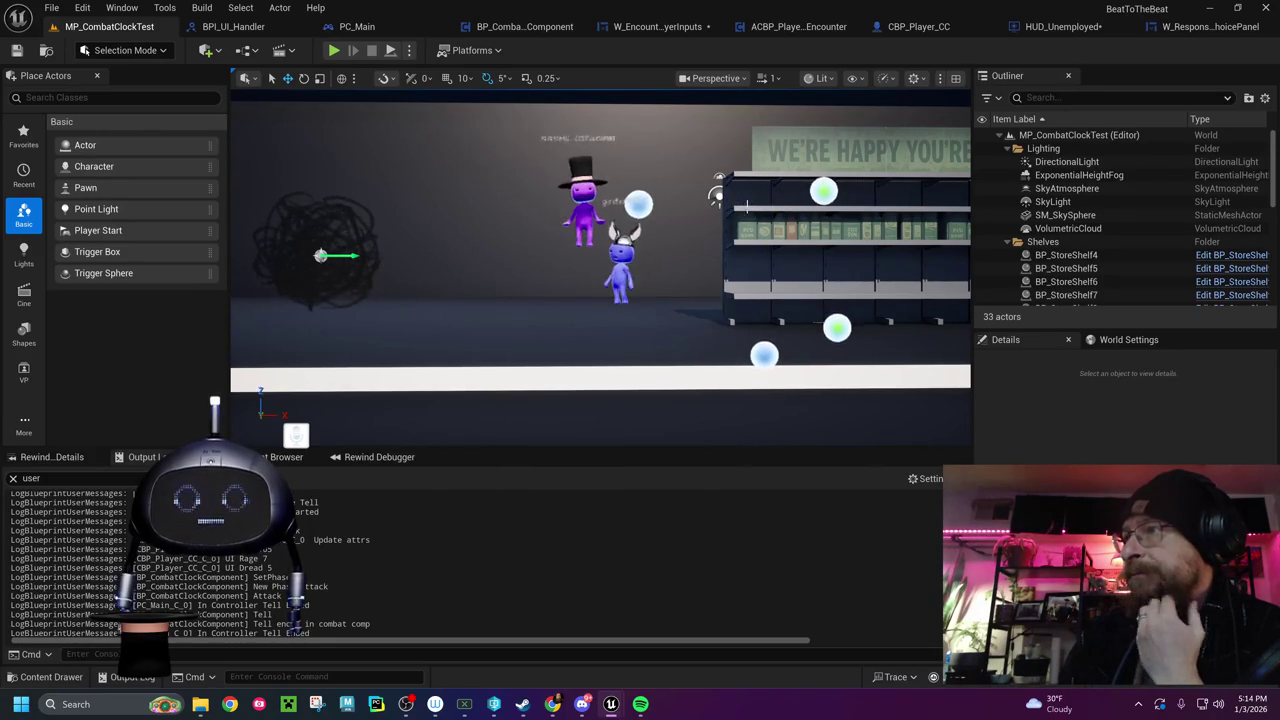
left_click(524, 26)
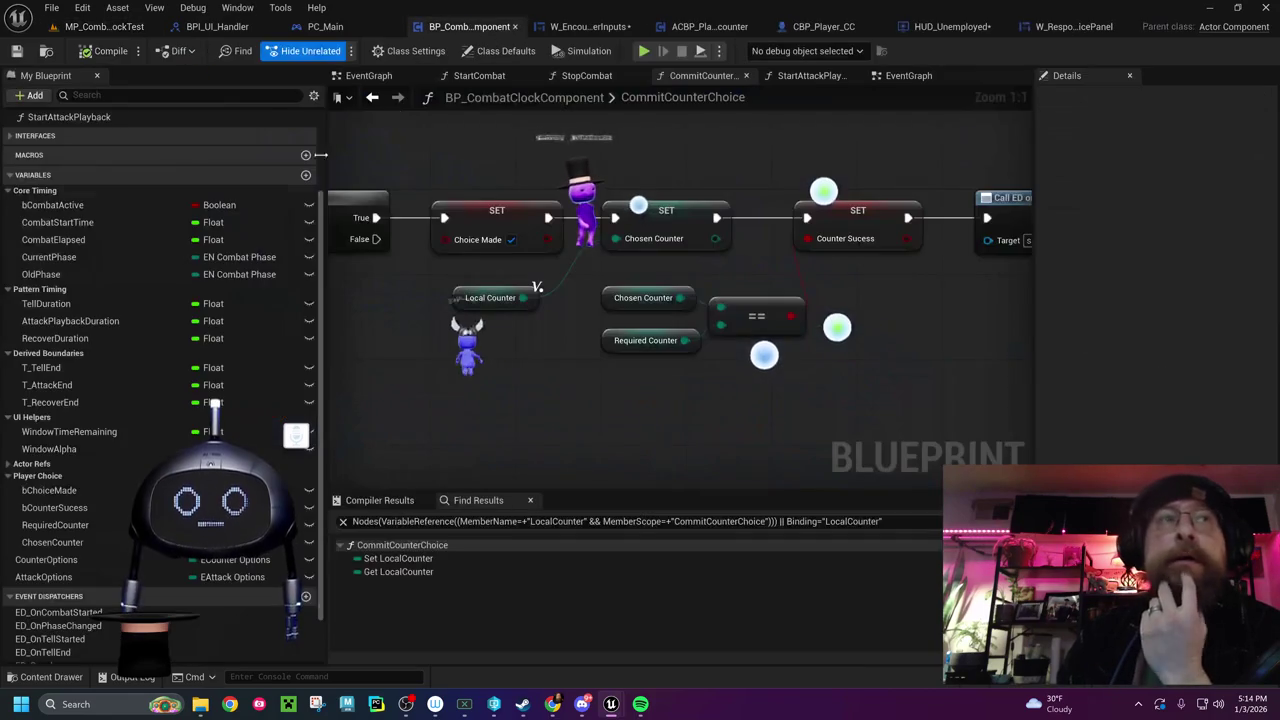
Add a function named GetRequiredCounter to BP_CombatClockComponent's My Blueprint Functions list
scroll(144, 347, "up", 5)
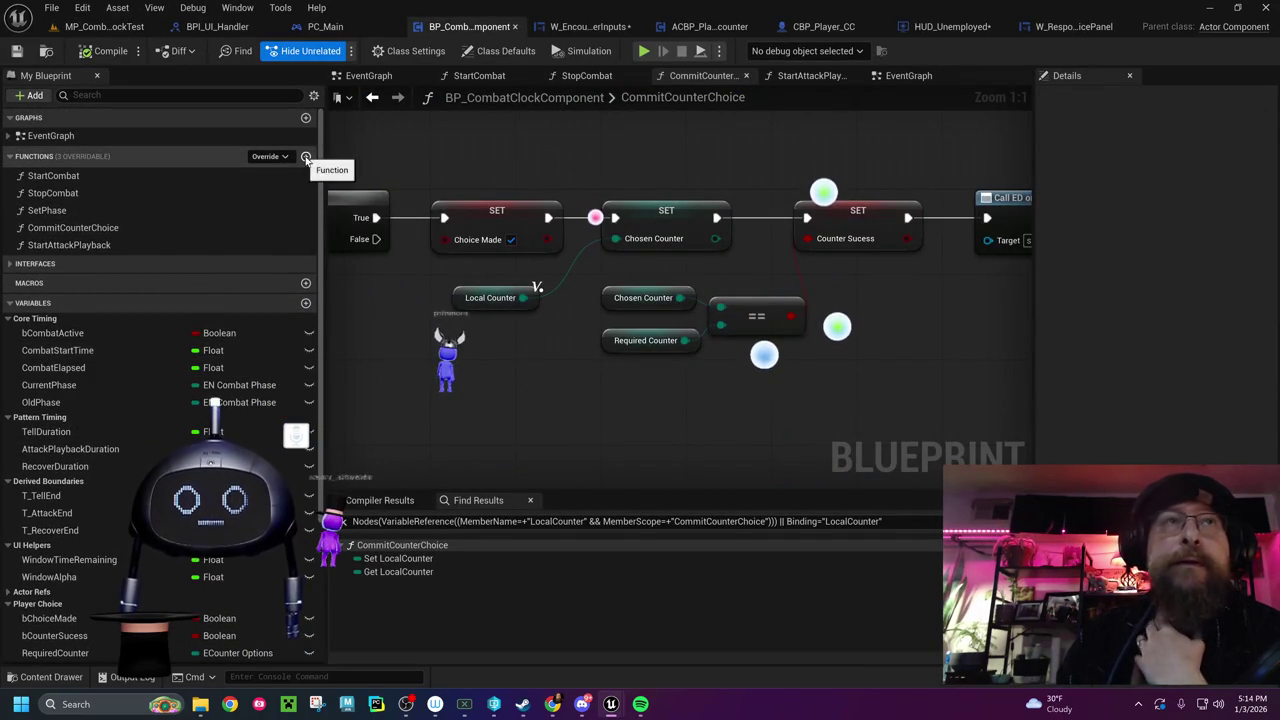
left_click(306, 157)
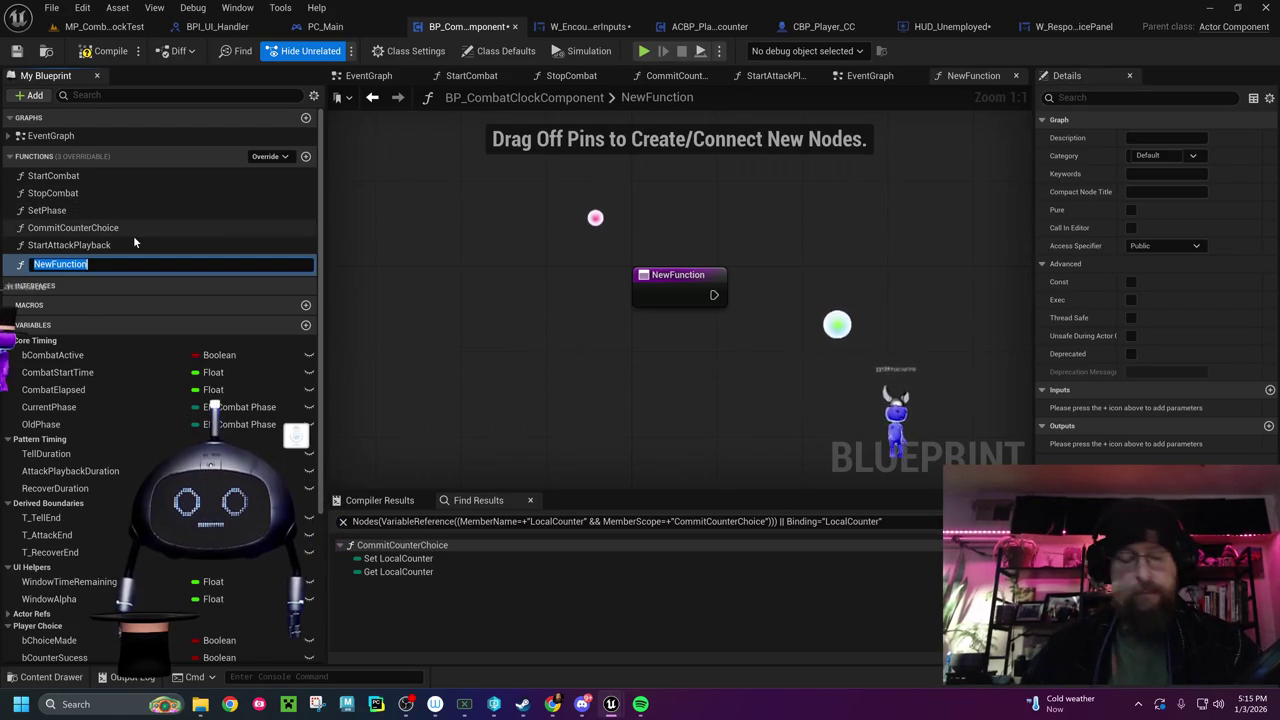
type("GetRequiredCounter")
key("Return")
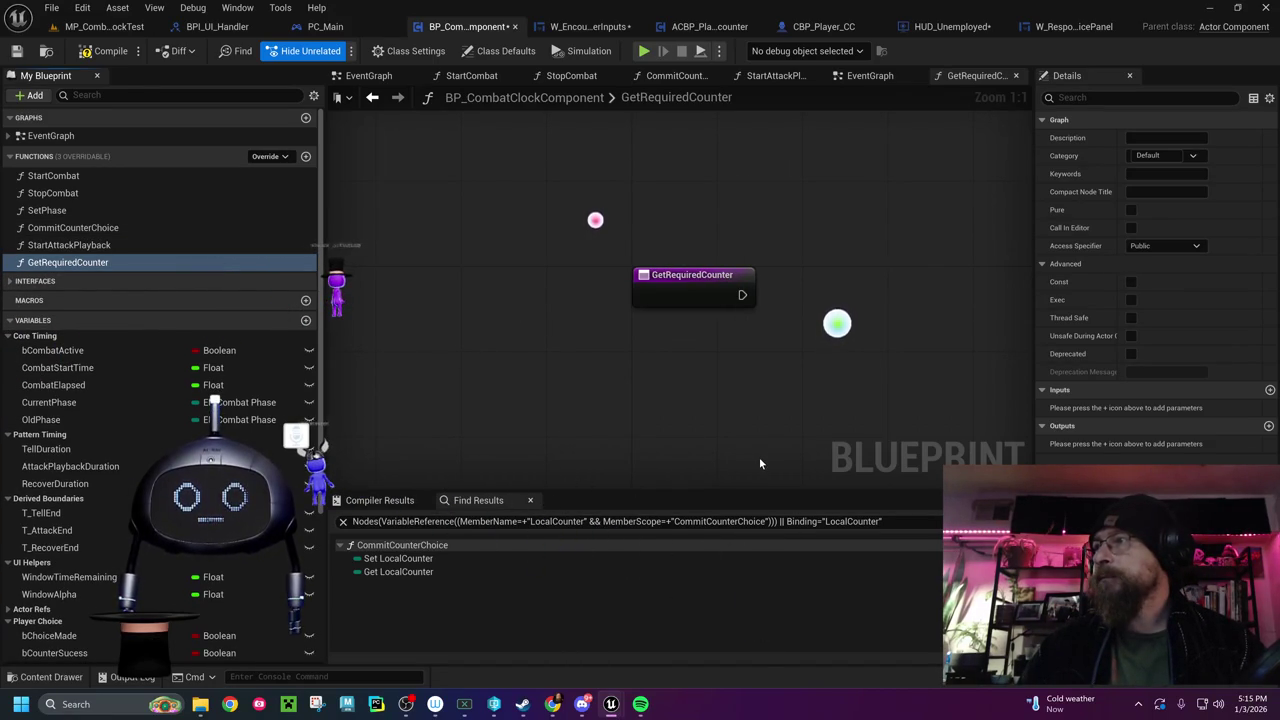
left_click_drag(725, 375, 648, 378)
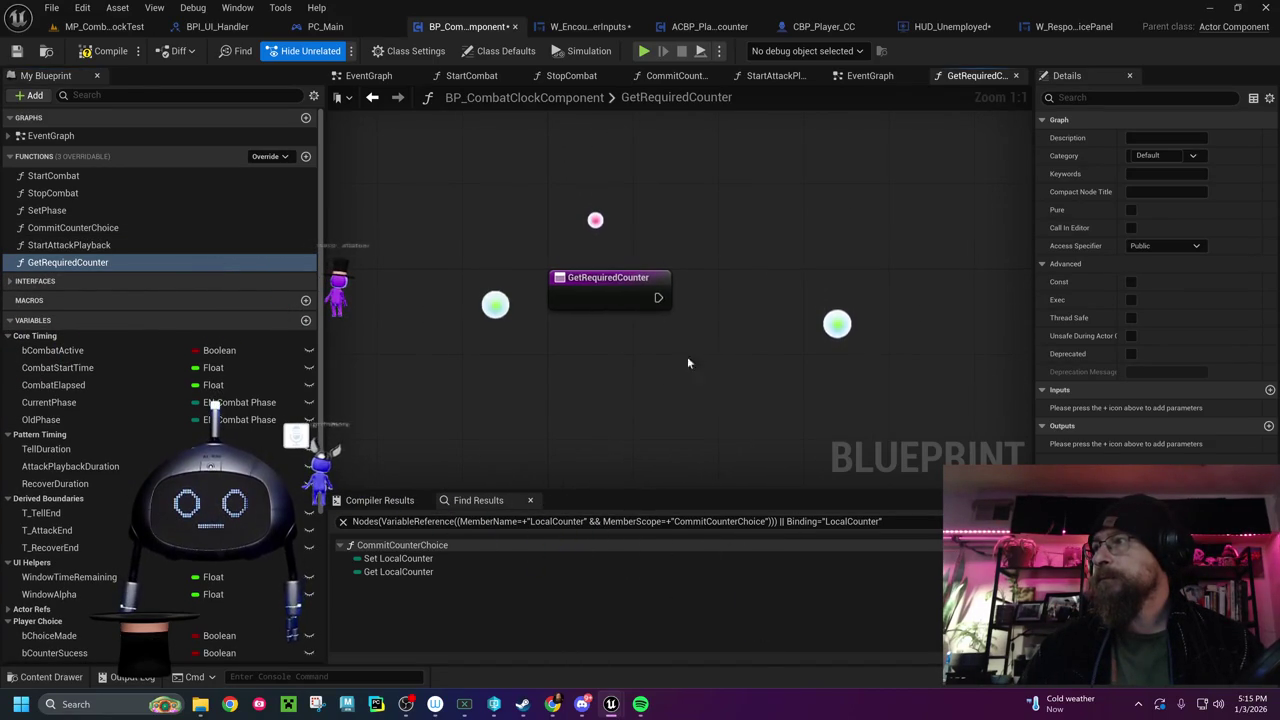
Give GetRequiredCounter an input named Attack of type EAttack Options
left_click(620, 294)
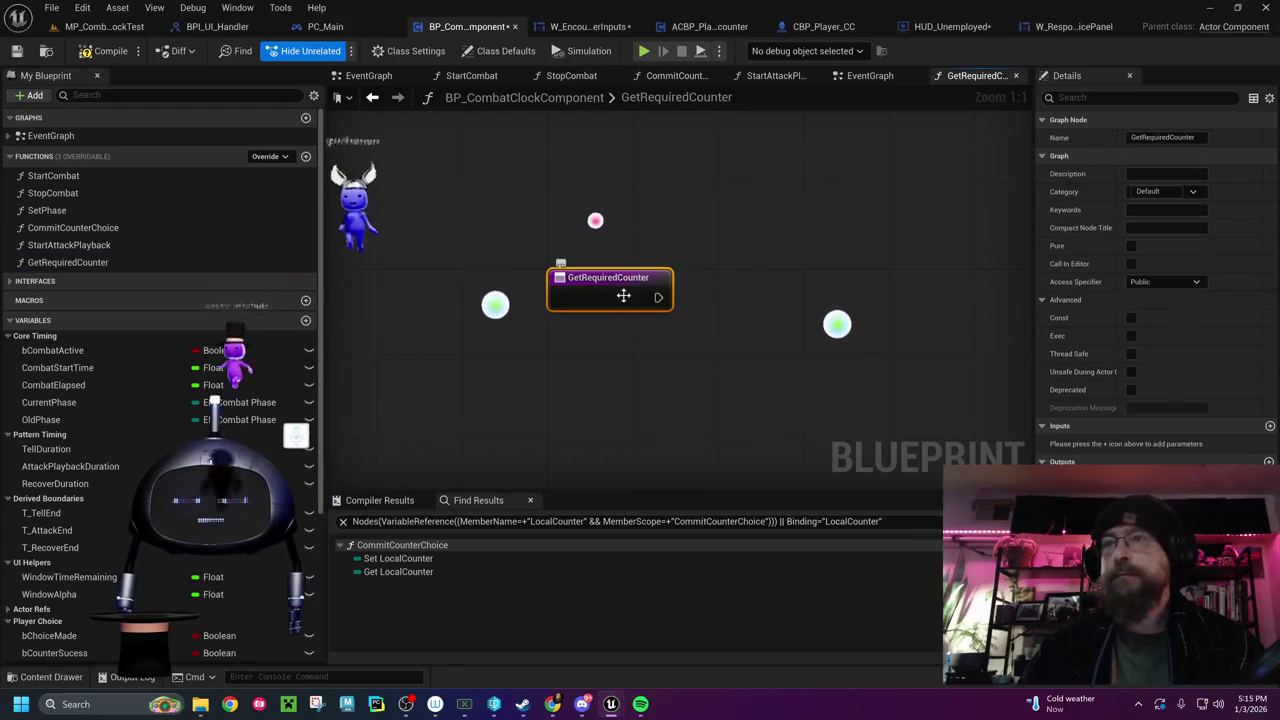
left_click(1270, 426)
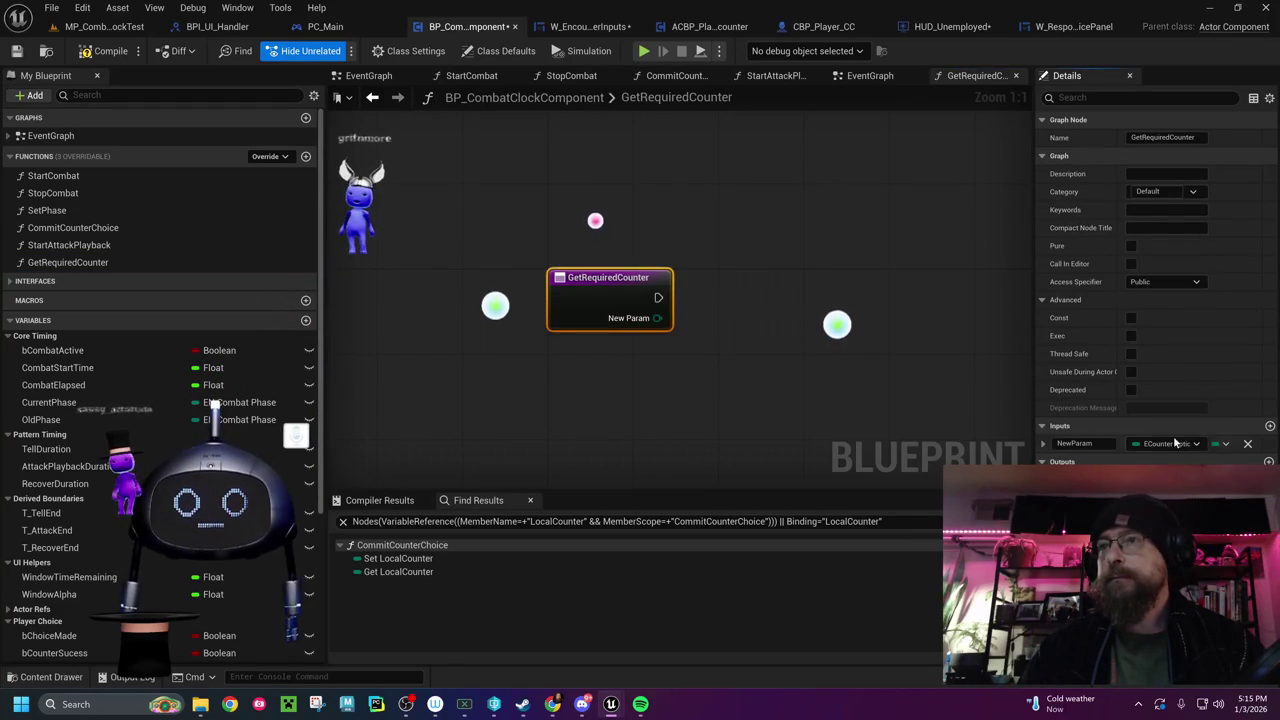
type("Attack")
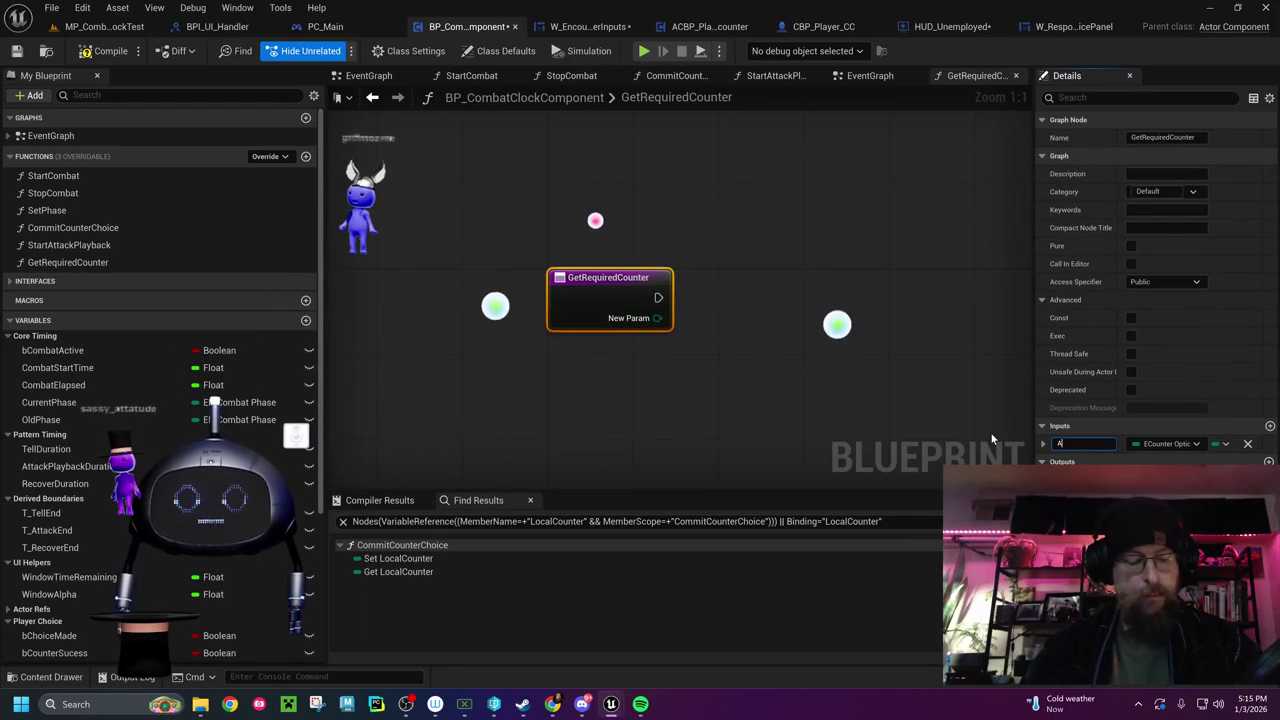
key("Return")
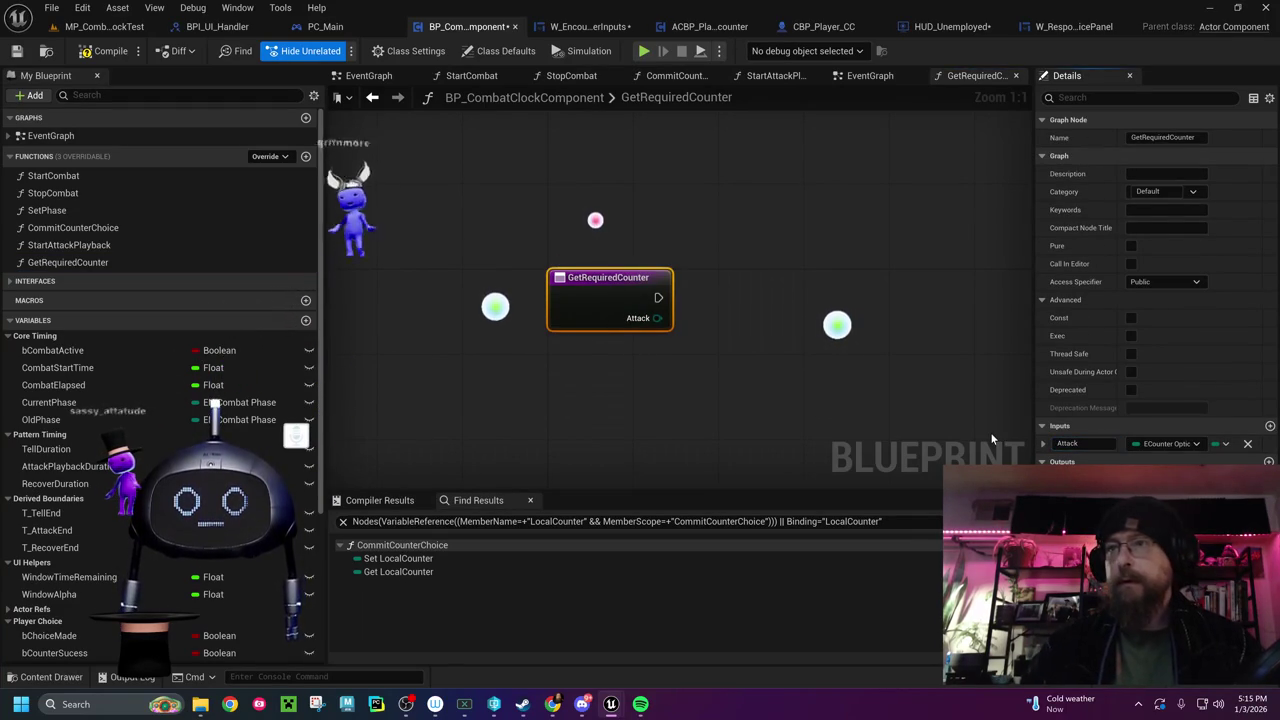
left_click(1177, 450)
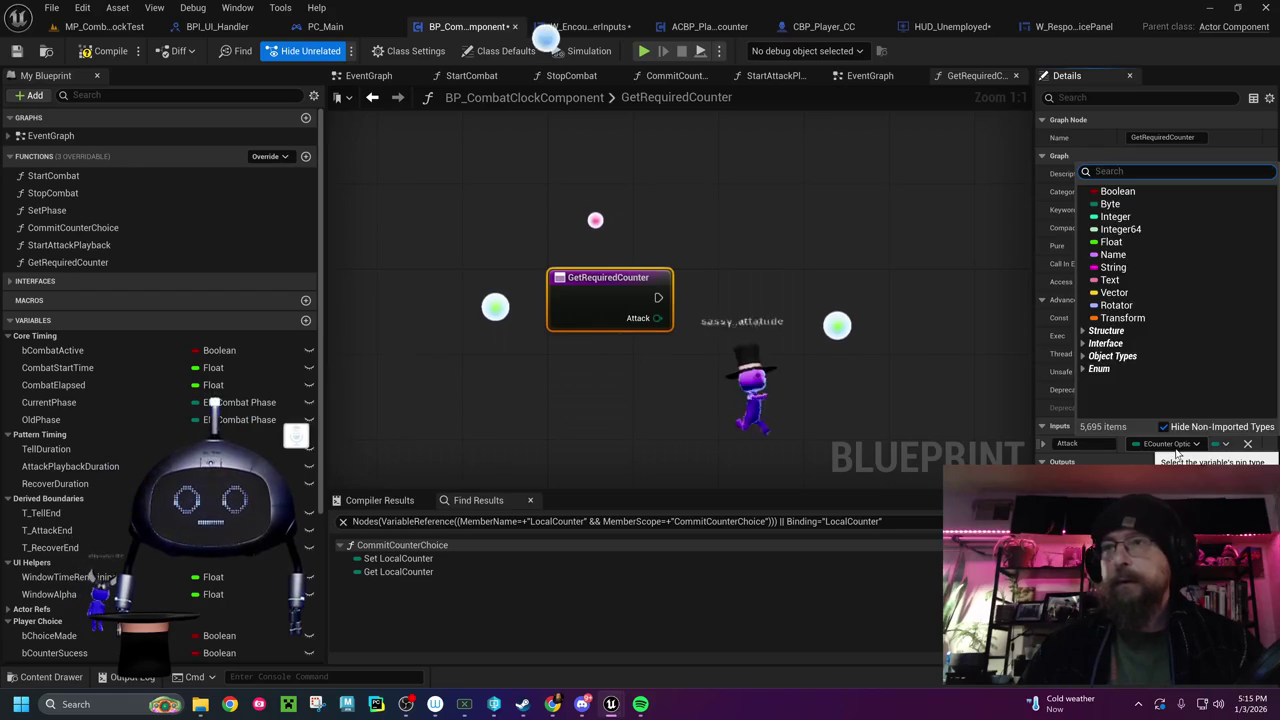
type("eattac")
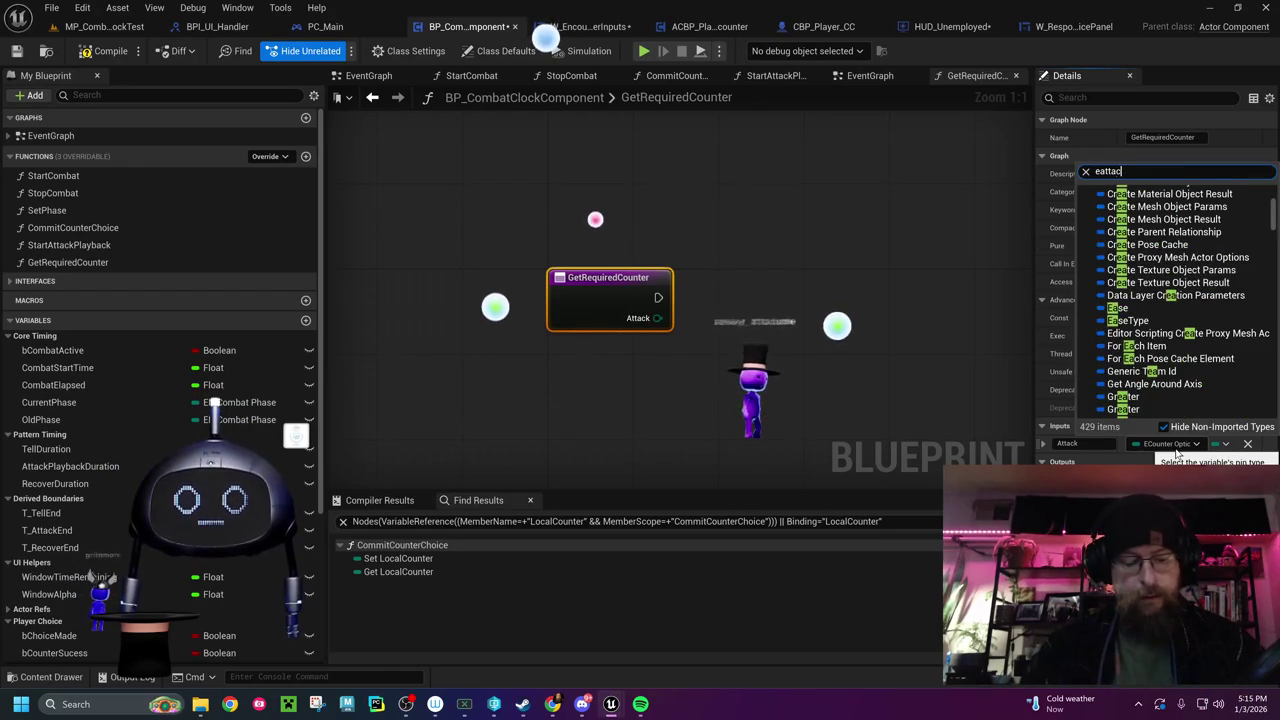
type("k")
left_click(1140, 204)
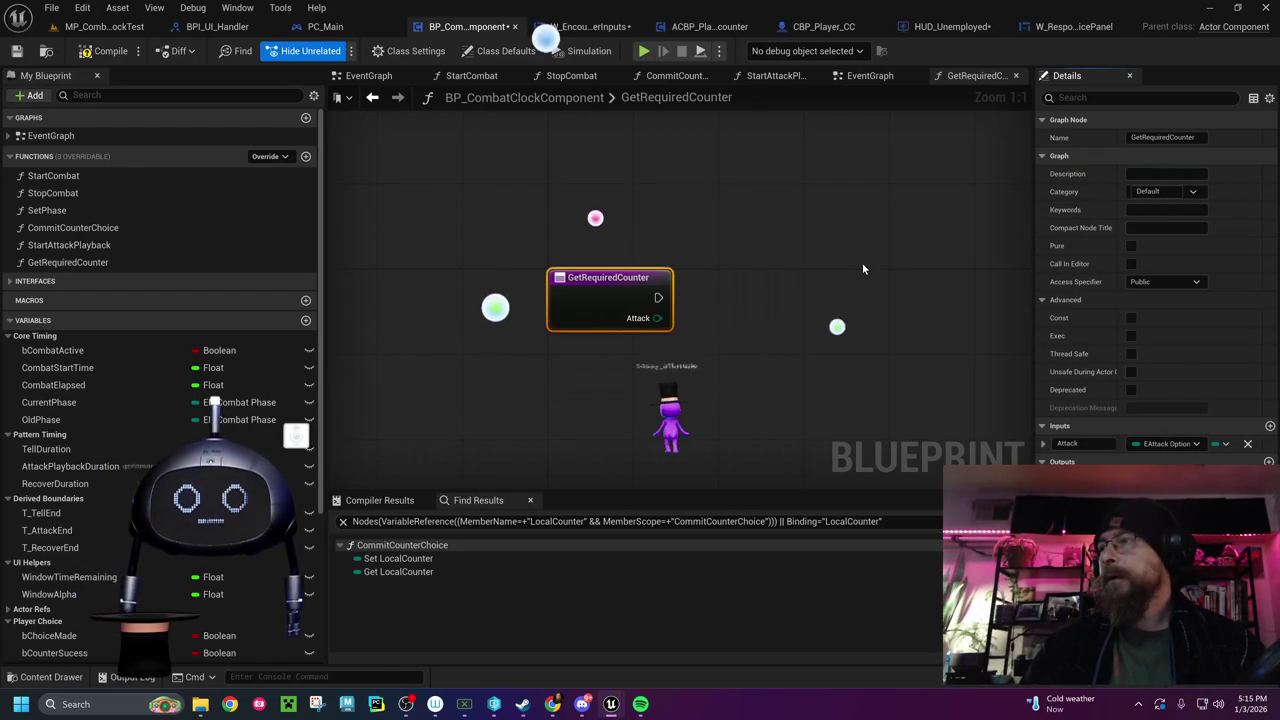
left_click_drag(740, 263, 646, 260)
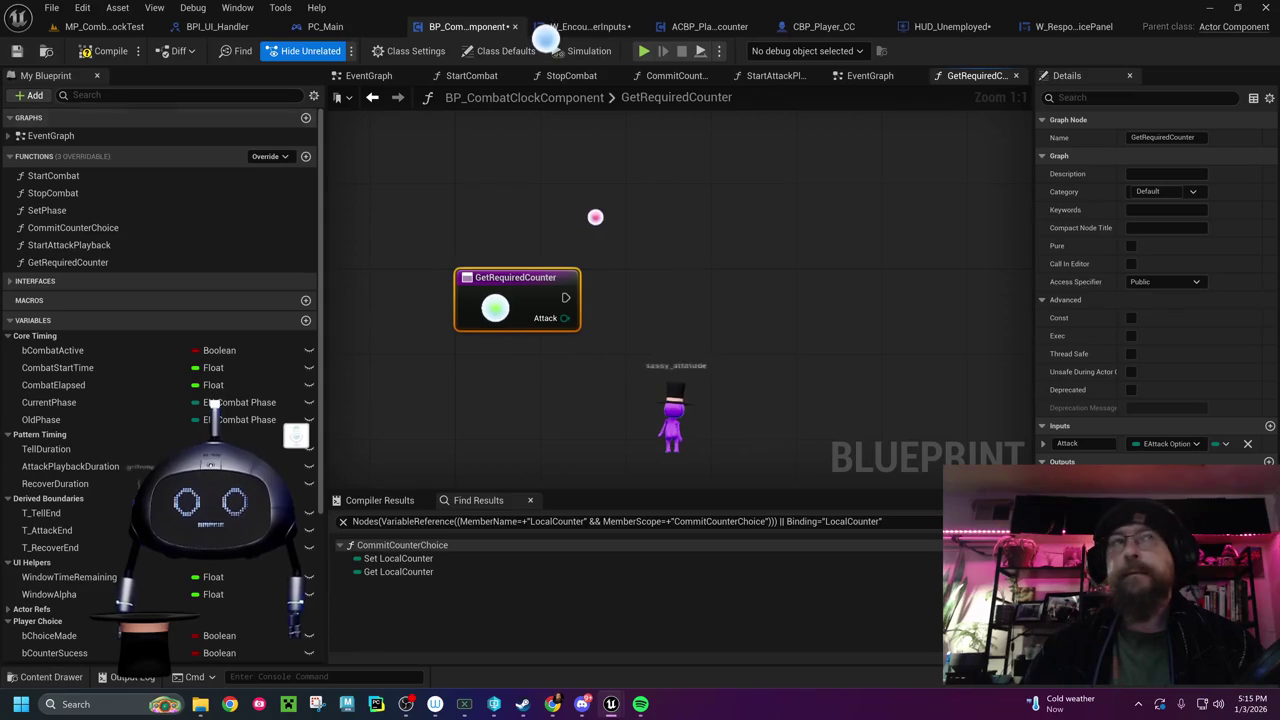
right_click(699, 303)
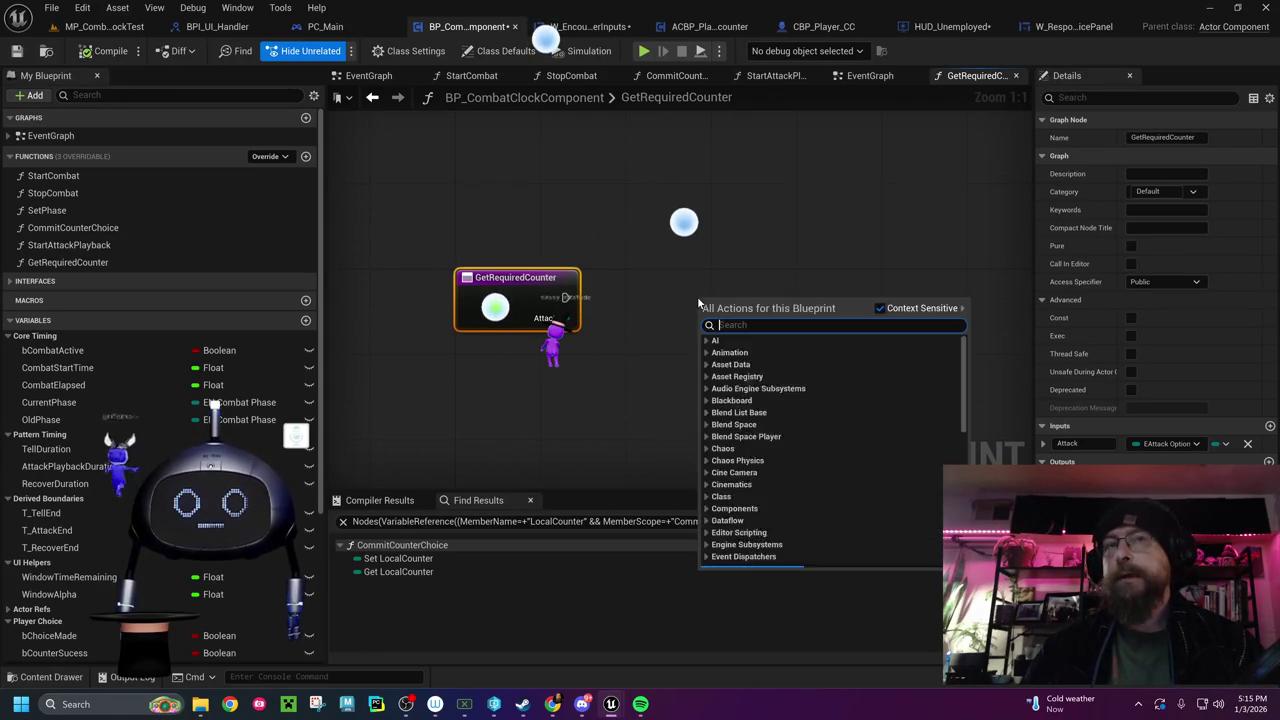
Add a Switch on EAttackOptions node wired to the entry exec, with Attack driving Selection
type("switch on enu")
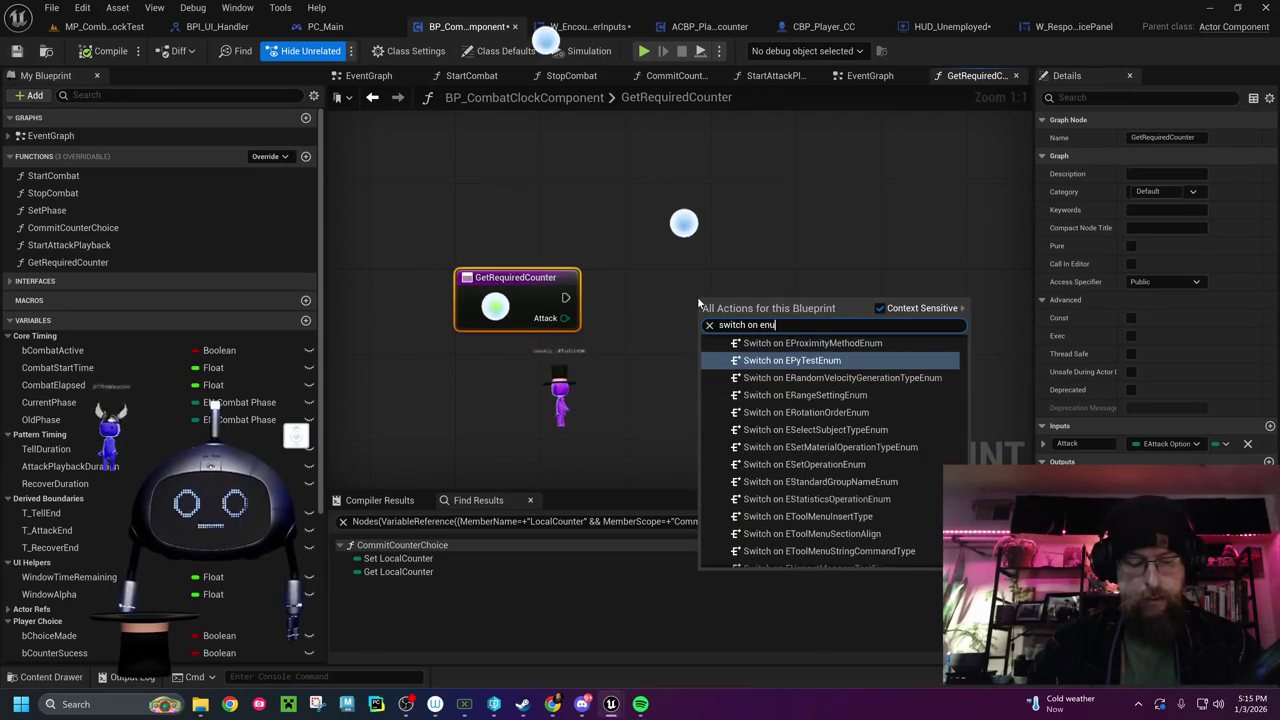
key("BackSpace")
key("BackSpace")
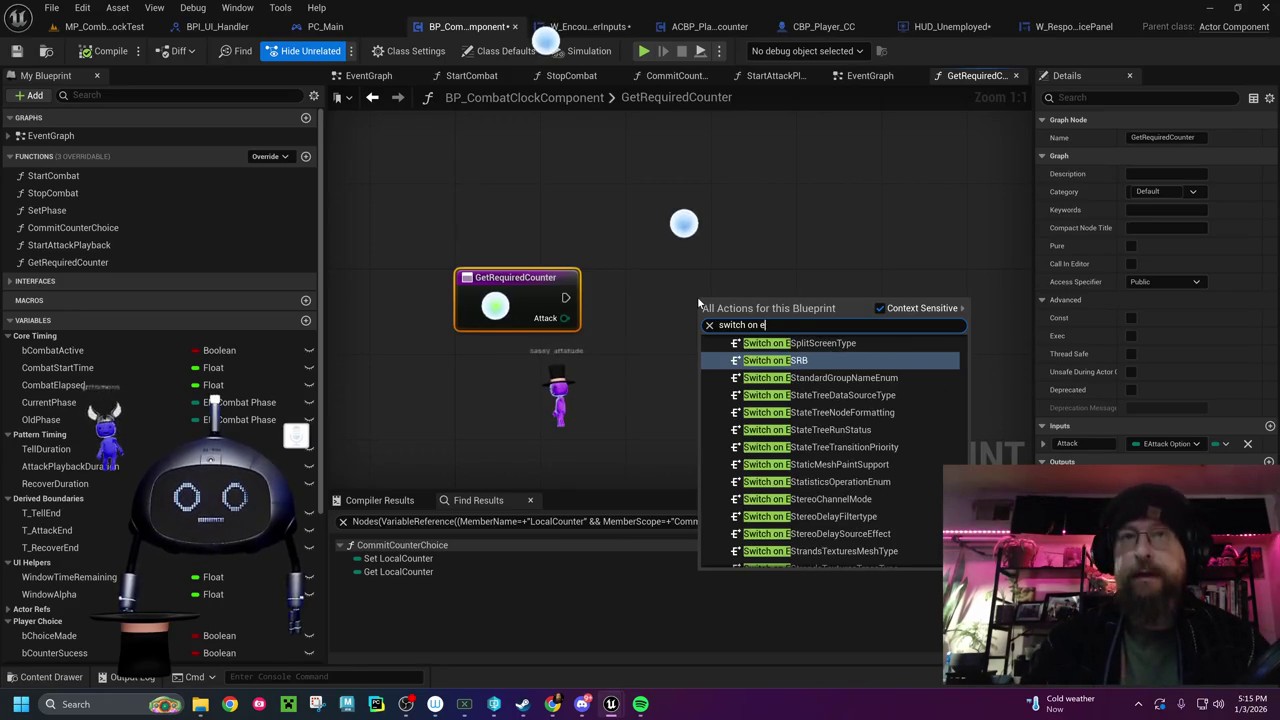
type("at")
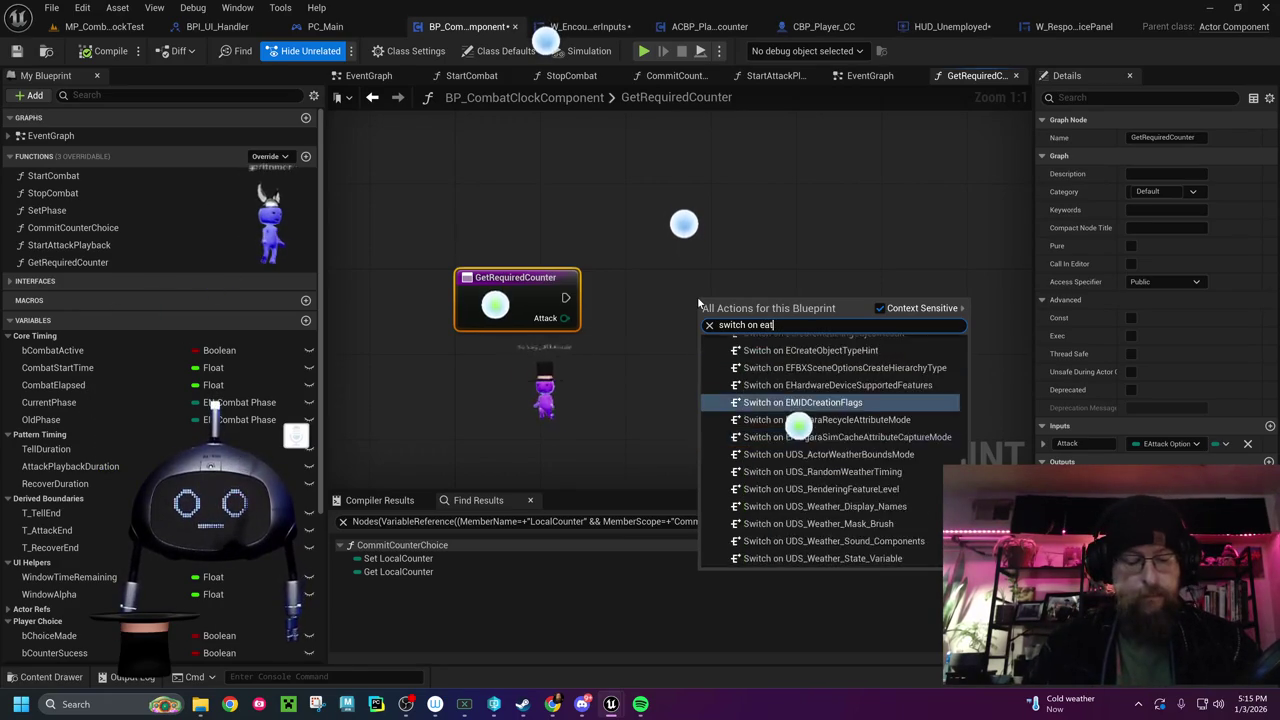
type("tack")
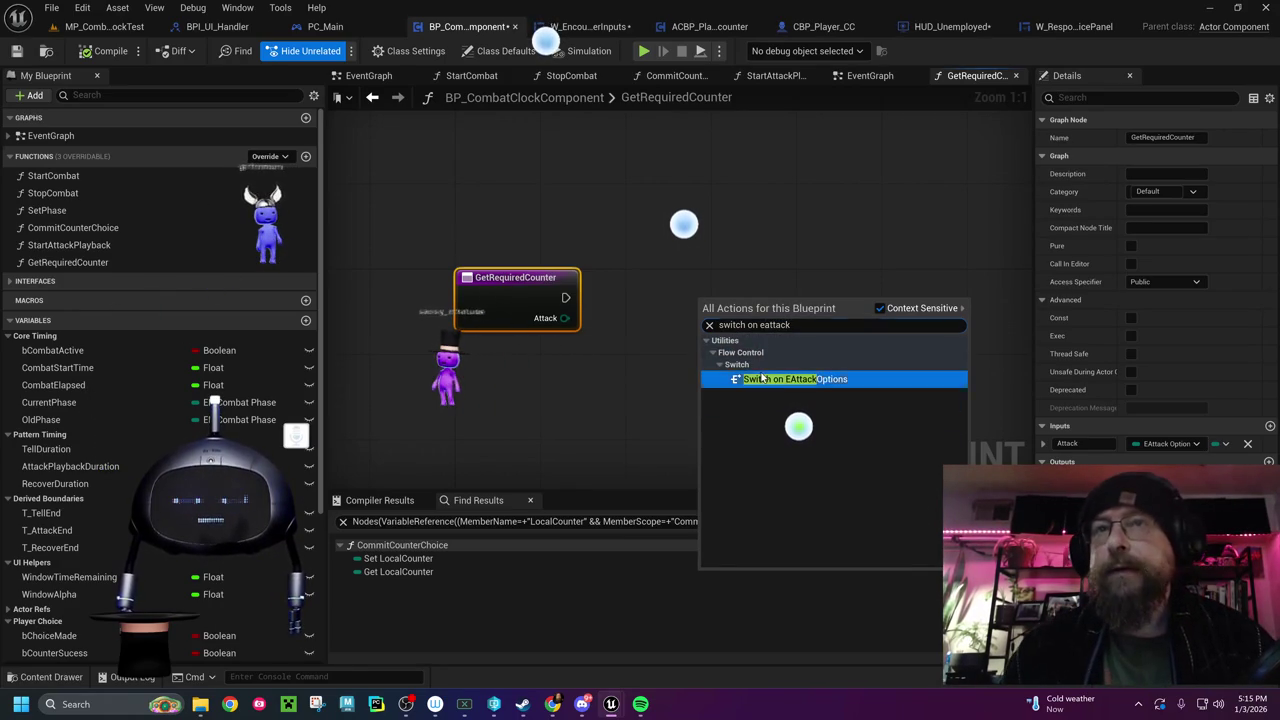
left_click(762, 378)
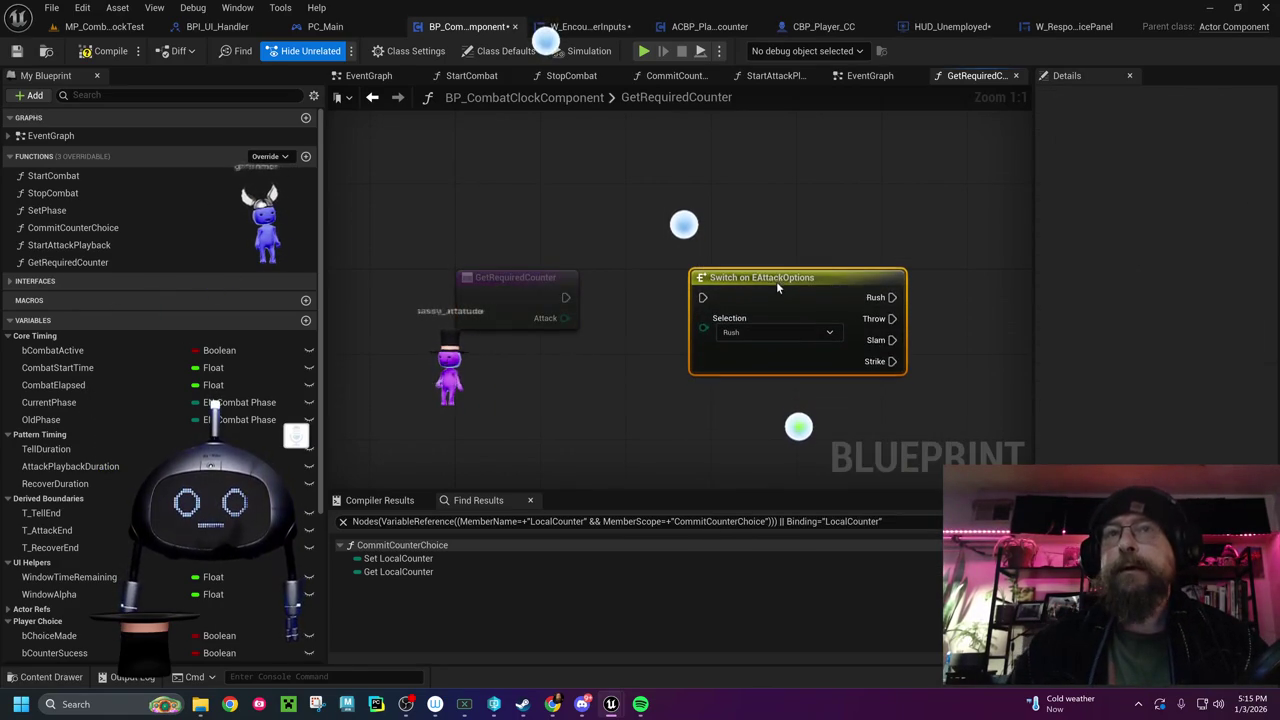
left_click_drag(565, 297, 703, 298)
mouse_move(564, 318)
left_mouse_down()
mouse_move(700, 336)
mouse_move(708, 322)
left_mouse_up()
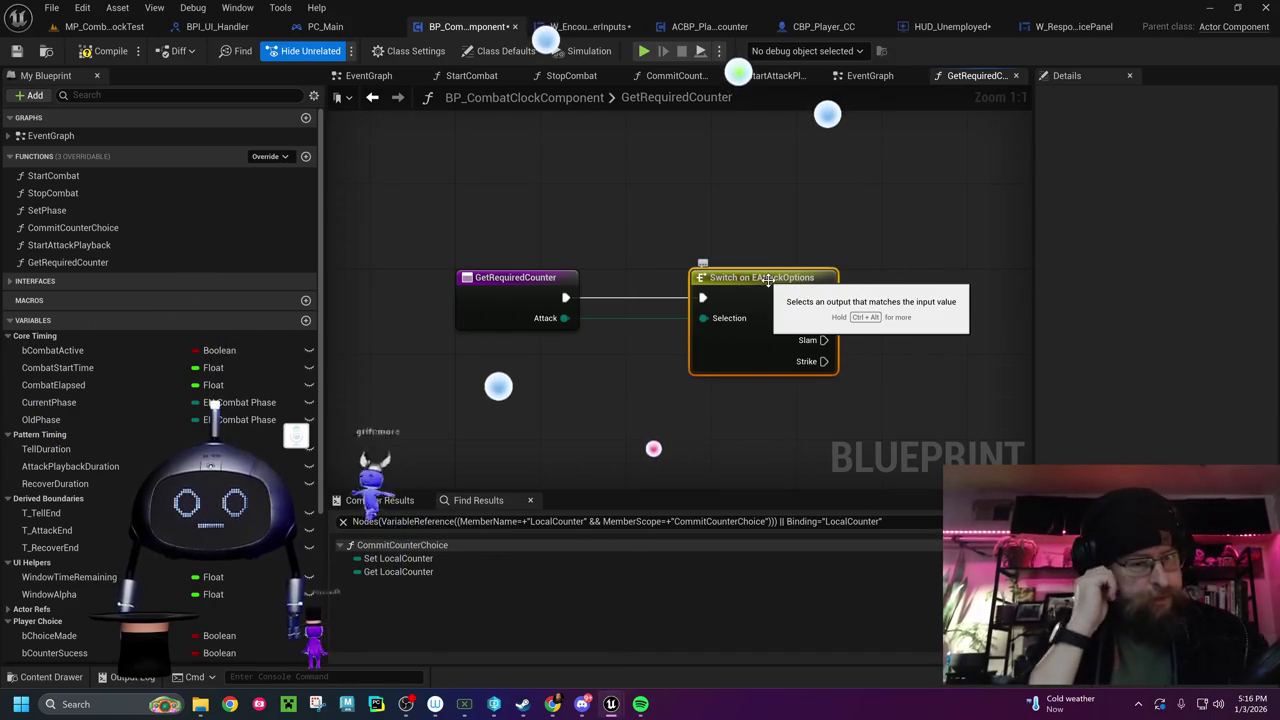
left_click_drag(799, 234, 761, 214)
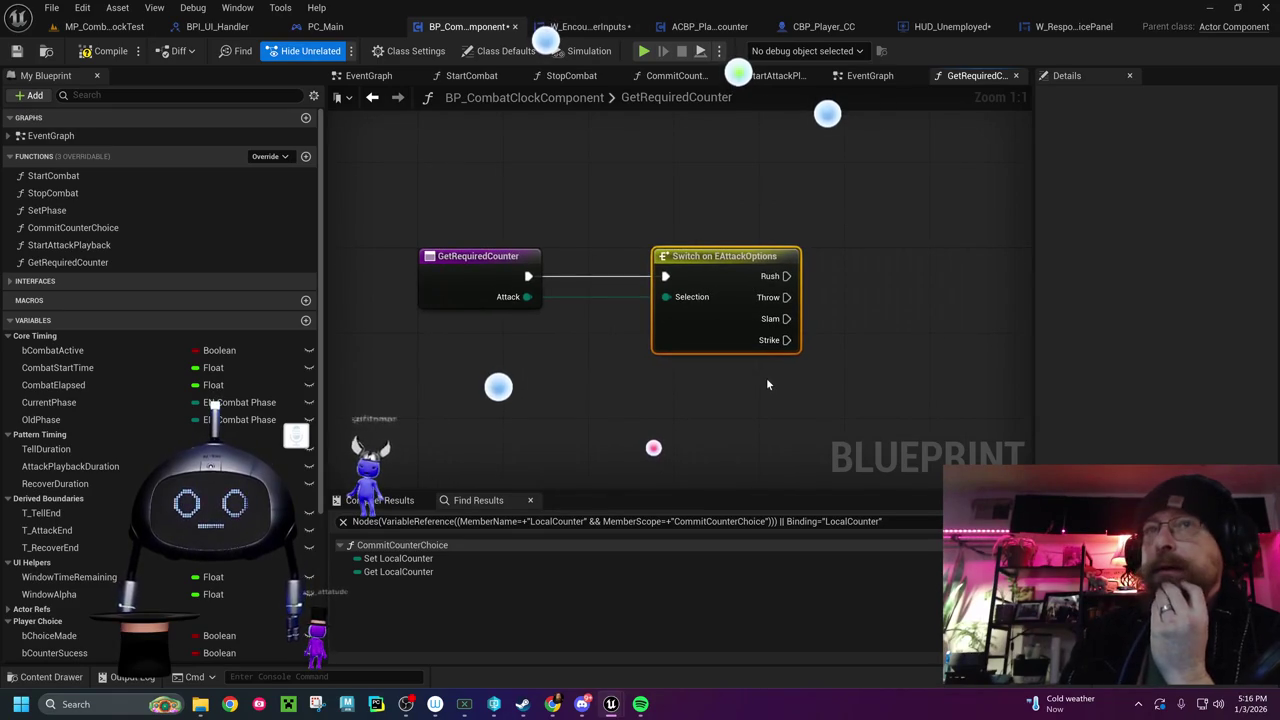
scroll(81, 584, "down", 5)
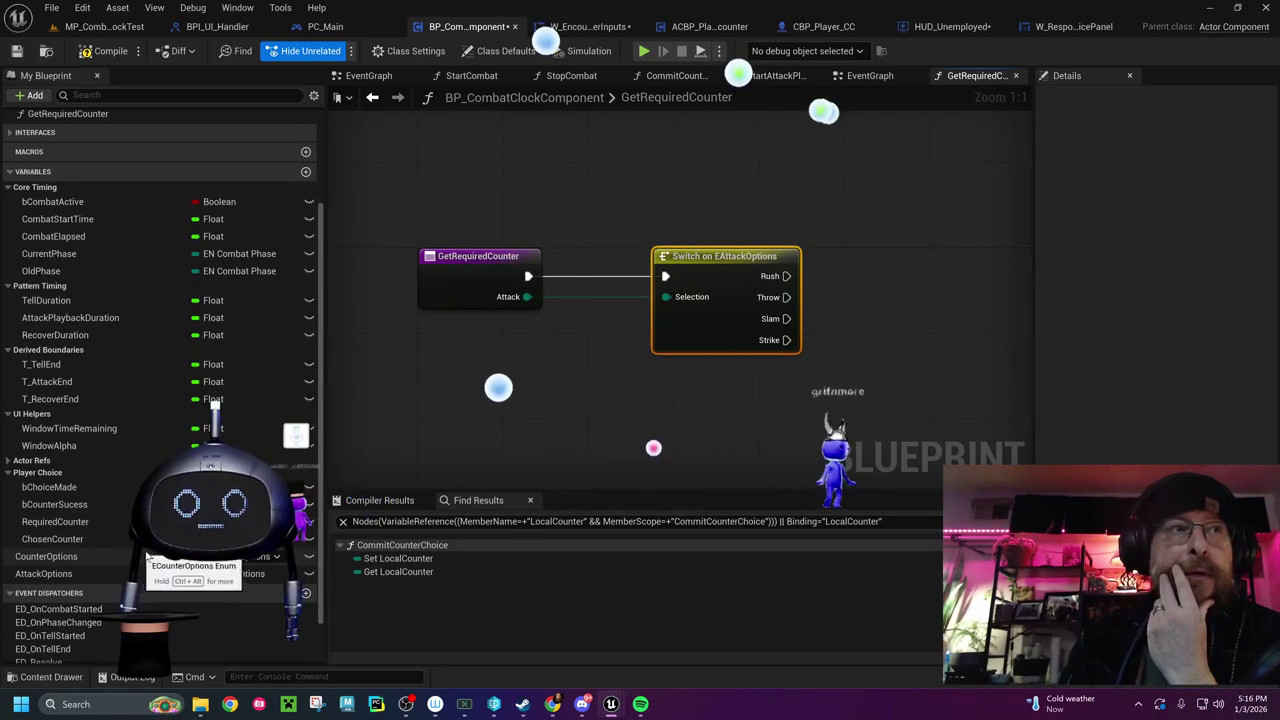
Inspect the RequiredCounter variable's properties, then drag it into the graph
left_click(88, 522)
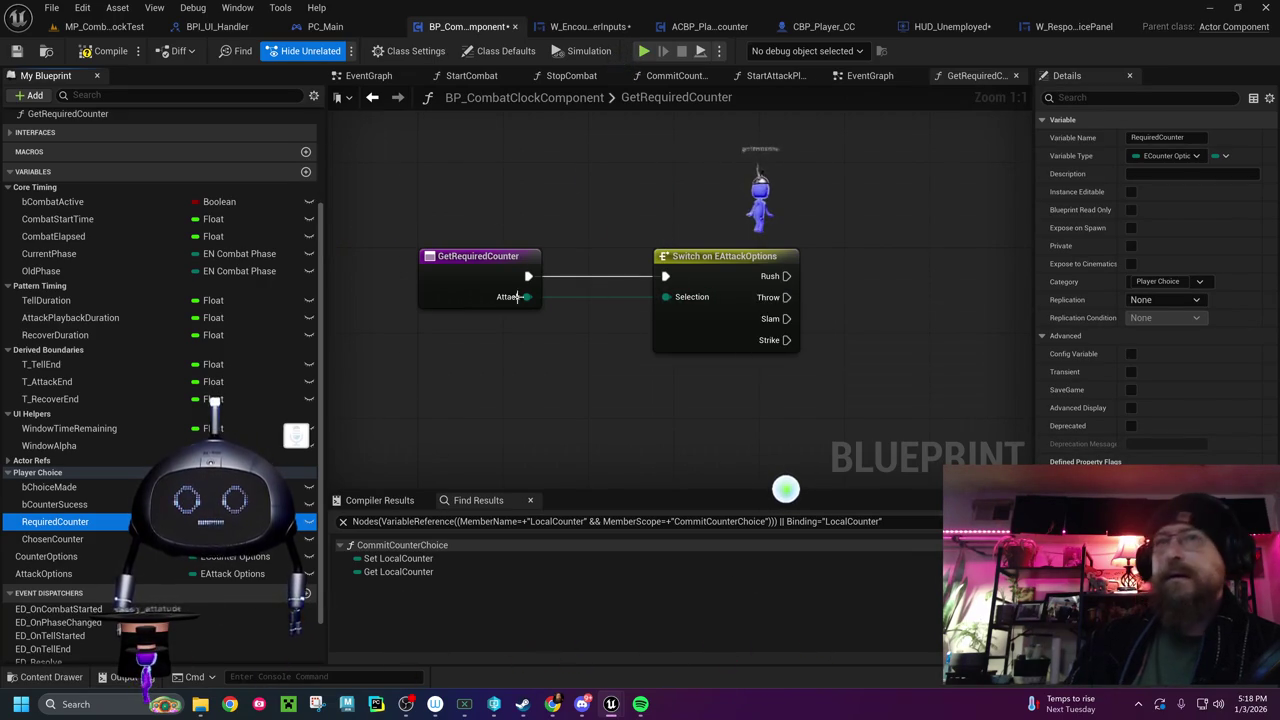
mouse_move(38, 527)
left_mouse_down()
mouse_move(929, 244)
mouse_move(898, 228)
left_mouse_up()
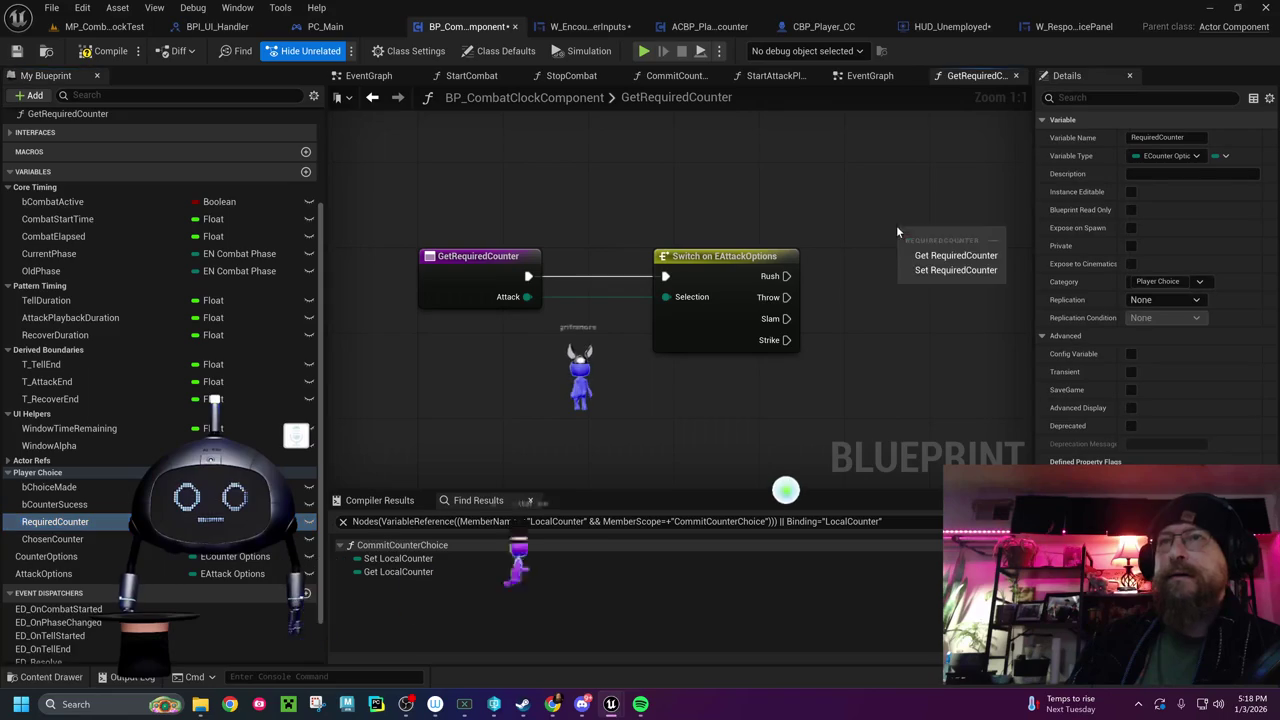
Wire the Rush case into a SET Required Counter node set to Dodge
left_click(930, 270)
left_click_drag(927, 237, 927, 226)
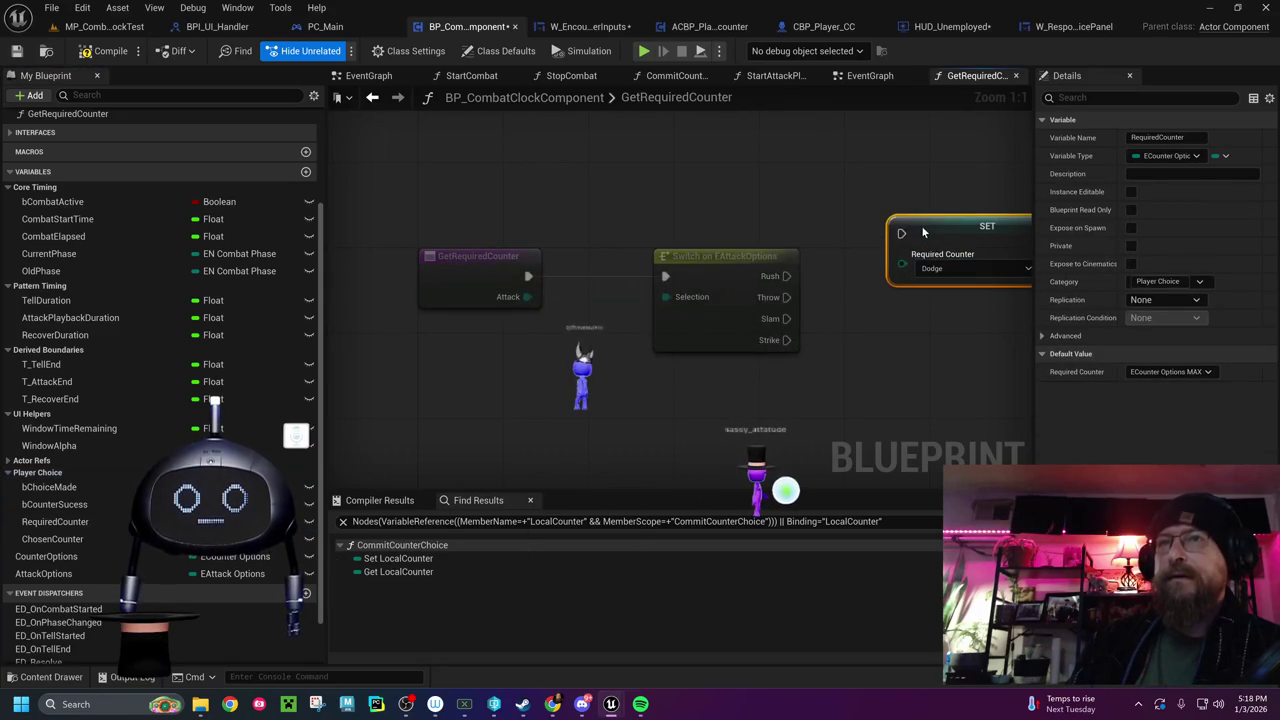
mouse_move(786, 276)
left_mouse_down()
mouse_move(805, 283)
mouse_move(905, 232)
left_mouse_up()
left_click_drag(886, 334, 594, 326)
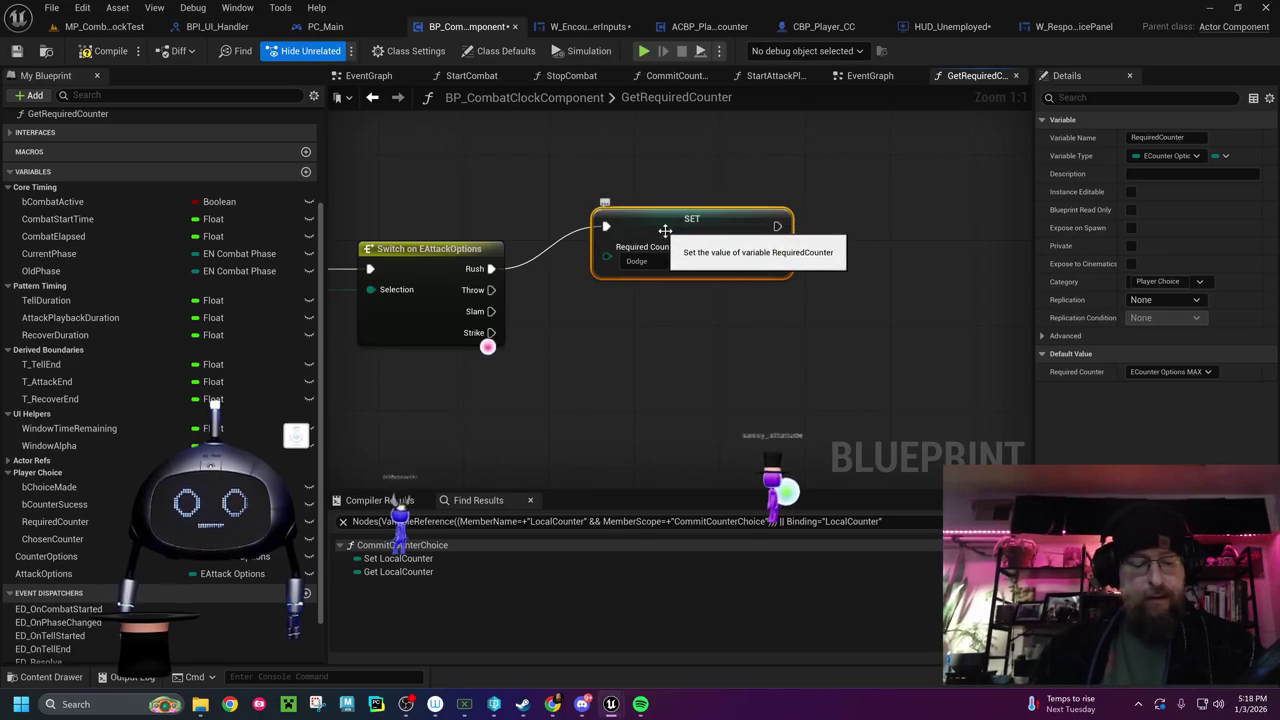
Duplicate the SET node, set the copy to Deflect, and wire the Throw case into it
key("ctrl+d")
mouse_move(808, 254)
left_mouse_down()
mouse_move(744, 347)
mouse_move(747, 289)
left_mouse_up()
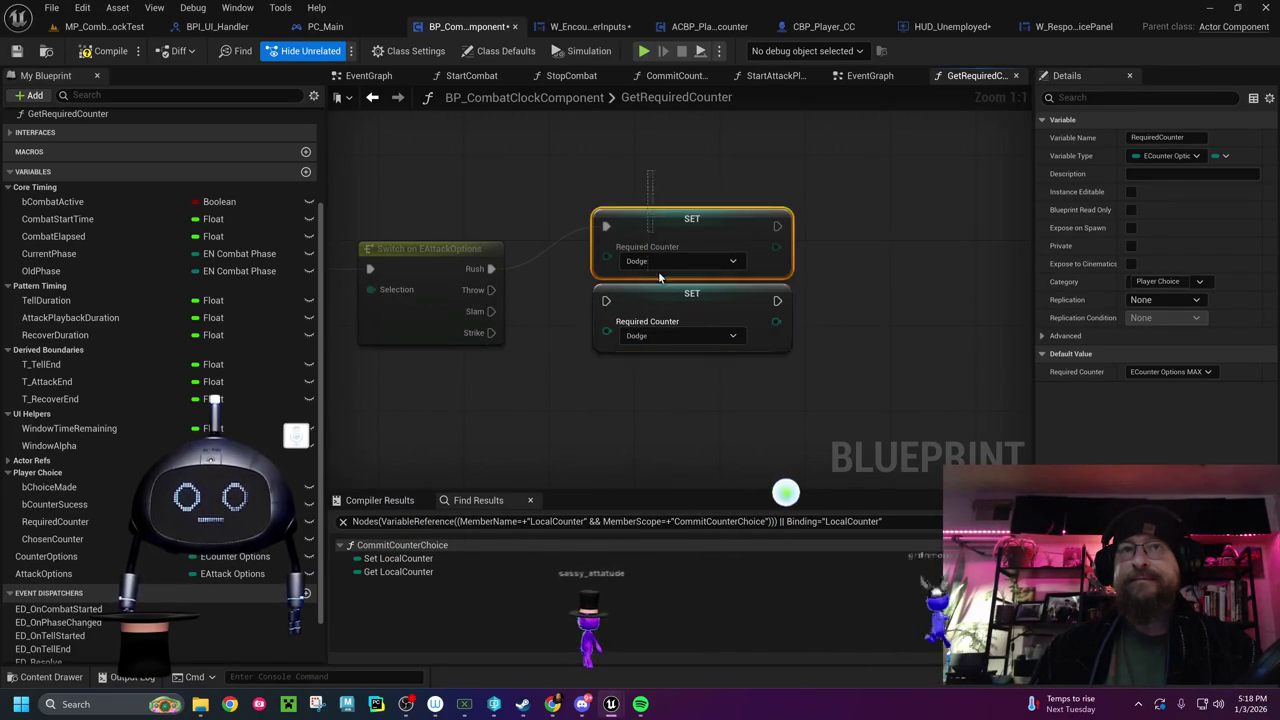
left_click(653, 228, "shift")
left_click_drag(657, 293, 672, 258)
mouse_move(491, 290)
left_mouse_down()
mouse_move(566, 262)
mouse_move(620, 262)
left_mouse_up()
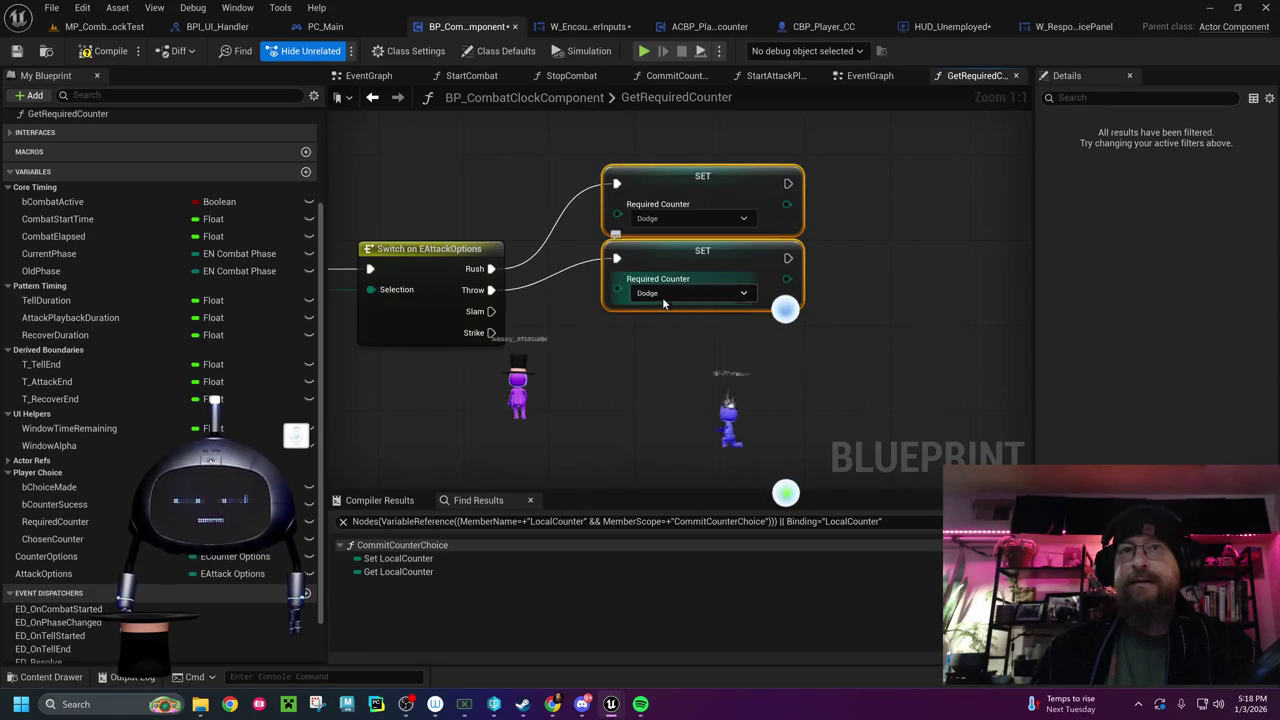
left_click(680, 293)
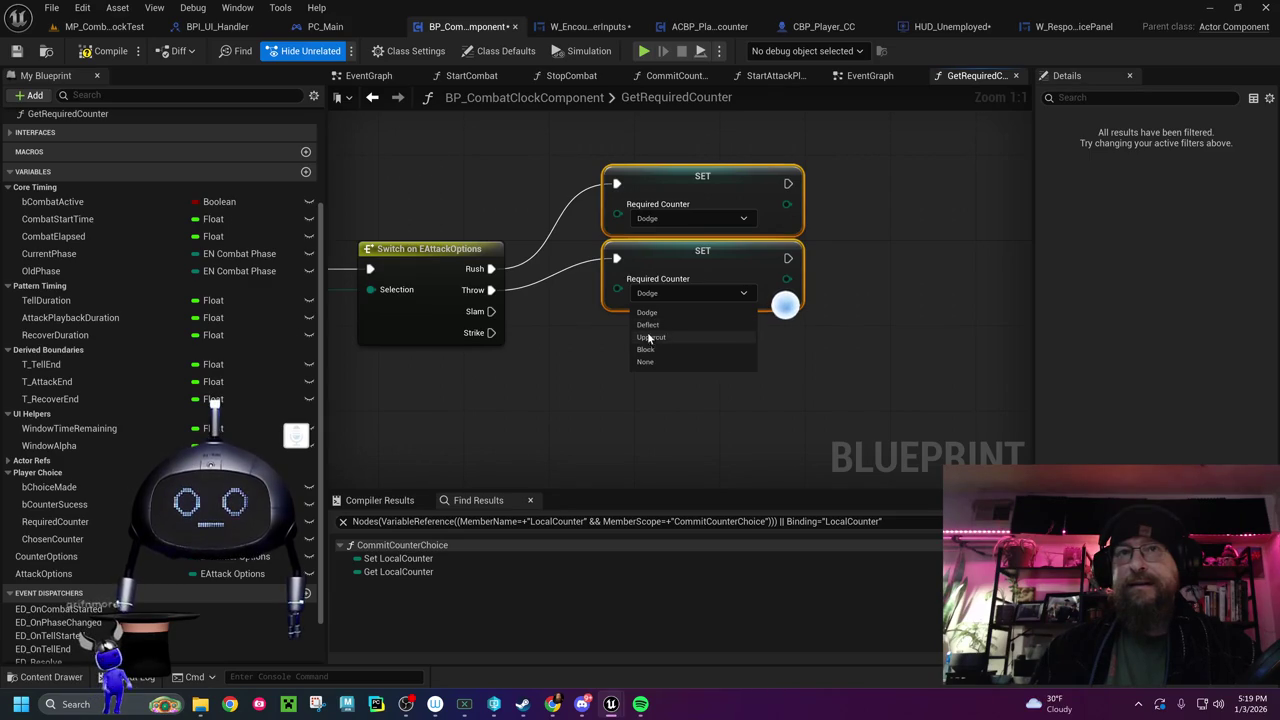
left_click(651, 325)
Add a third SET Required Counter node set to Uppercut for the Slam case
left_click(656, 285)
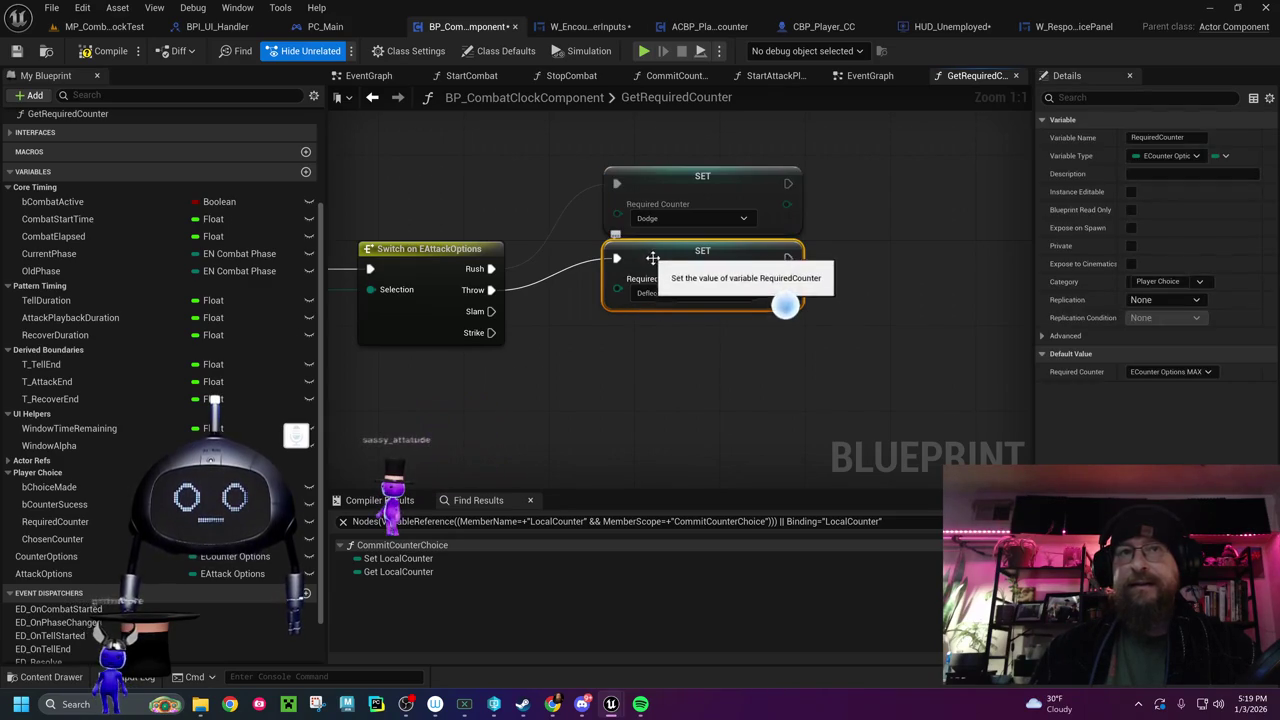
key("ctrl+w")
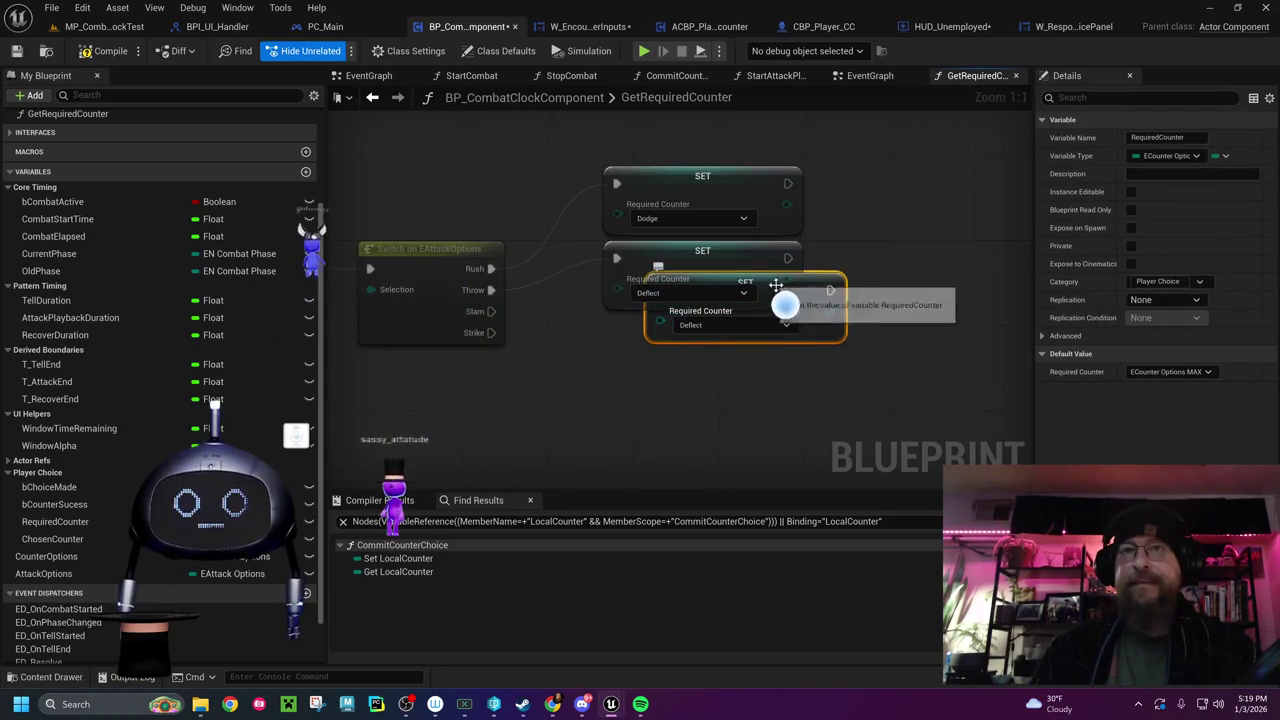
mouse_move(815, 292)
left_mouse_down()
mouse_move(776, 343)
mouse_move(772, 325)
left_mouse_up()
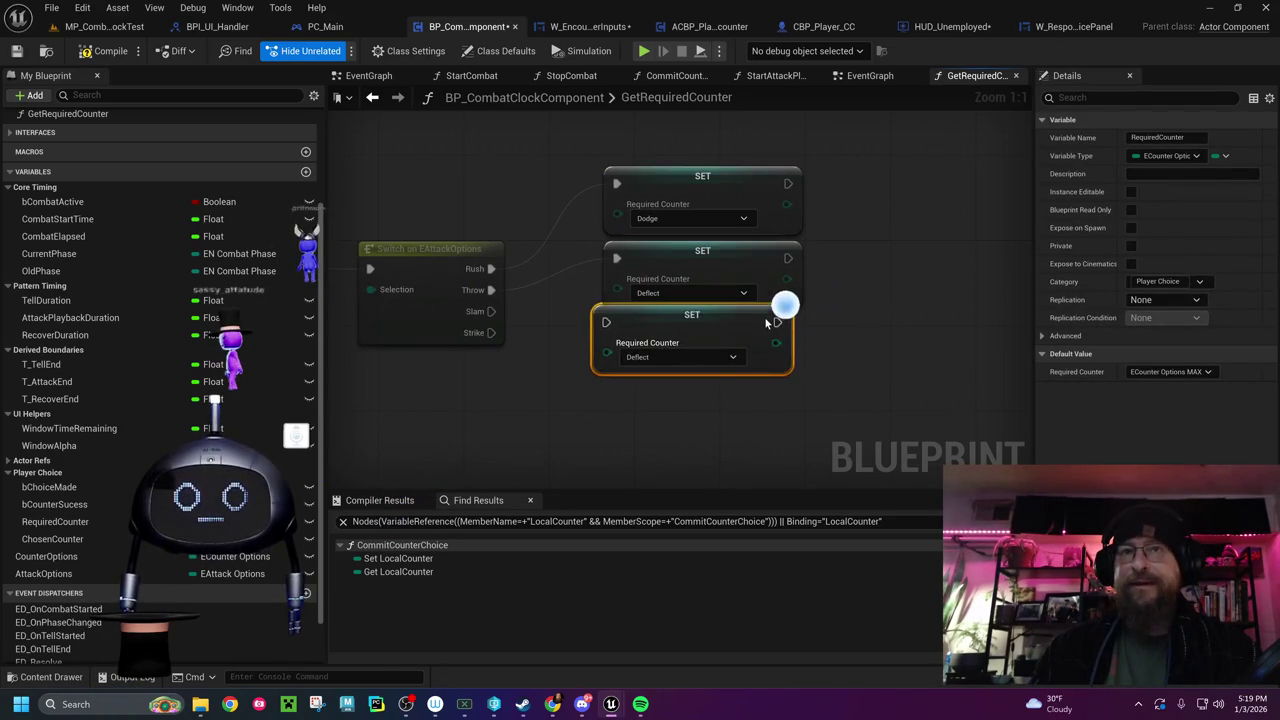
left_click(715, 357)
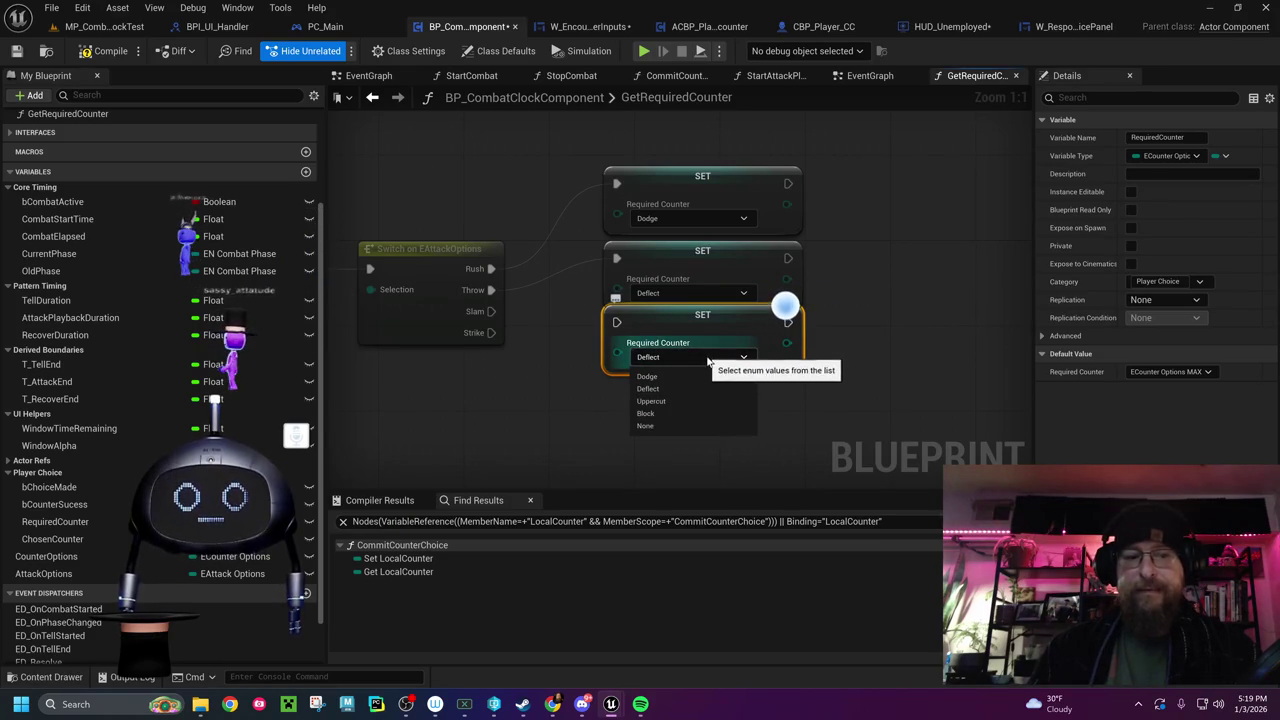
left_click(667, 401)
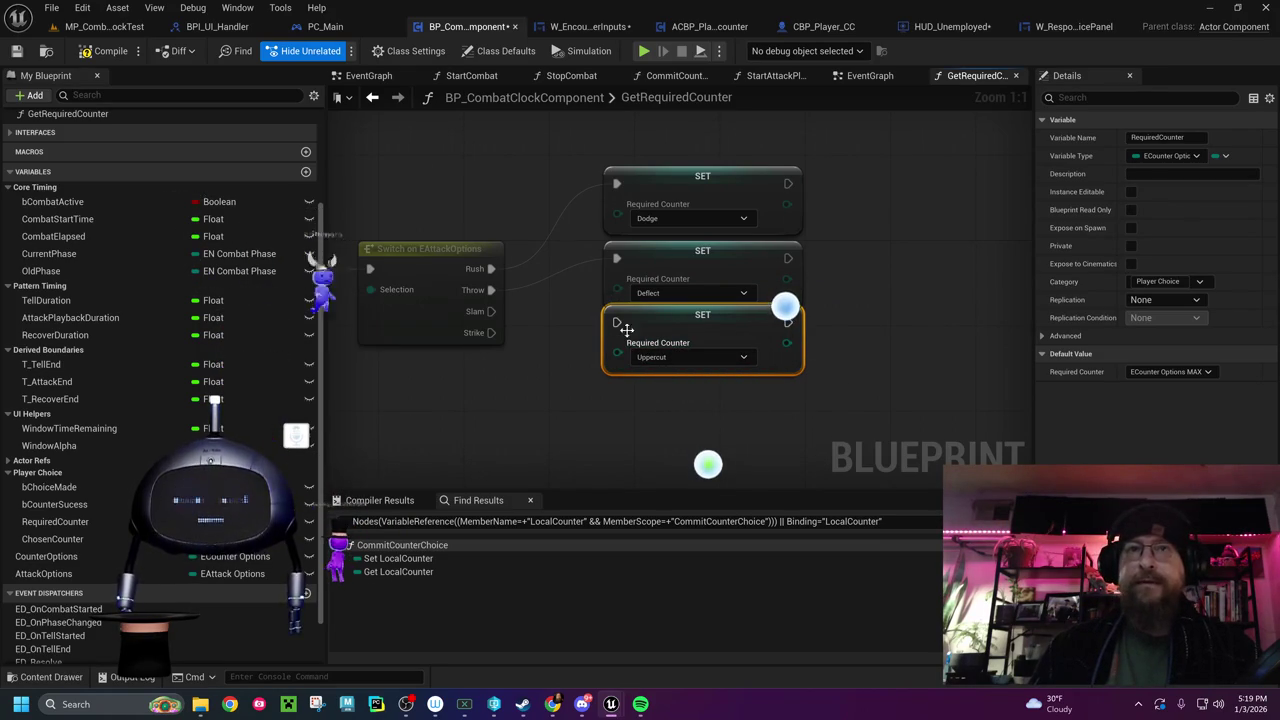
left_click_drag(491, 311, 617, 325)
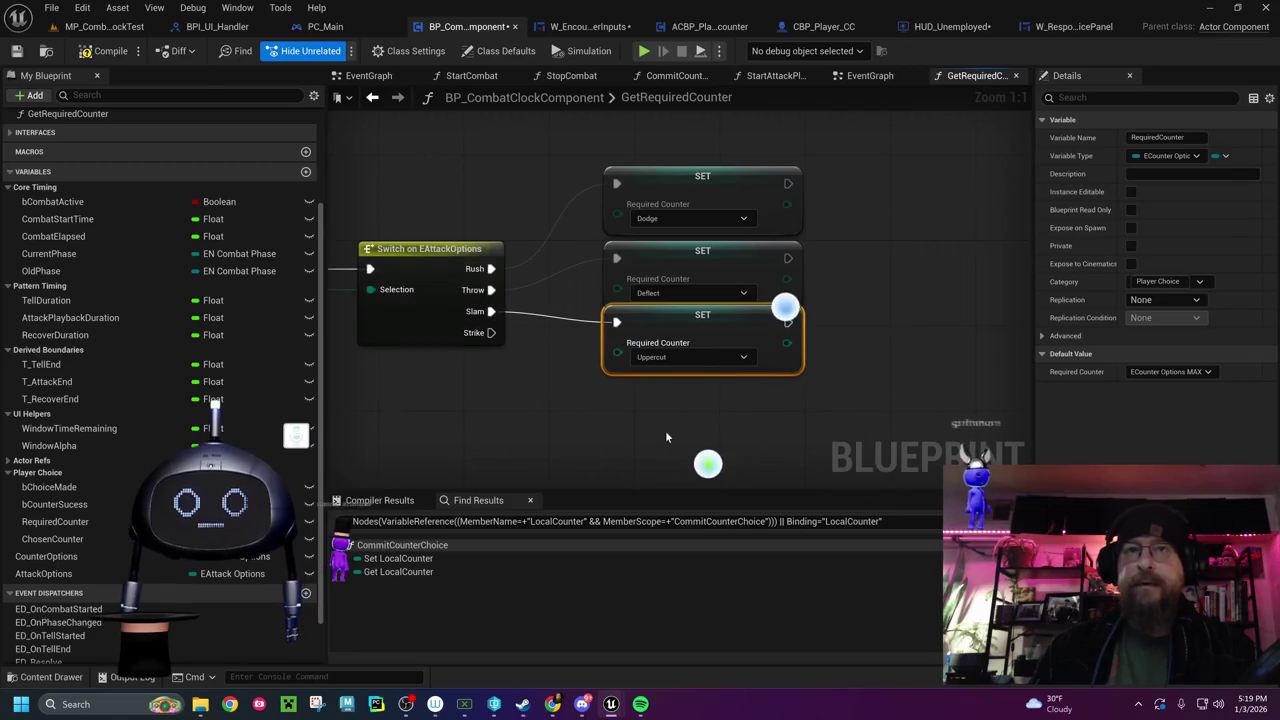
Add a Block SET node driven by the Strike case and compile the blueprint
key("ctrl+v")
mouse_move(703, 430)
left_mouse_down()
mouse_move(672, 386)
mouse_move(652, 384)
left_mouse_up()
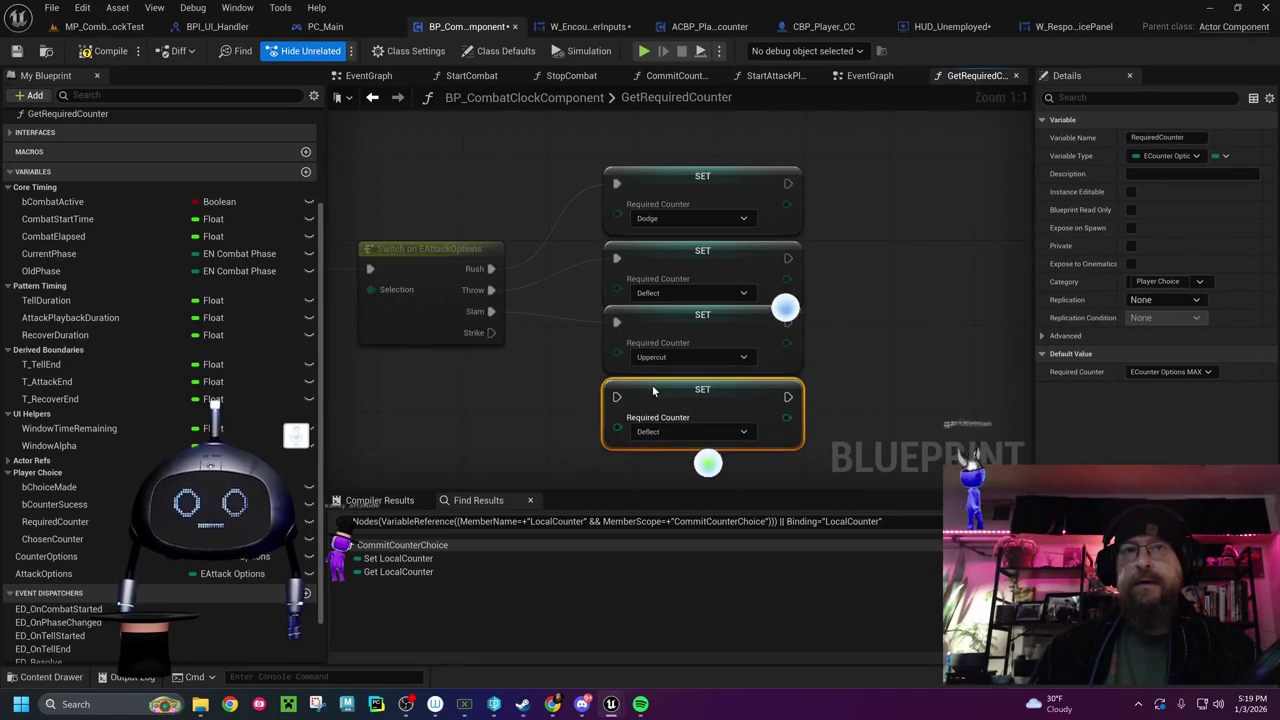
left_click(690, 431)
left_click(661, 488)
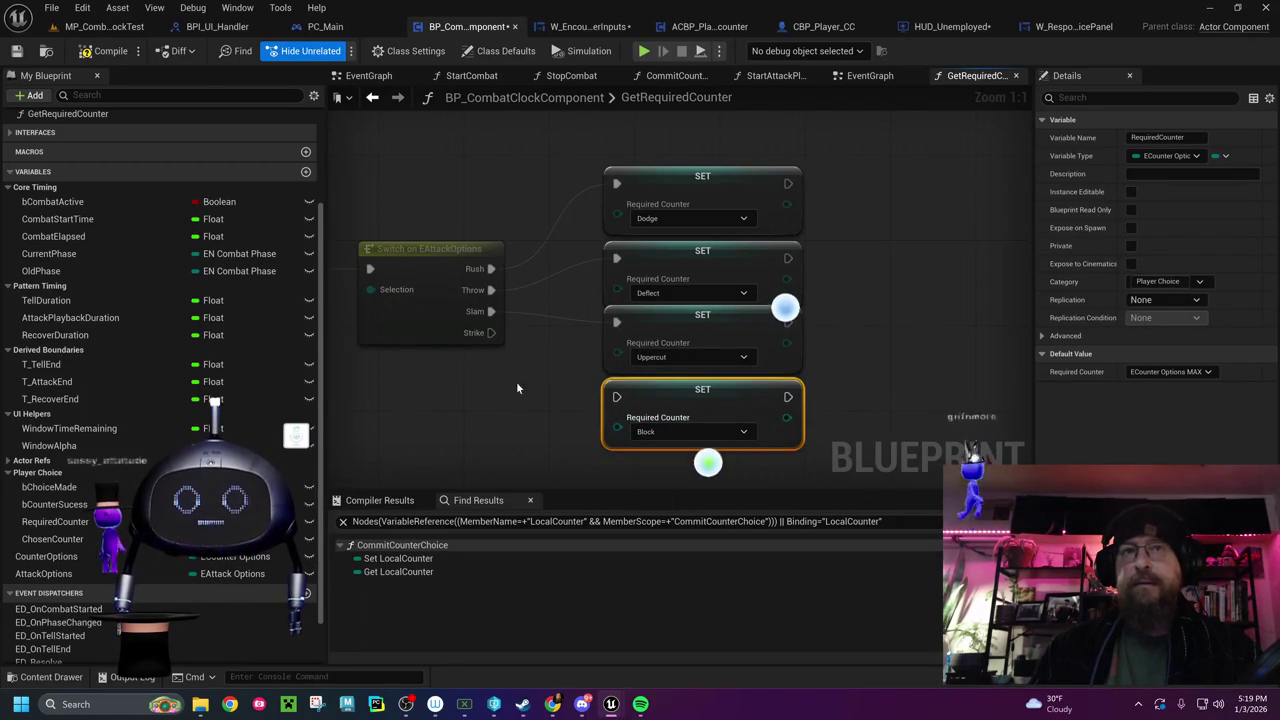
mouse_move(491, 332)
left_mouse_down()
mouse_move(530, 368)
mouse_move(616, 397)
left_mouse_up()
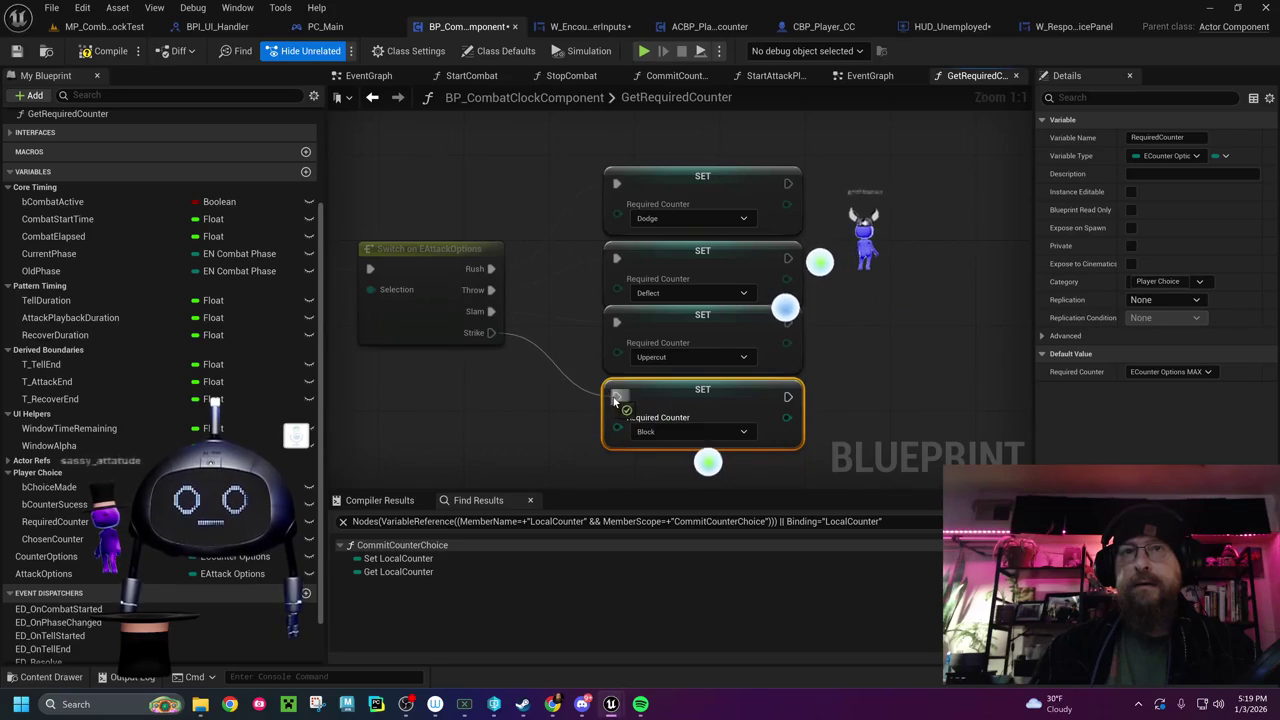
left_click_drag(420, 330, 609, 300)
left_click(100, 51)
left_click_drag(524, 371, 424, 351)
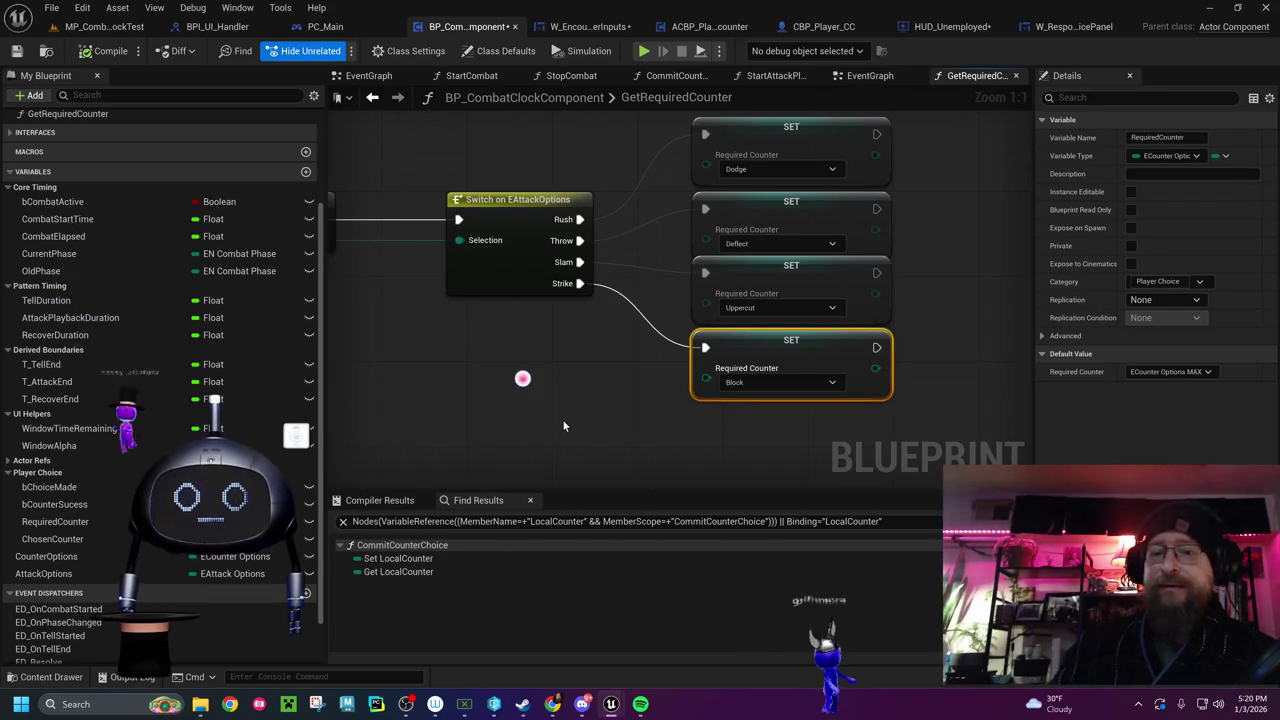
left_click_drag(563, 426, 523, 409)
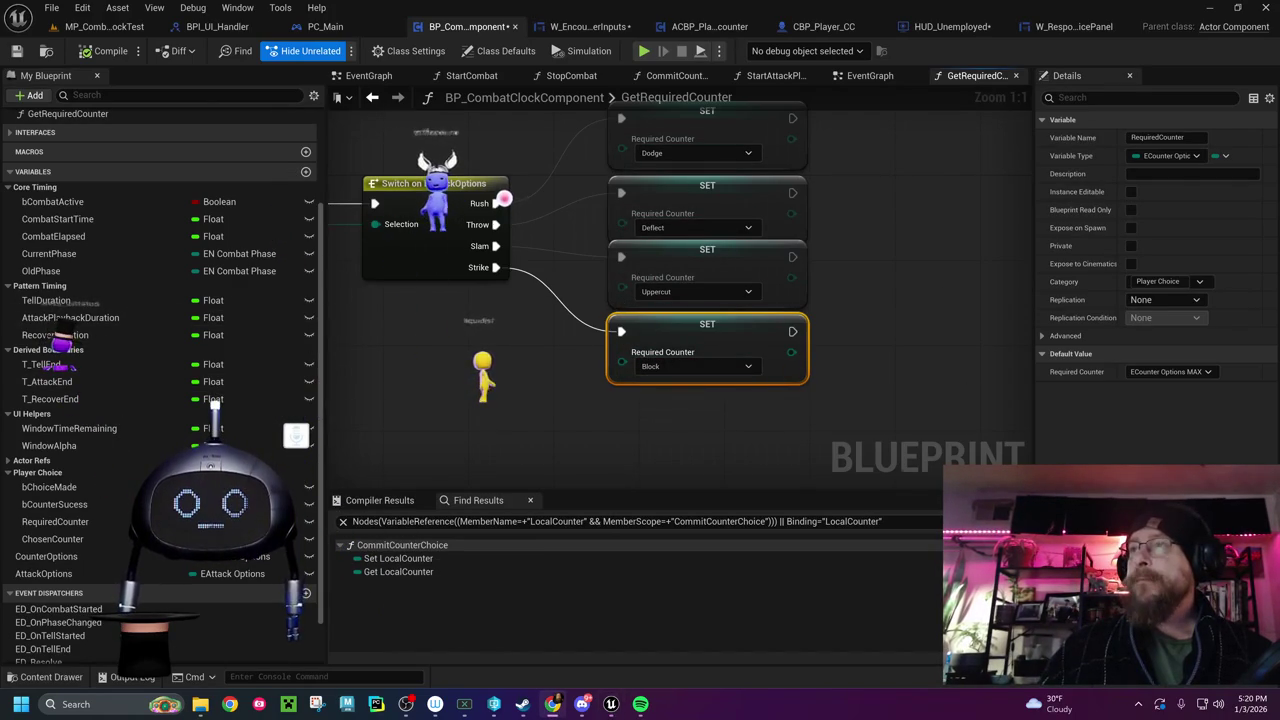
Maximize the Garden Spirit Controller browser window and copy its page address
left_click_drag(791, 364, 522, 137)
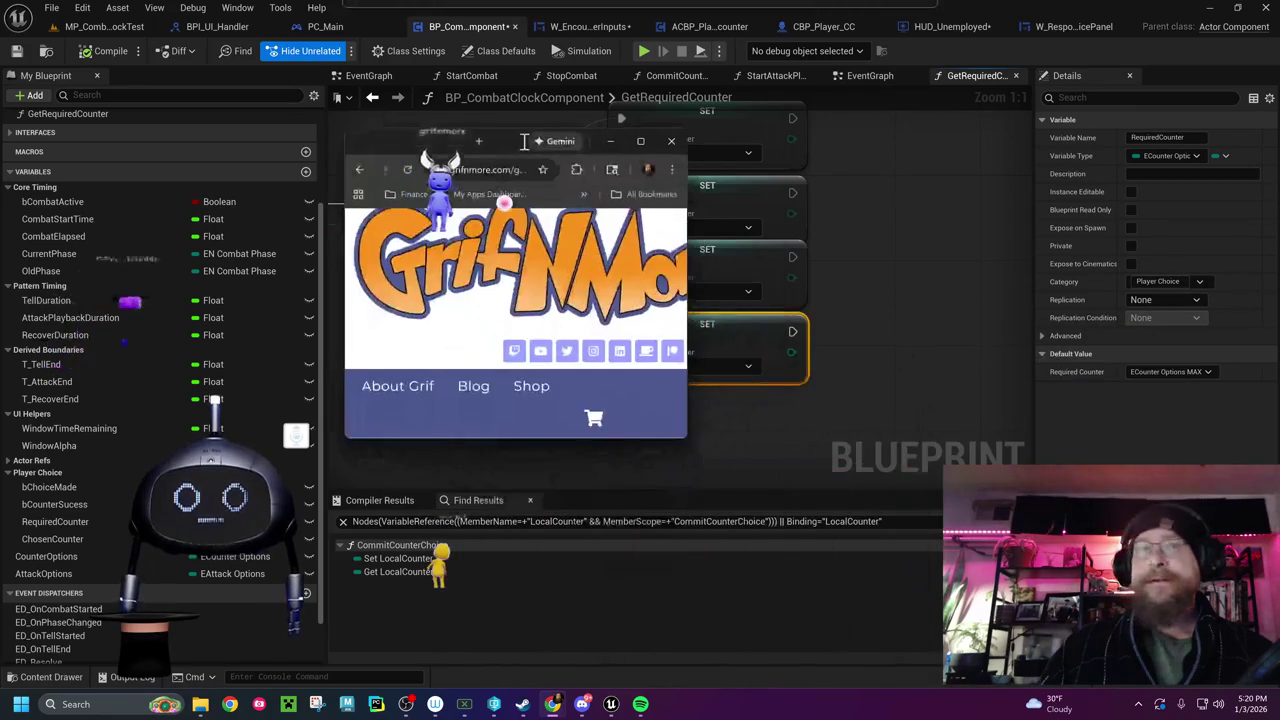
double_click(657, 140)
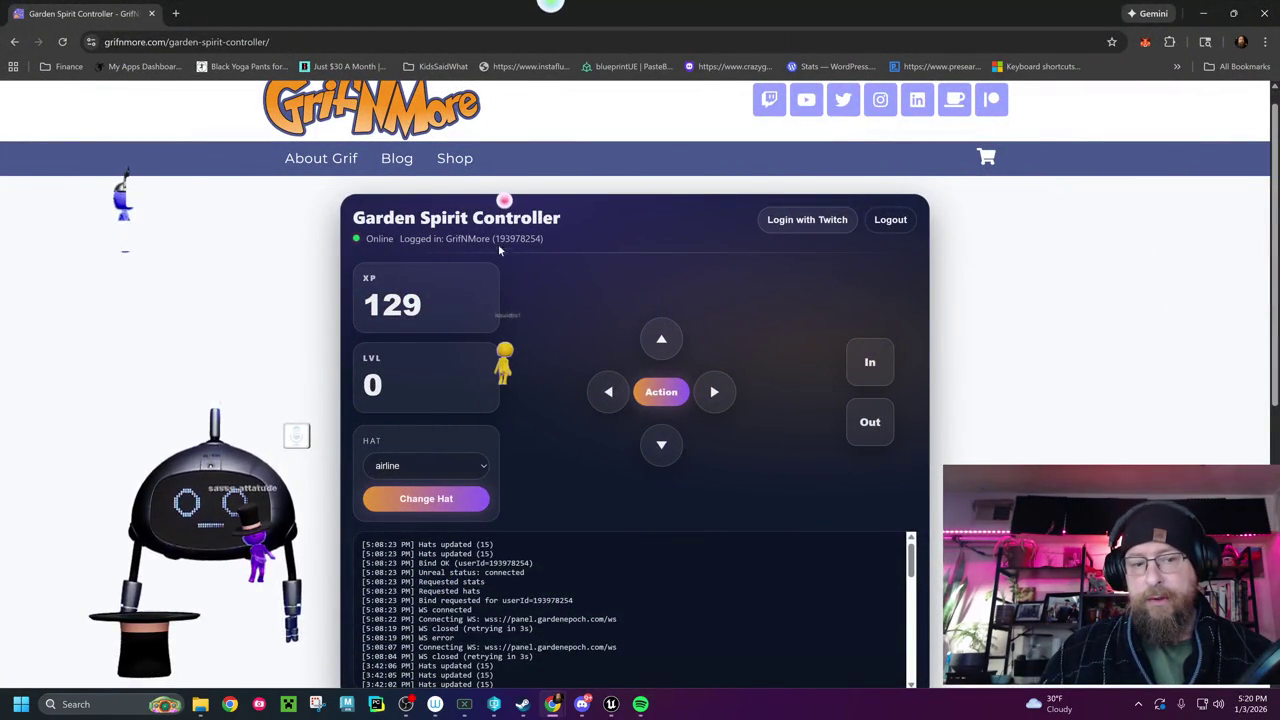
left_click_drag(270, 42, 95, 43)
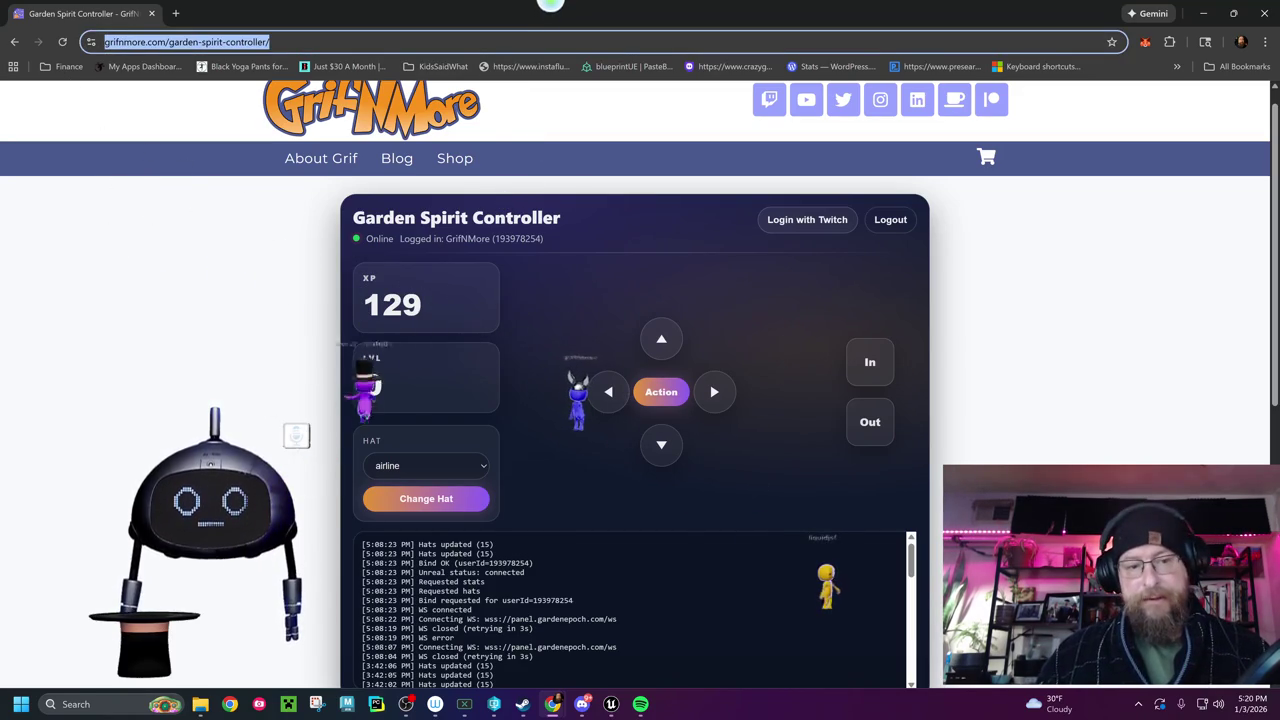
key("alt+Tab")
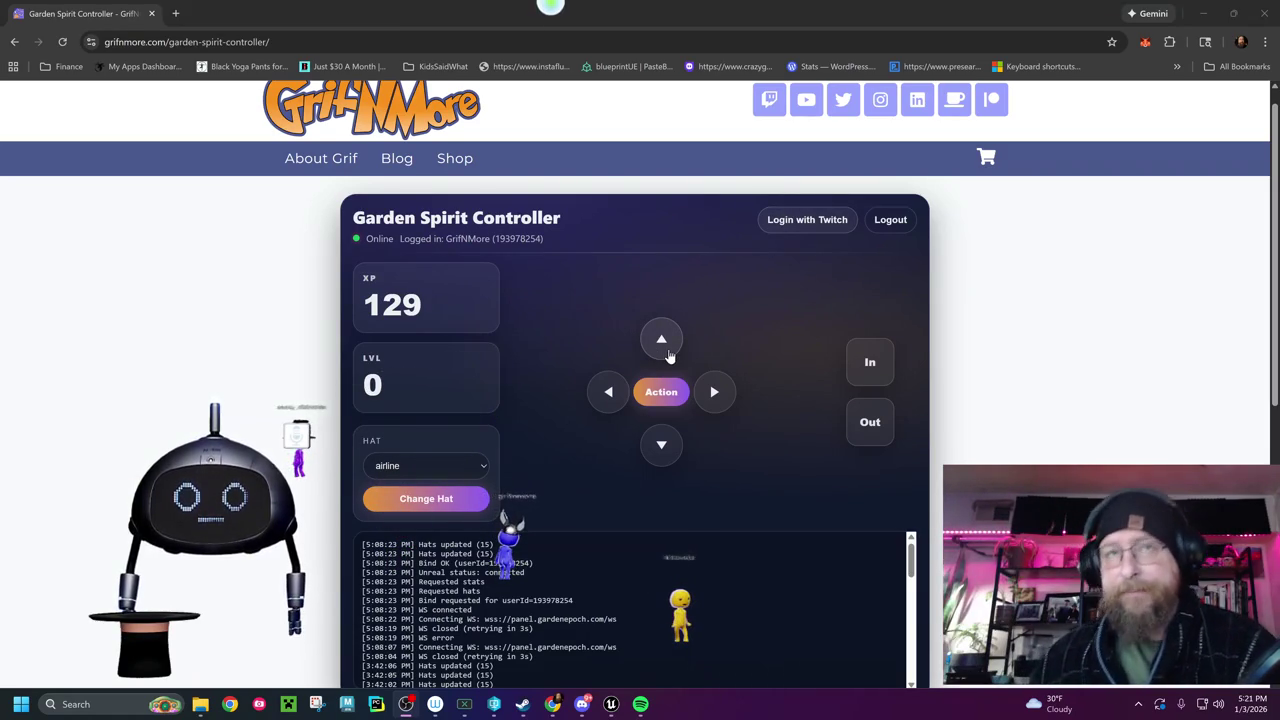
Change the garden spirit's hat to viking
left_click(447, 470)
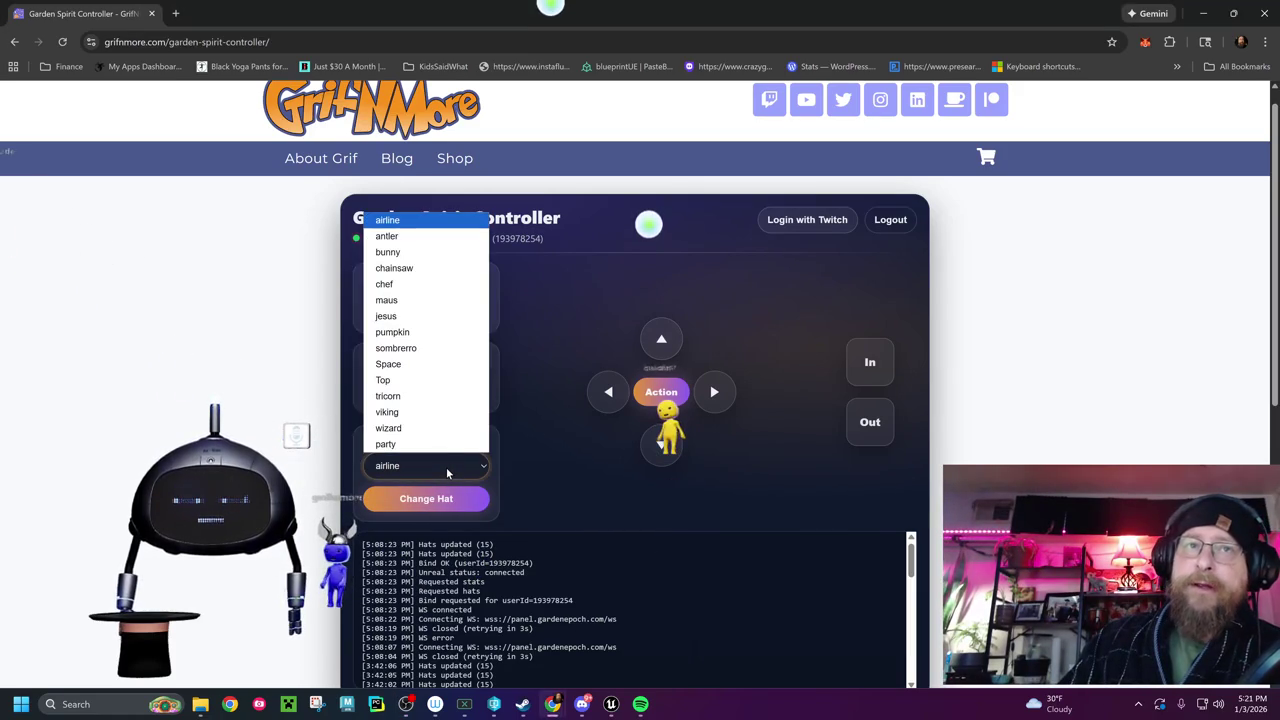
left_click(424, 413)
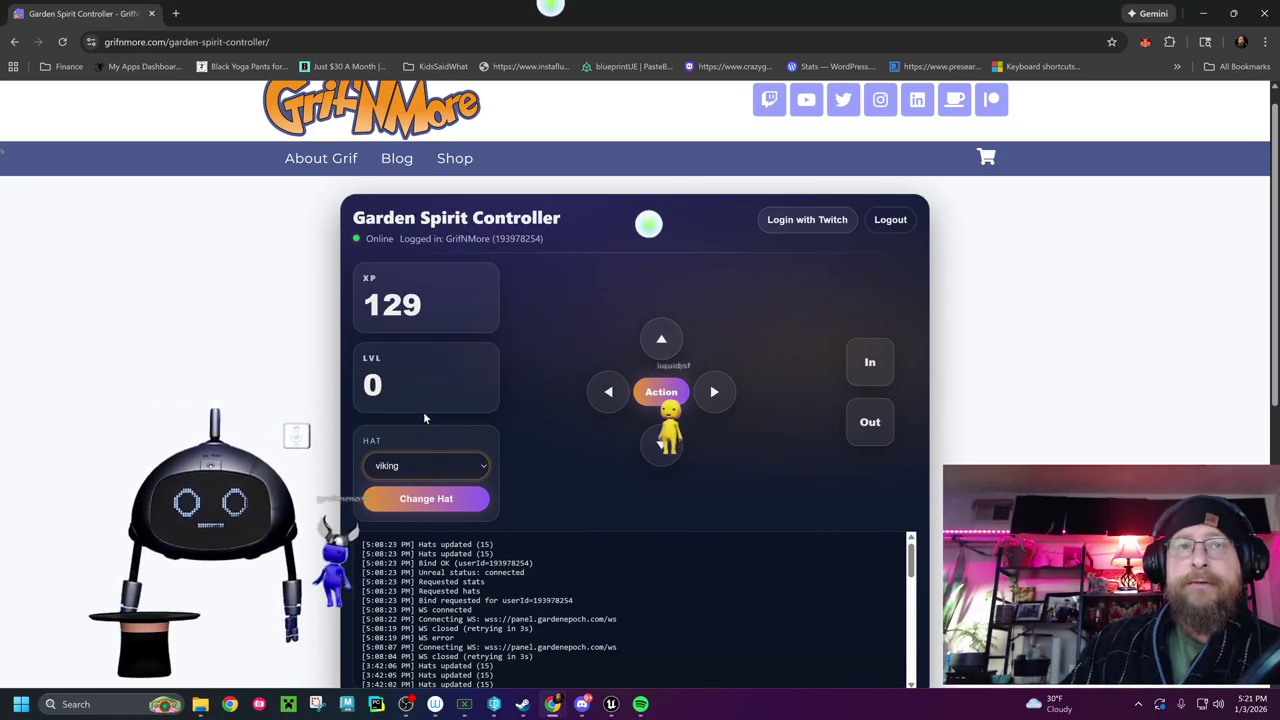
left_click(430, 498)
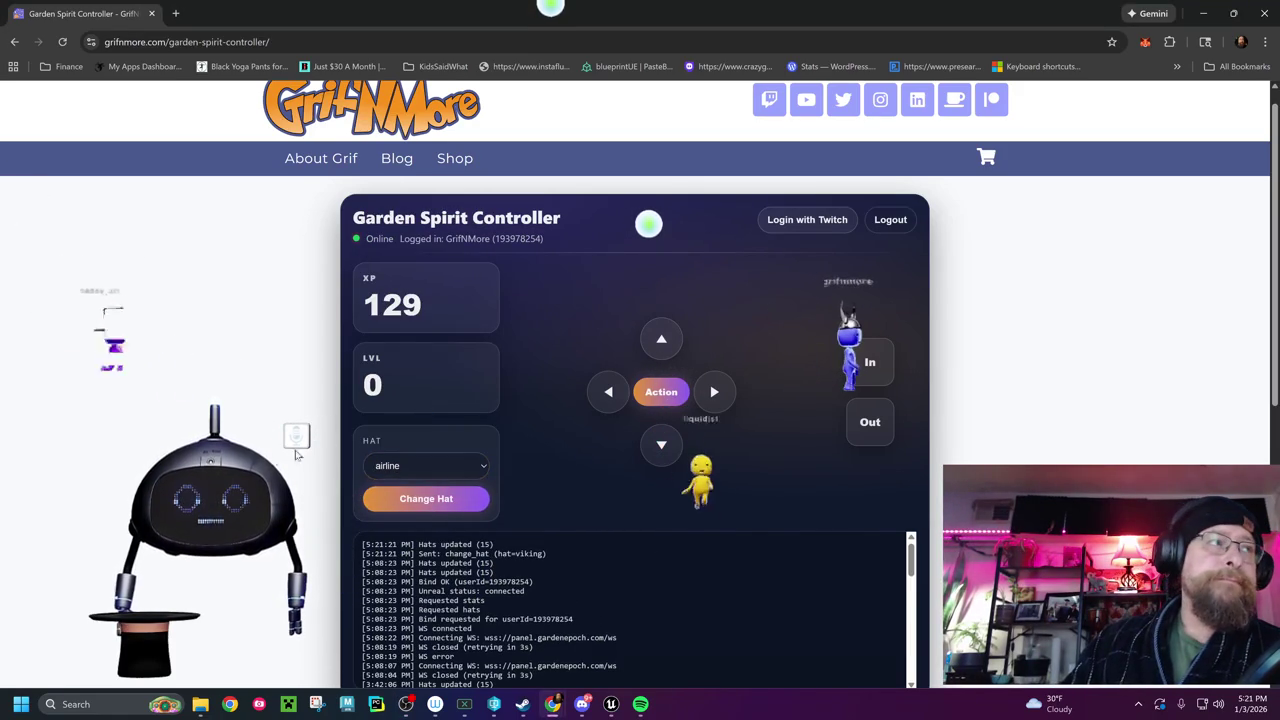
Move the character up twice, left twice, right twice, then up, down and left
left_click(660, 343)
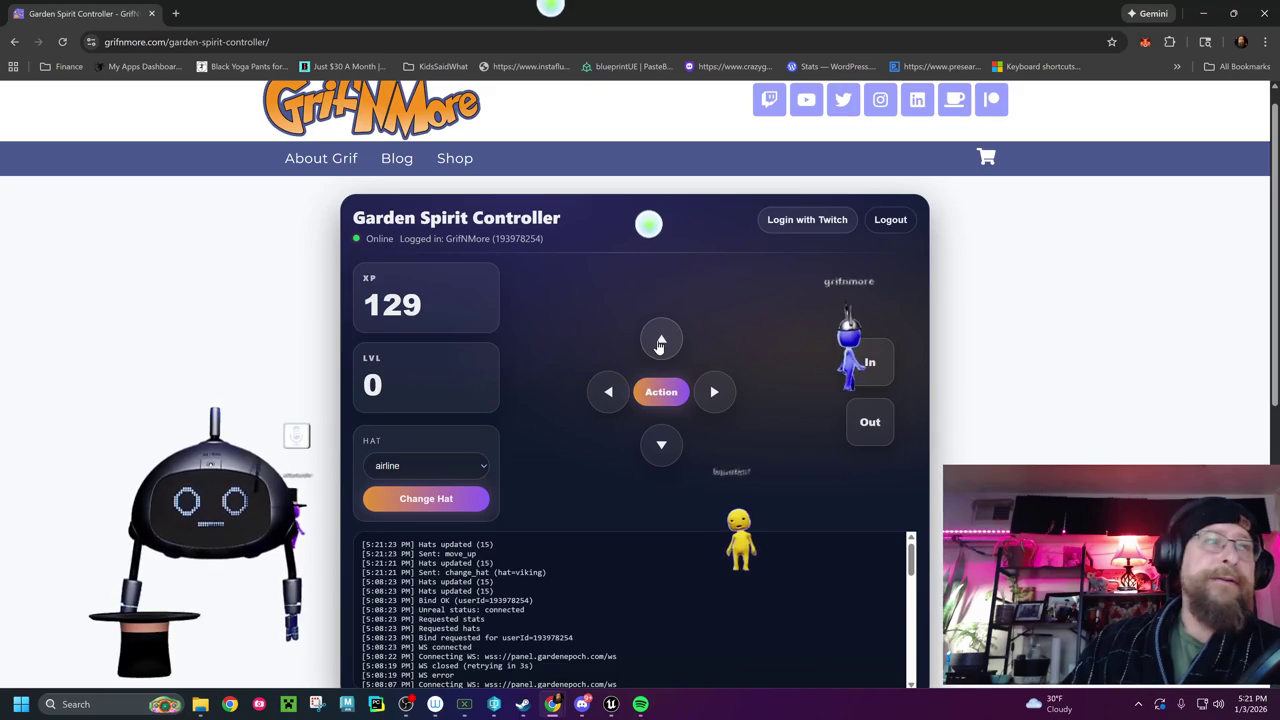
left_click(660, 343)
left_click(608, 400)
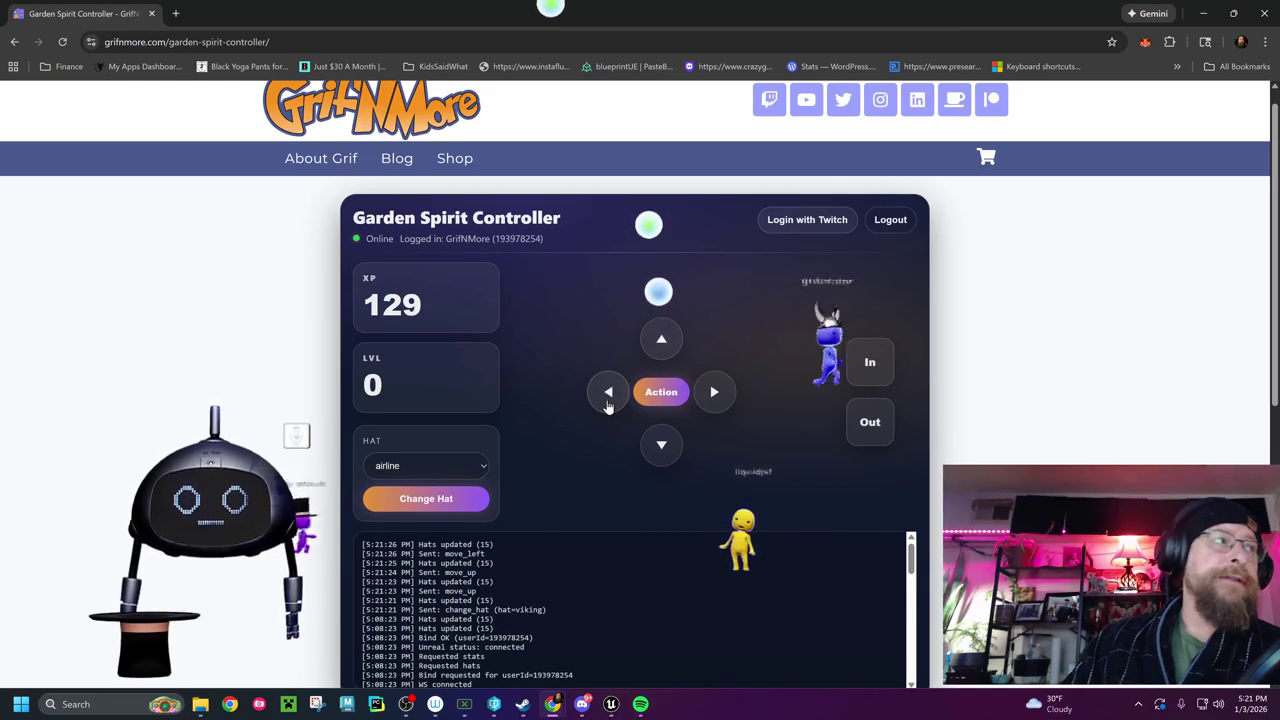
left_click(608, 398)
left_click(714, 394)
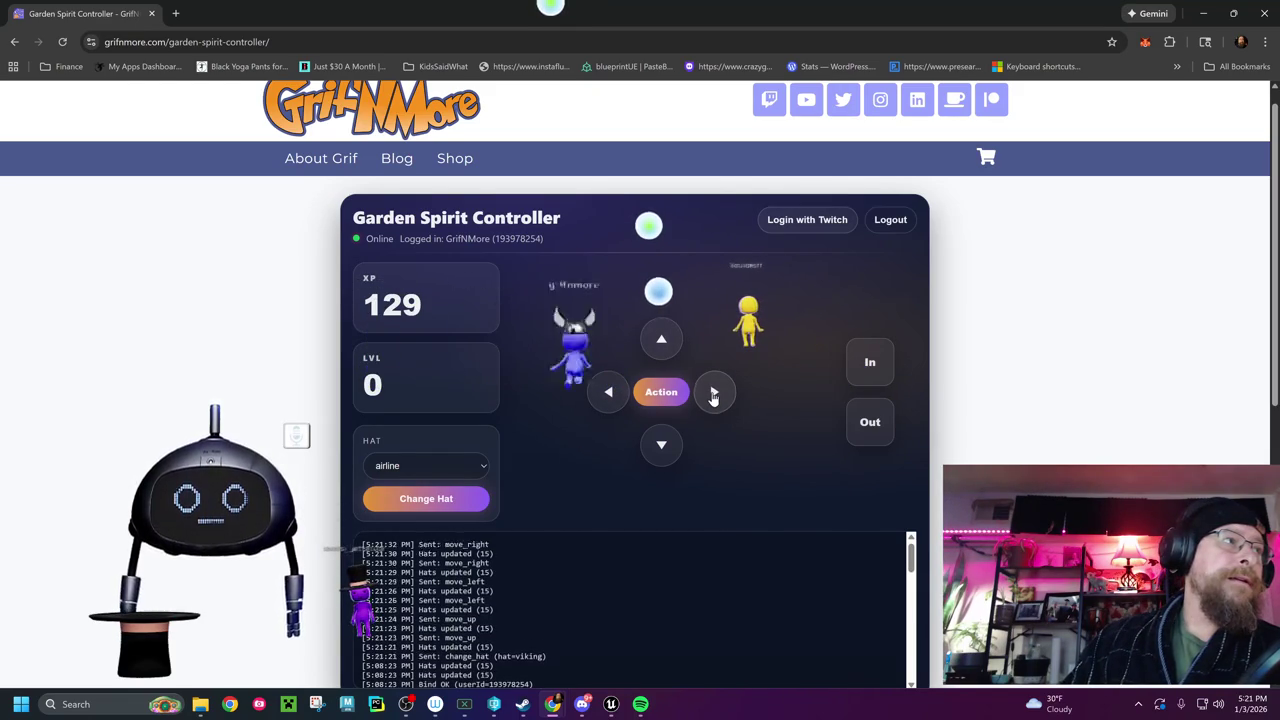
left_click(714, 394)
left_click(658, 336)
left_click(660, 455)
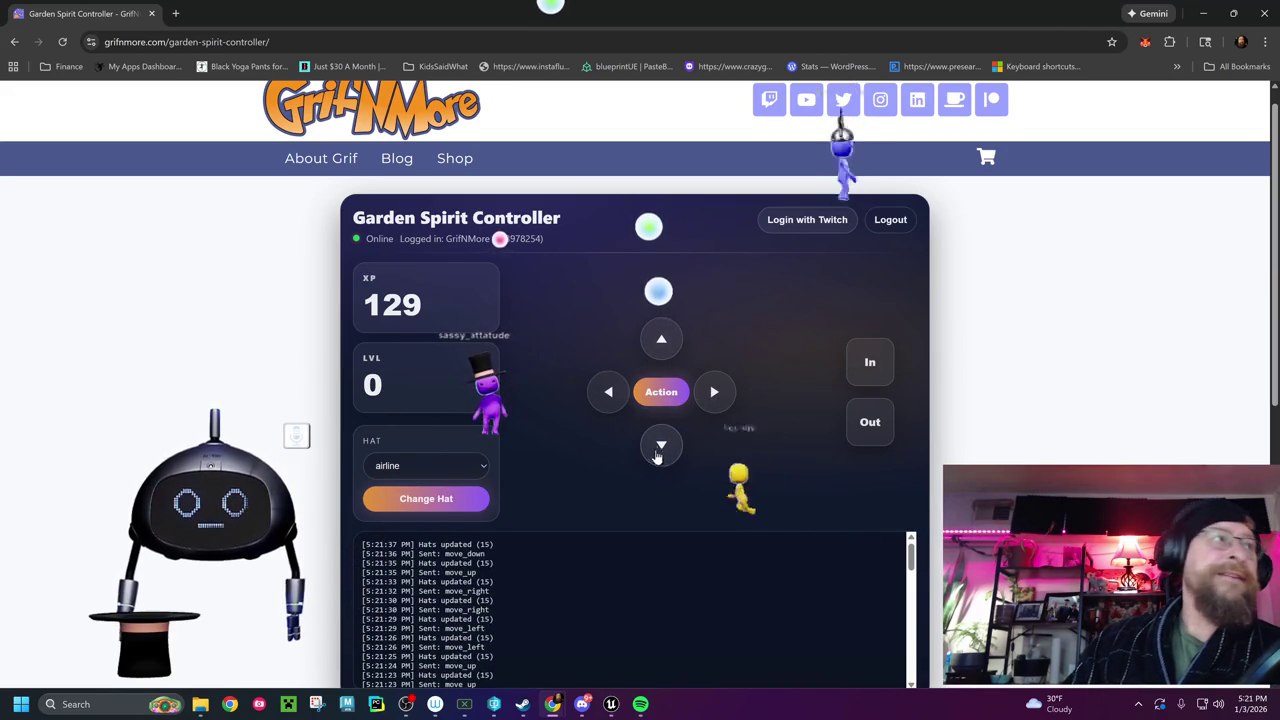
left_click(605, 398)
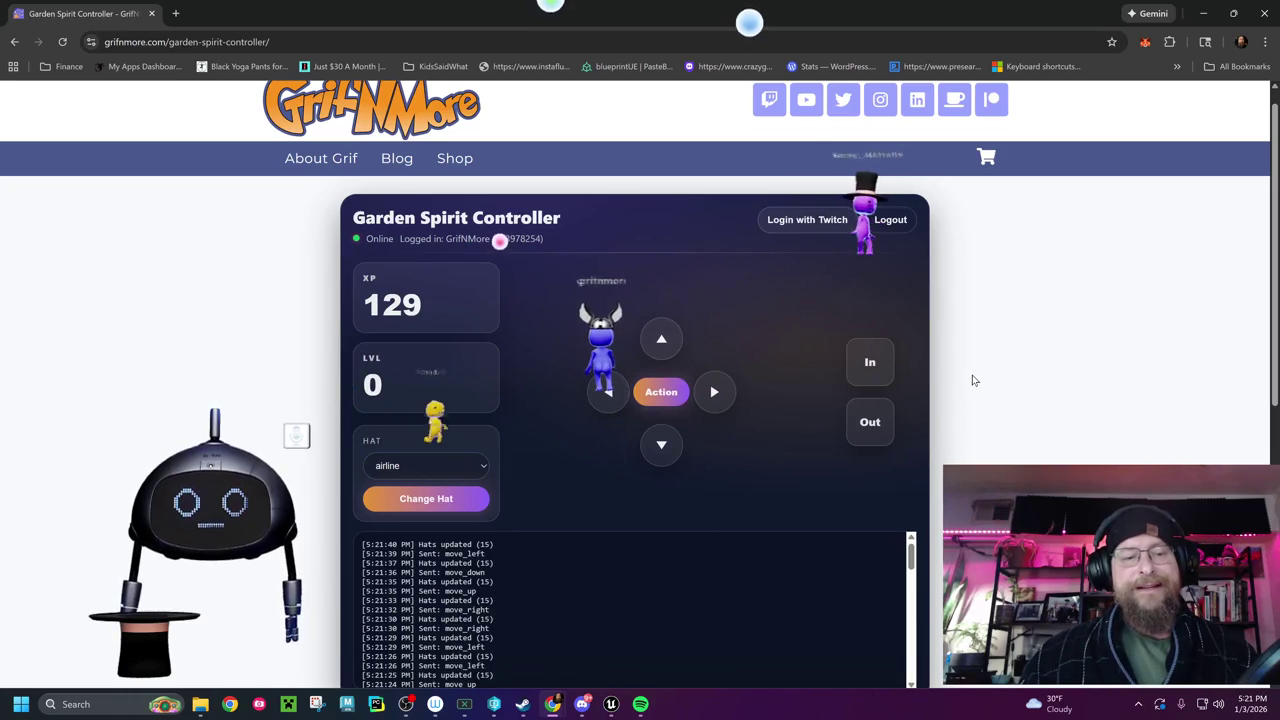
scroll(972, 375, "down", 2)
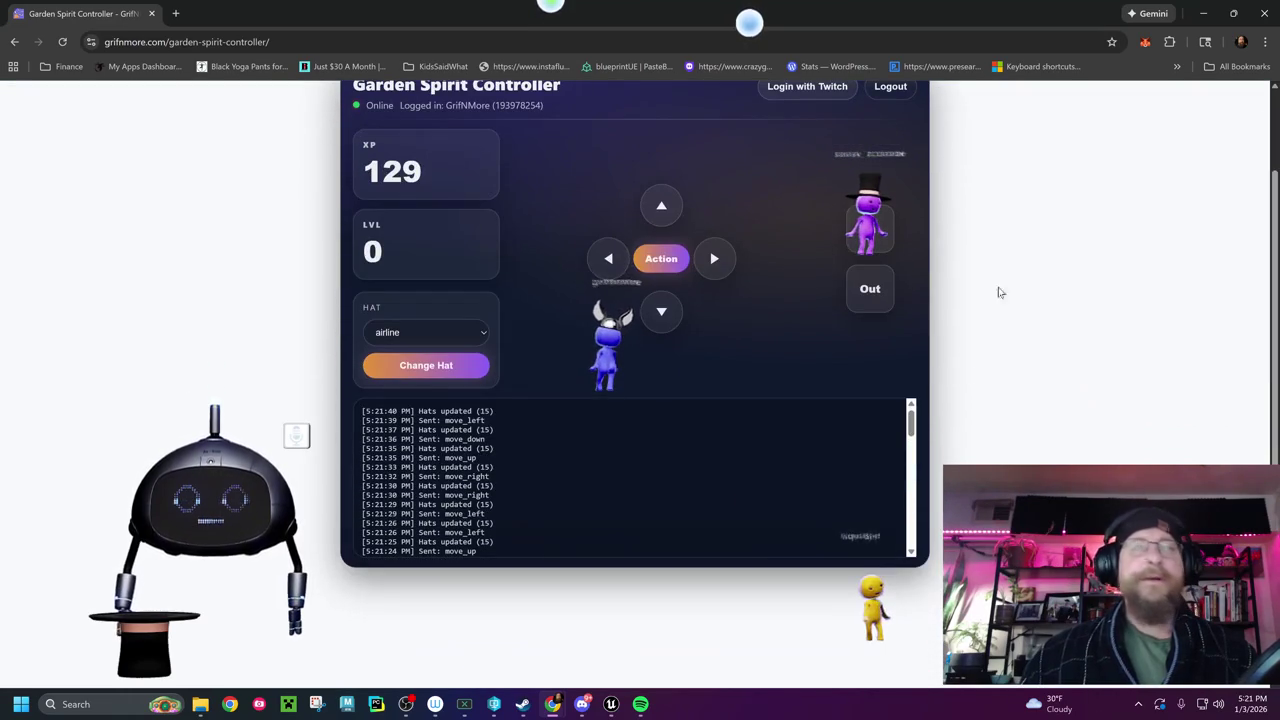
key("alt+Tab")
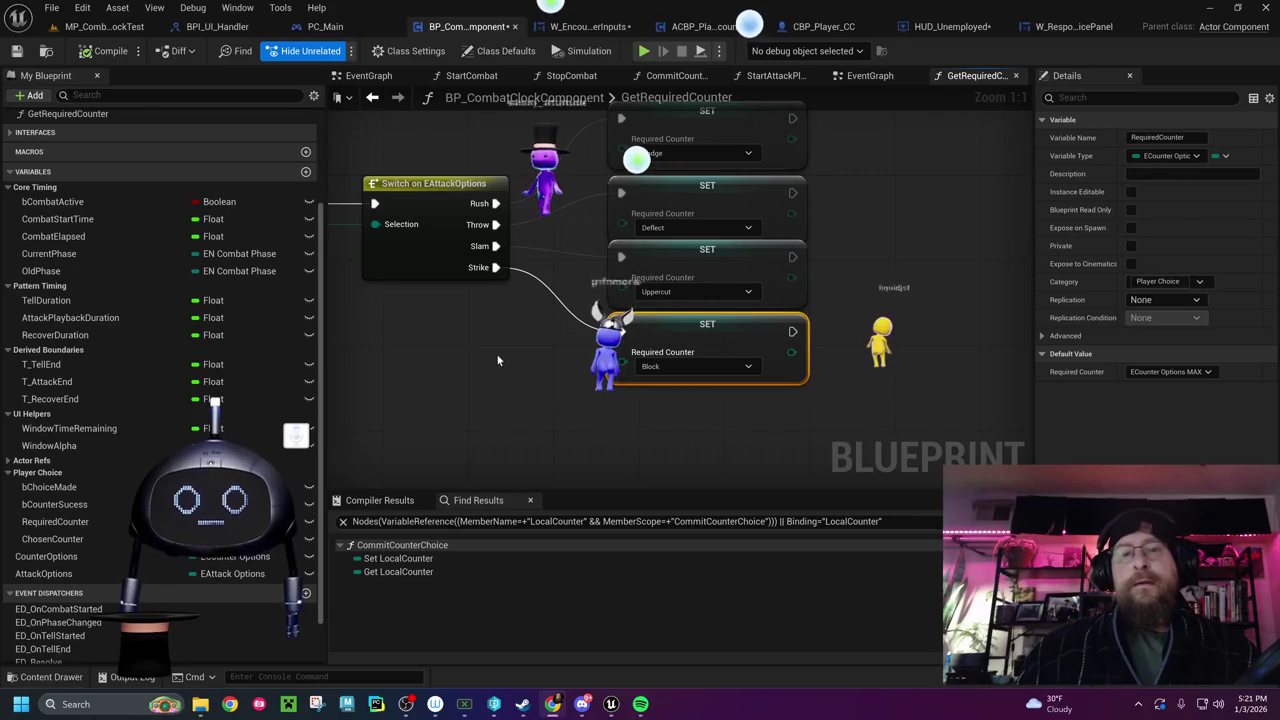
Switch the editor to the MP_CombatClockTest level
left_click(110, 28)
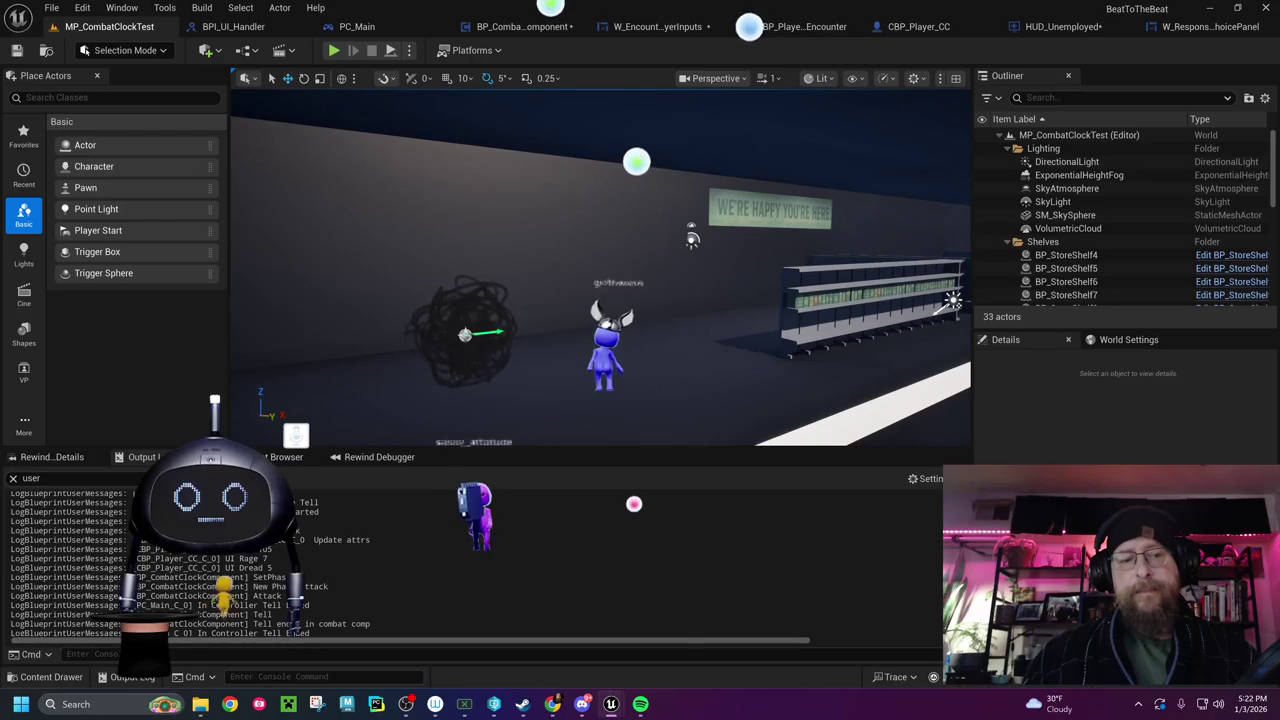
Select the NS_Dread Niagara effect in the viewport, then start a play test with Alt+P
left_click(467, 328)
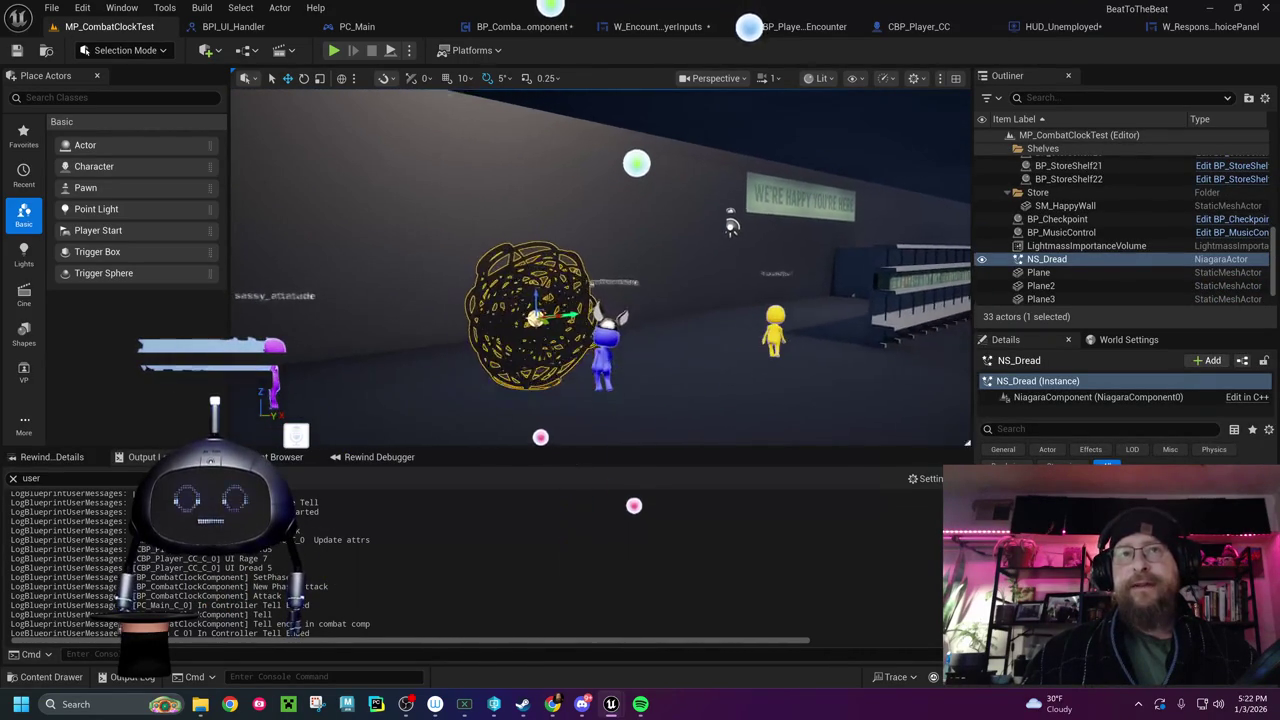
left_click(624, 367)
left_click(550, 281)
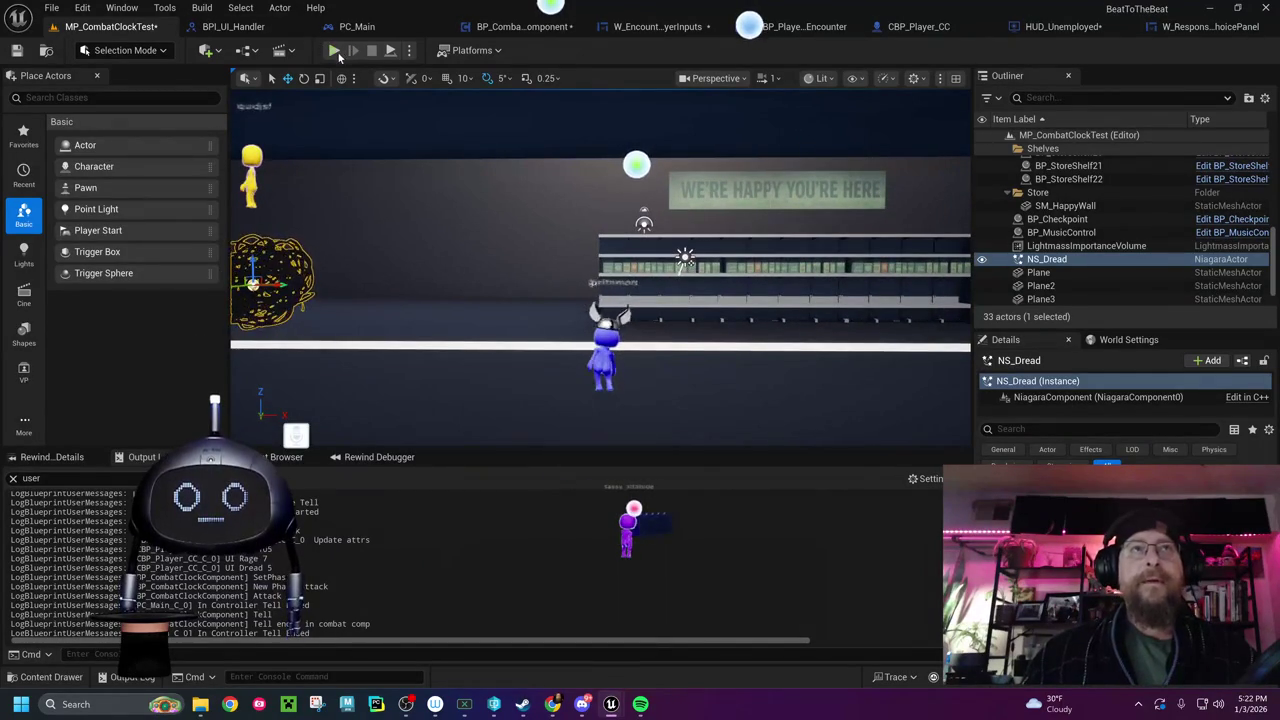
key("alt+p")
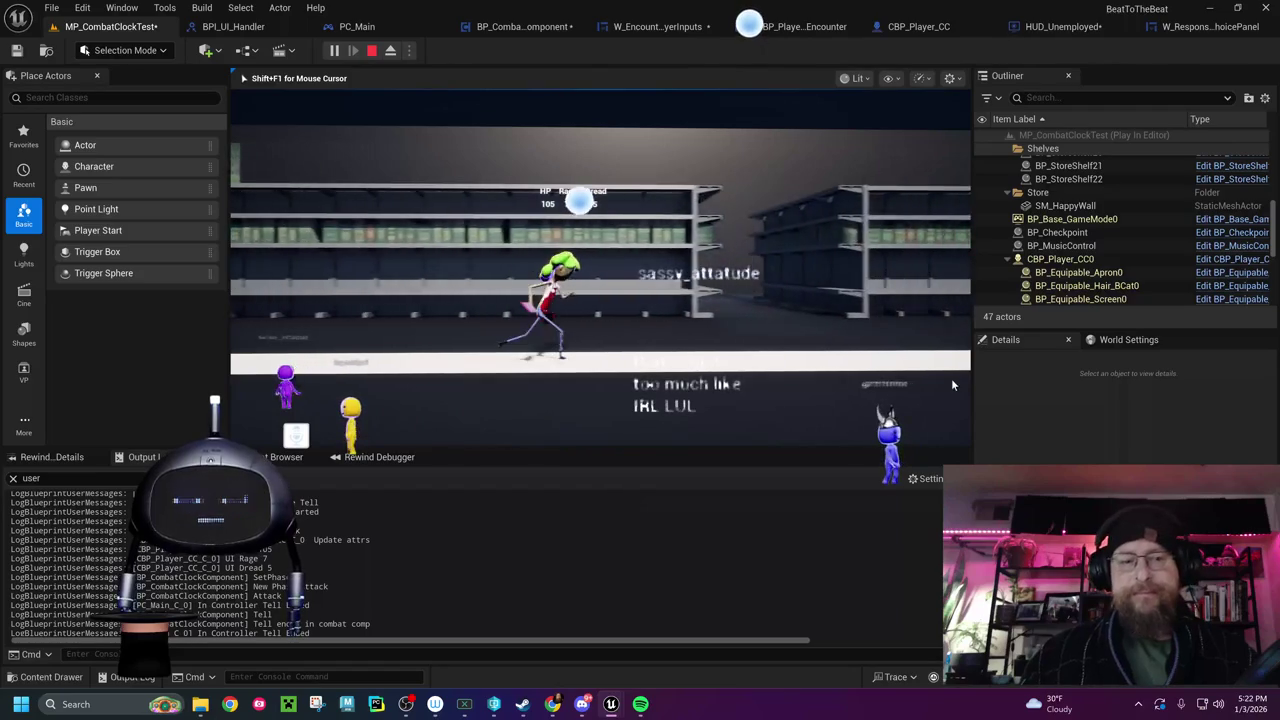
Stop the play test and return to BP_CombatClockComponent's GetRequiredCounter graph
key("Escape")
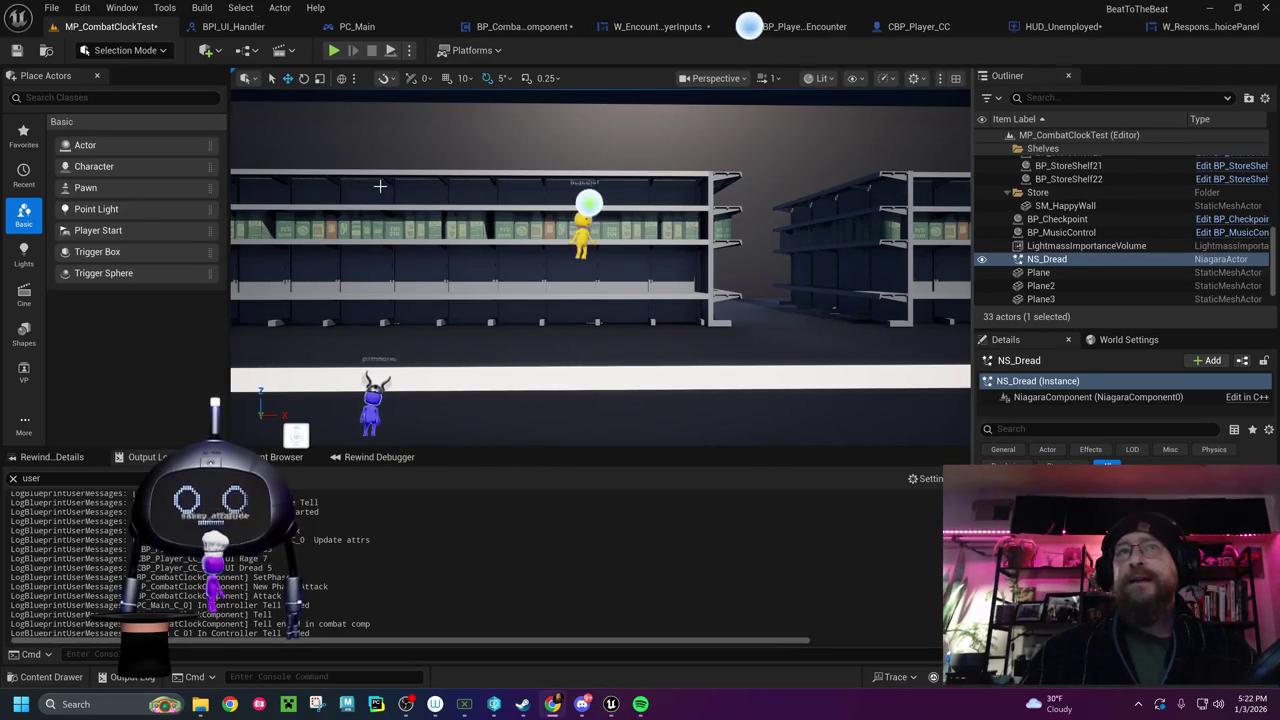
left_click(530, 27)
left_click_drag(505, 381, 619, 354)
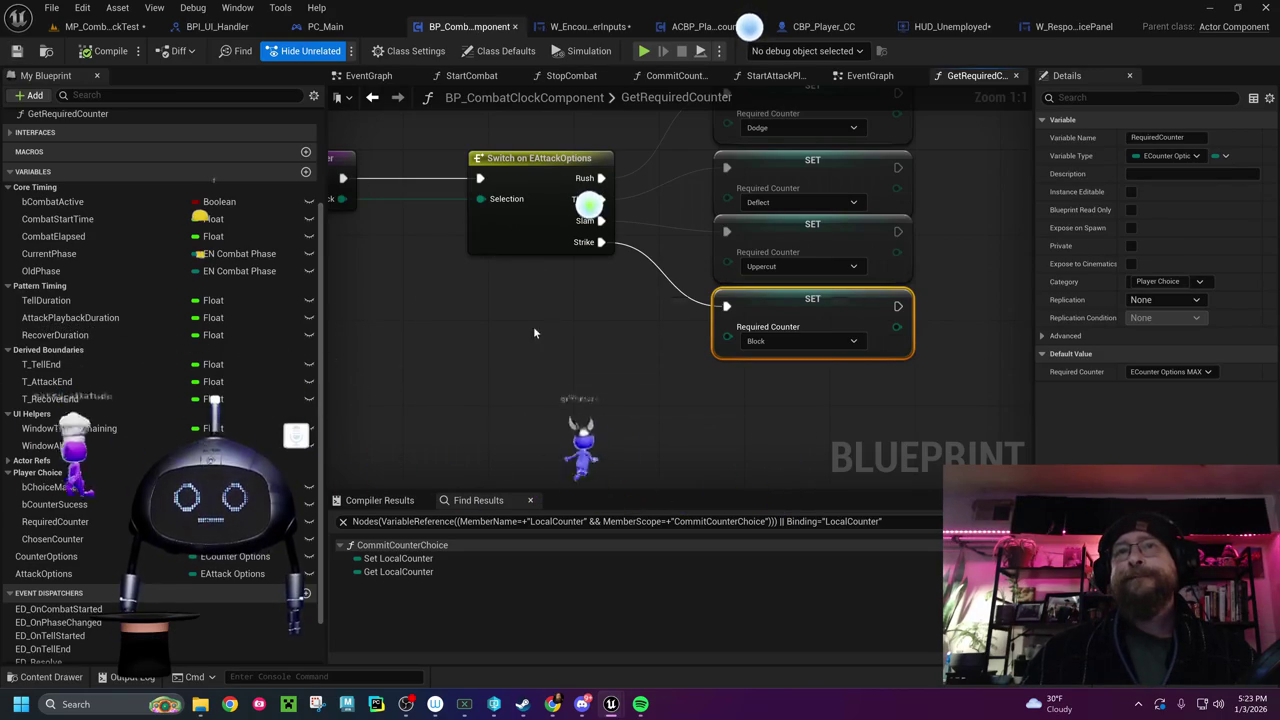
left_click_drag(559, 339, 408, 412)
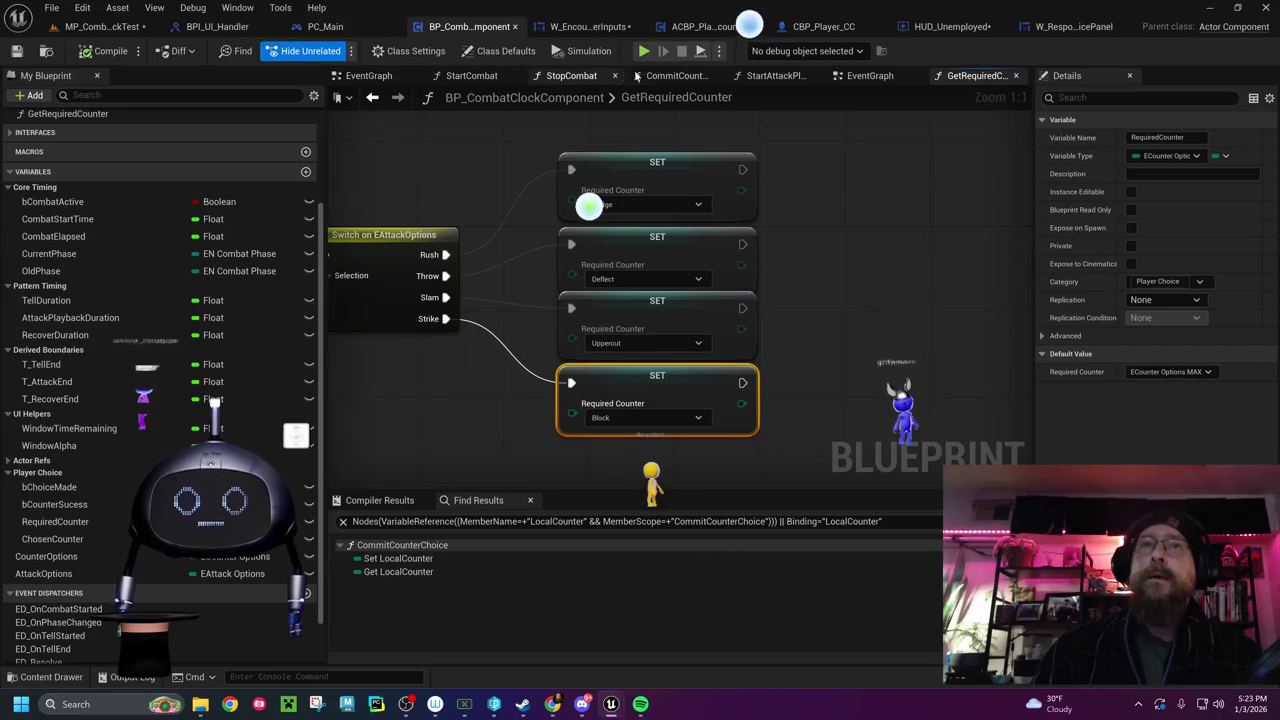
left_click(791, 82)
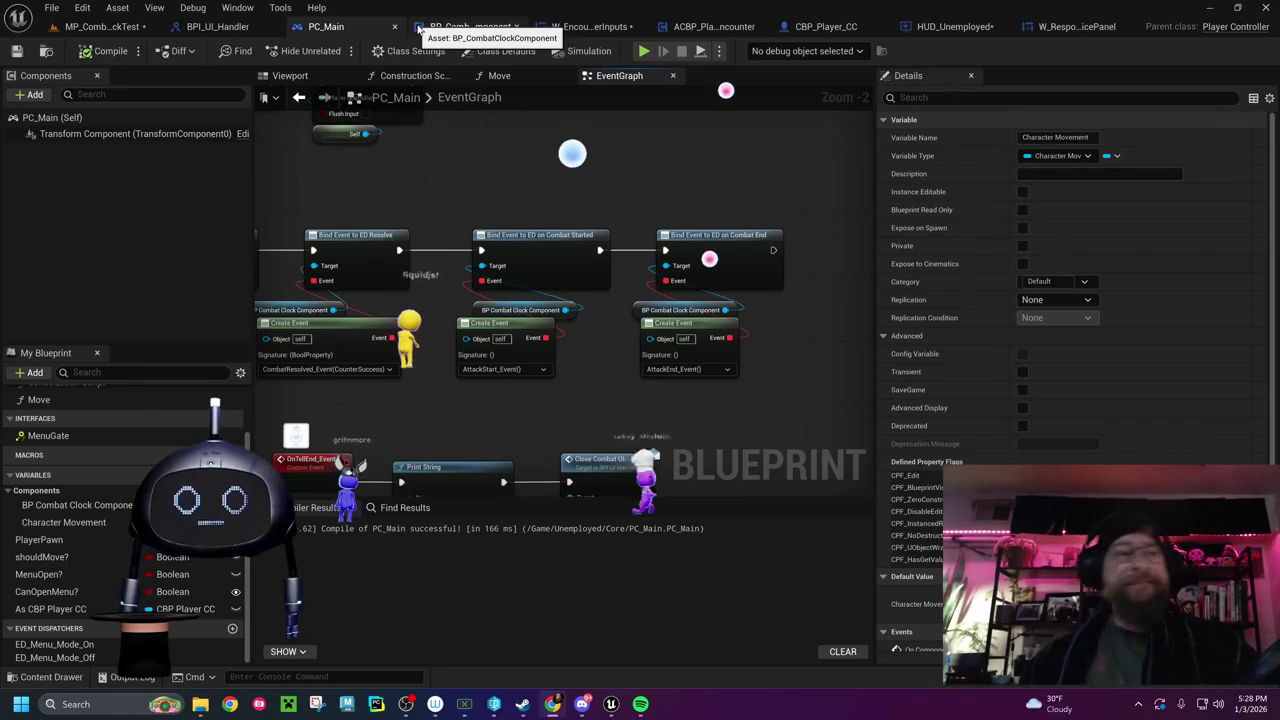
Switch from PC_Main to the BP_CombatClockComponent blueprint, showing its StartAttackPlayback graph
left_click(465, 27)
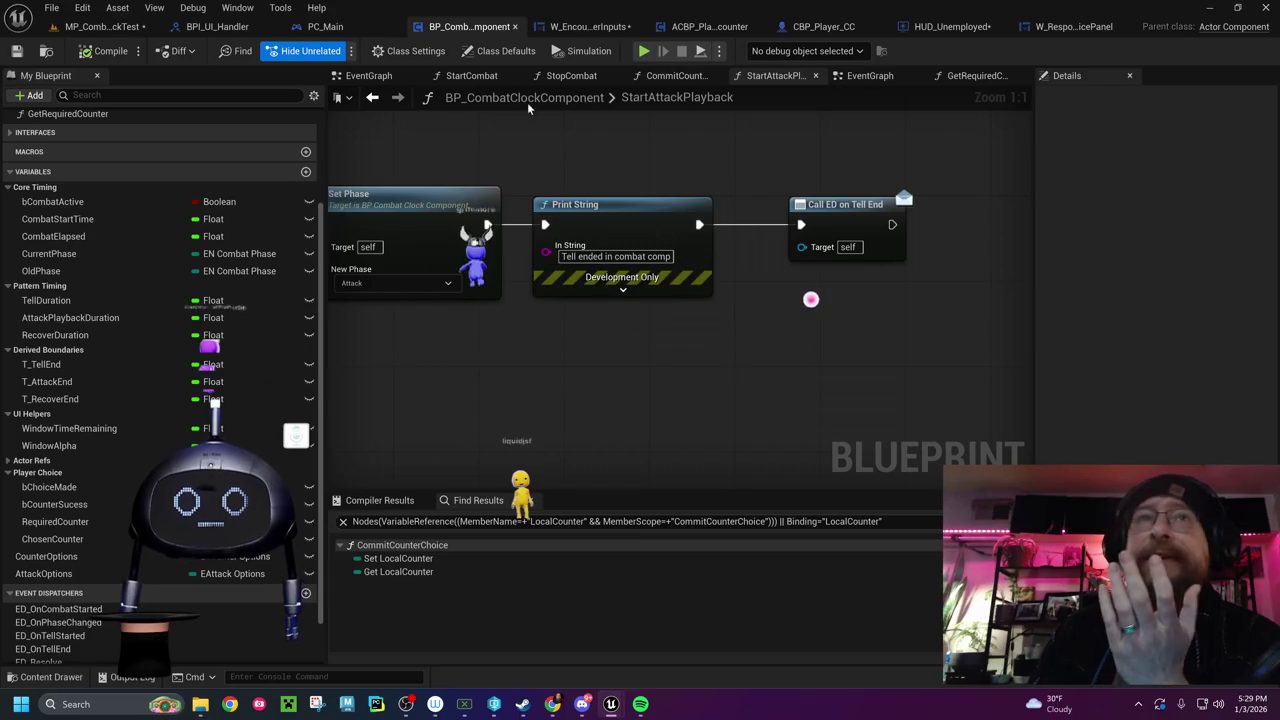
Show BP_CombatClockComponent's StartCombat function graph
left_click(474, 78)
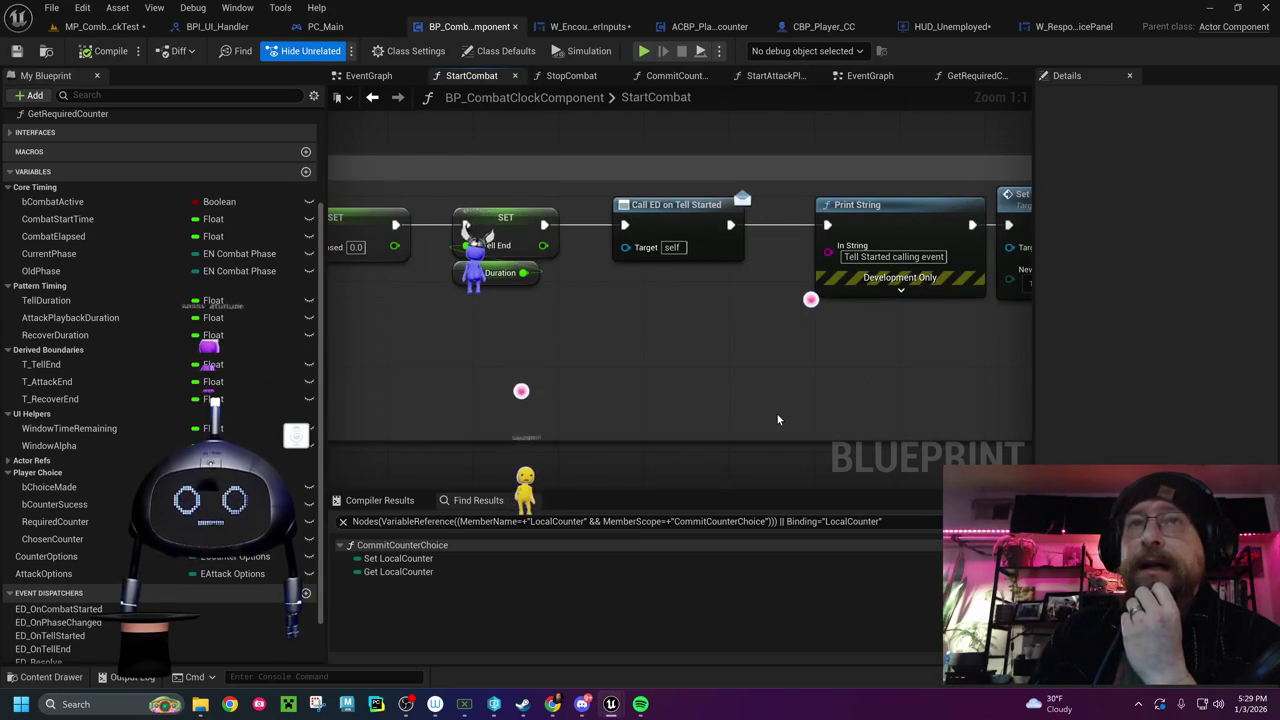
Wrap the Call ED on Tell Started node in a comment titled 'Evaled in player control'
mouse_move(777, 418)
left_mouse_down()
mouse_move(617, 405)
mouse_move(866, 471)
mouse_move(800, 467)
left_mouse_up()
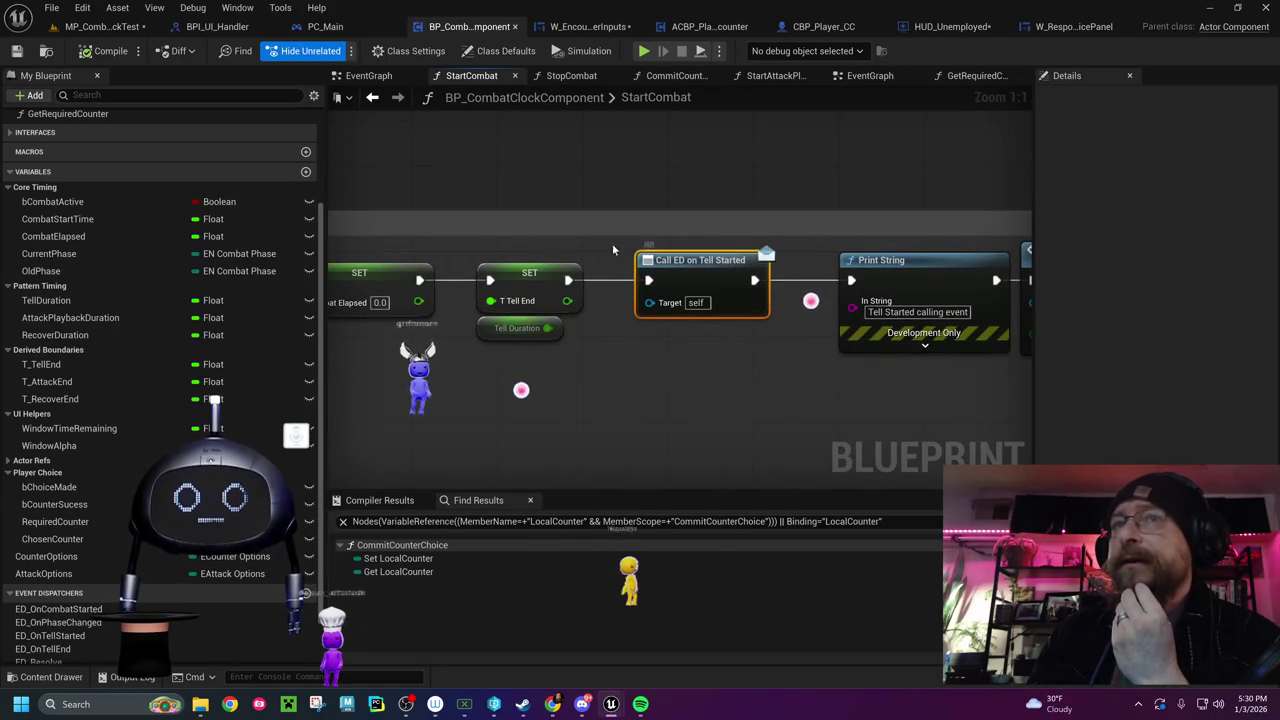
left_click_drag(621, 243, 780, 348)
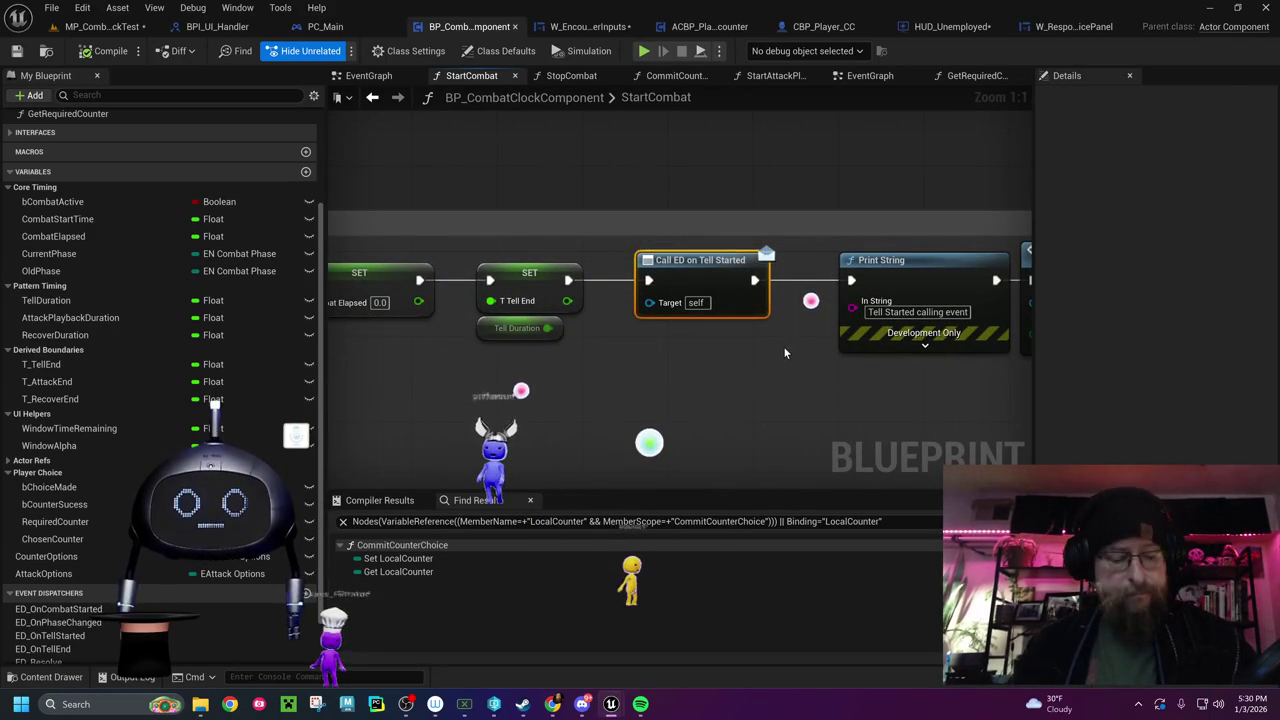
type("c")
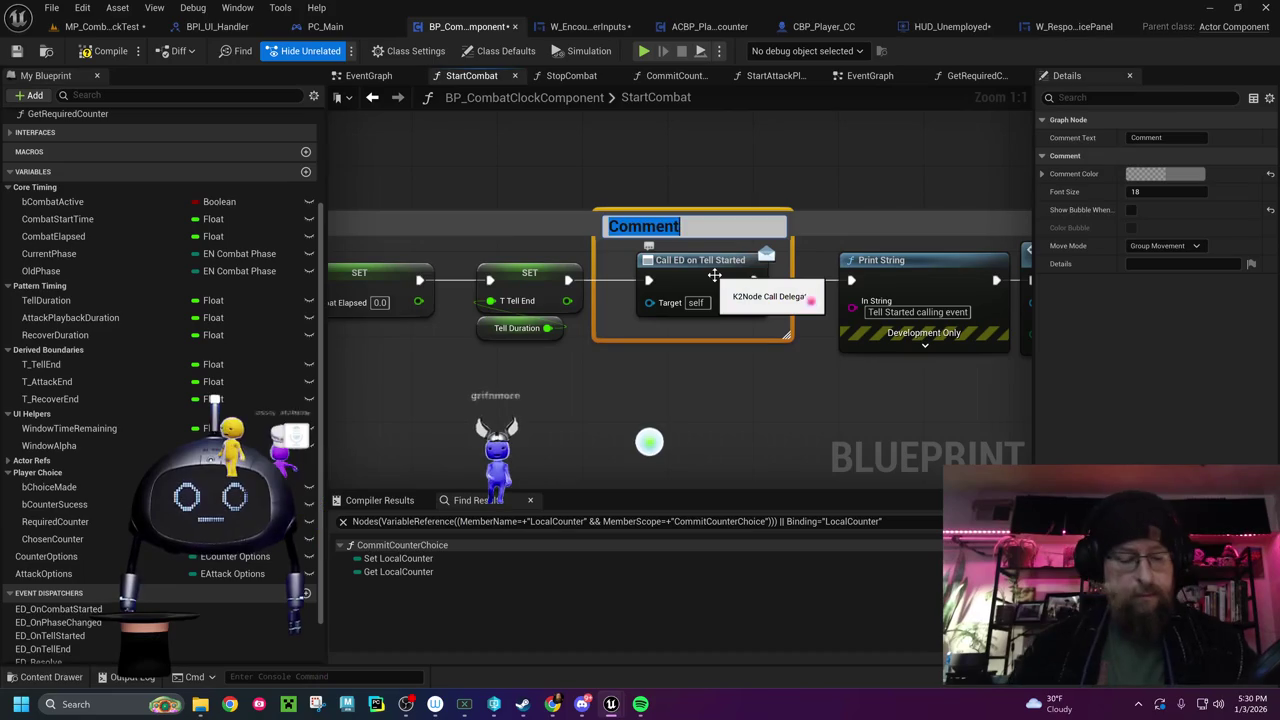
type("C")
type("valed in ")
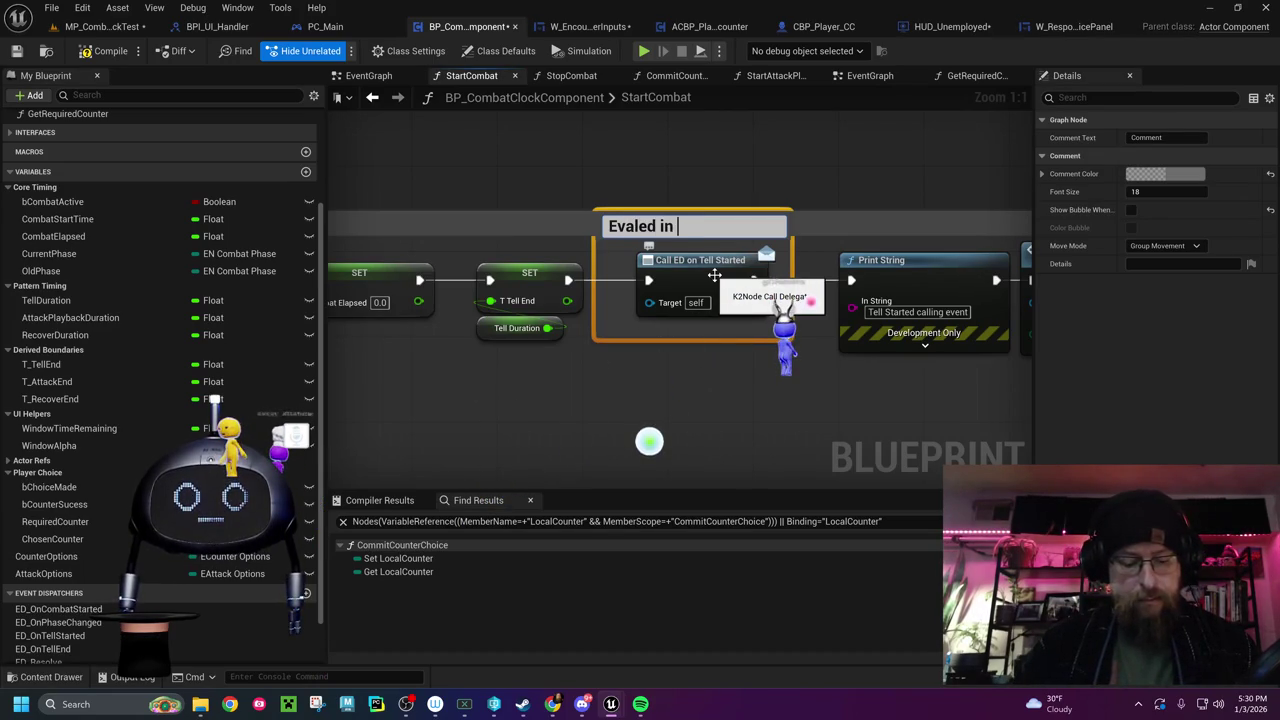
type("player c")
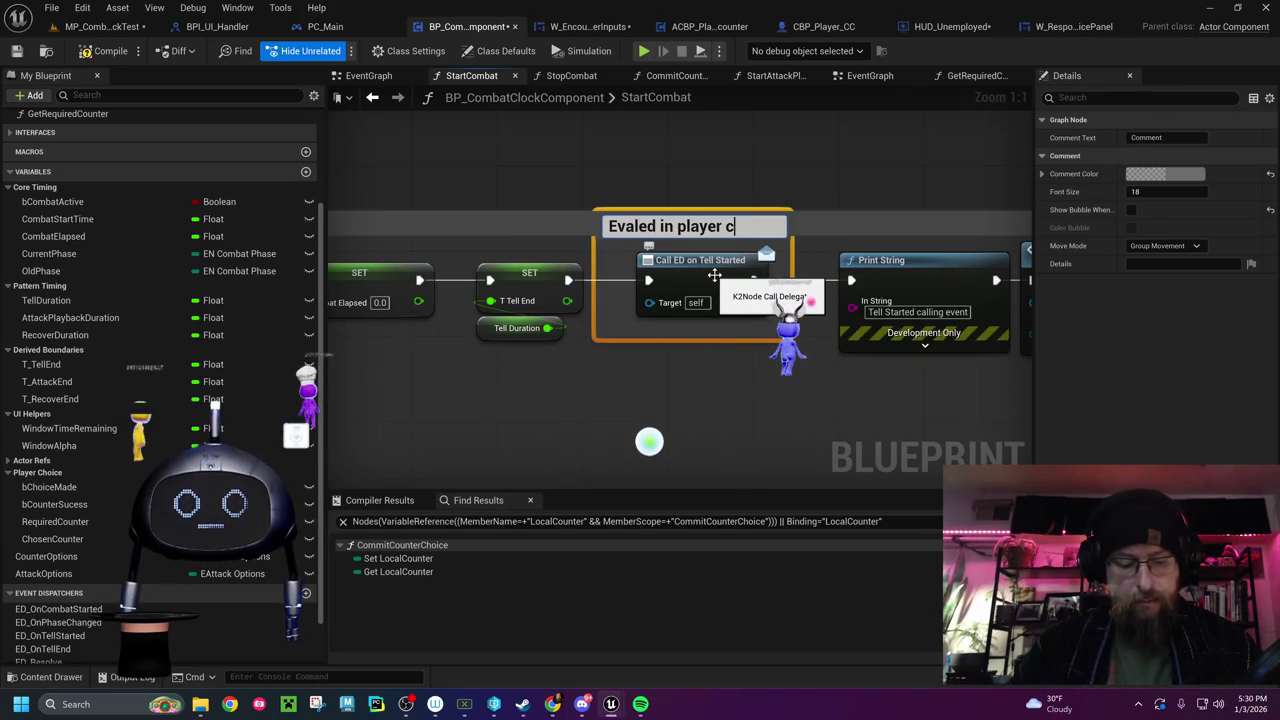
type("ontrol")
key("Return")
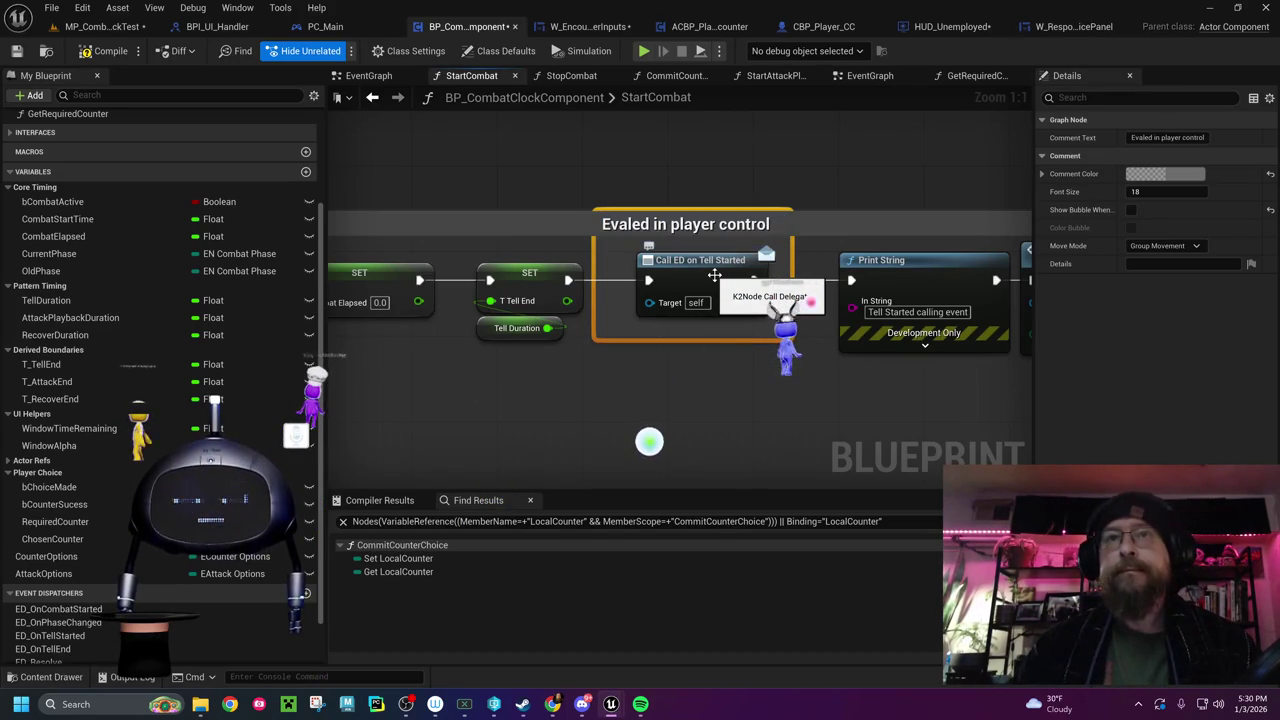
left_click_drag(766, 375, 570, 372)
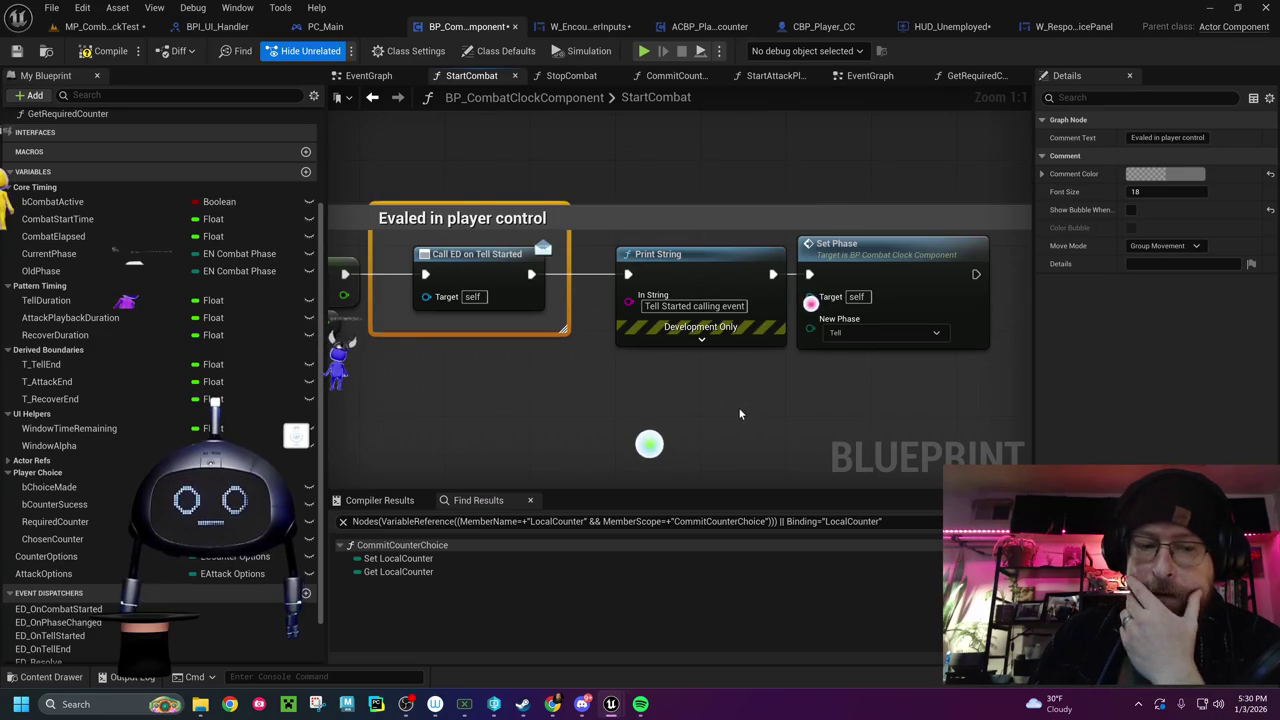
mouse_move(797, 378)
left_mouse_down()
mouse_move(591, 387)
mouse_move(1178, 439)
left_mouse_up()
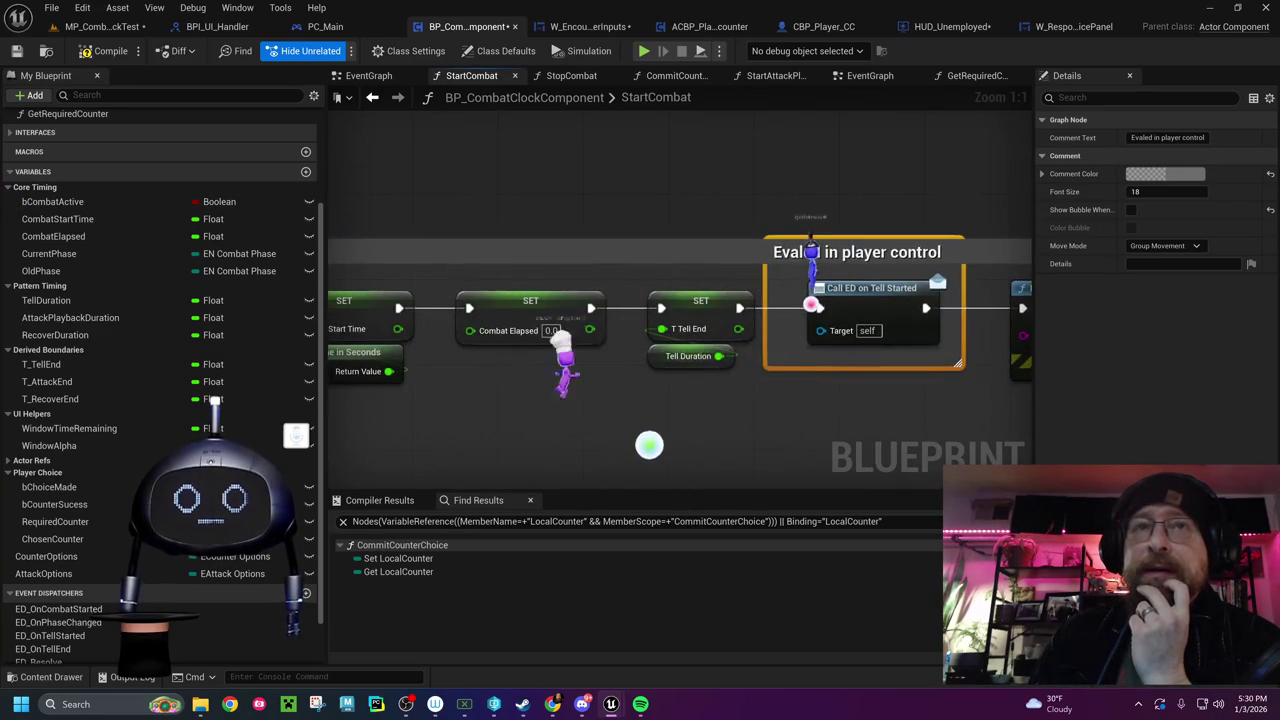
mouse_move(649, 445)
left_mouse_down()
mouse_move(1108, 450)
mouse_move(469, 445)
mouse_move(909, 447)
left_mouse_up()
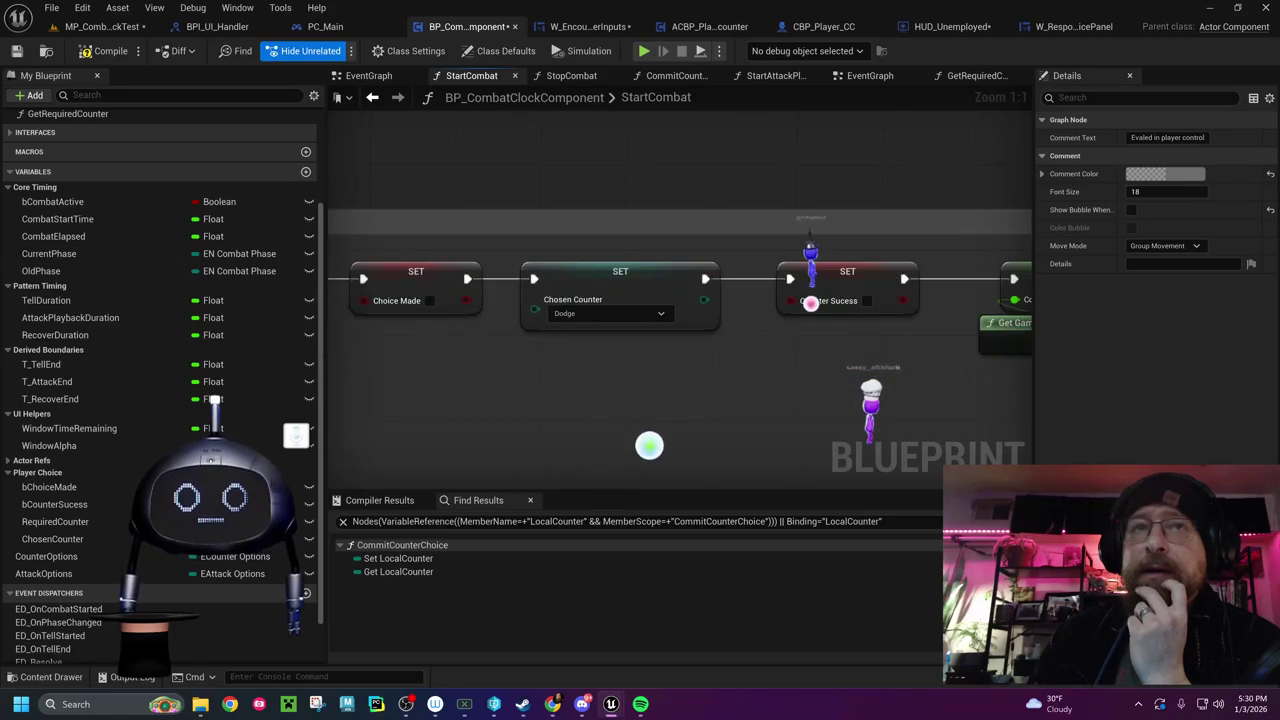
left_click_drag(649, 445, 849, 449)
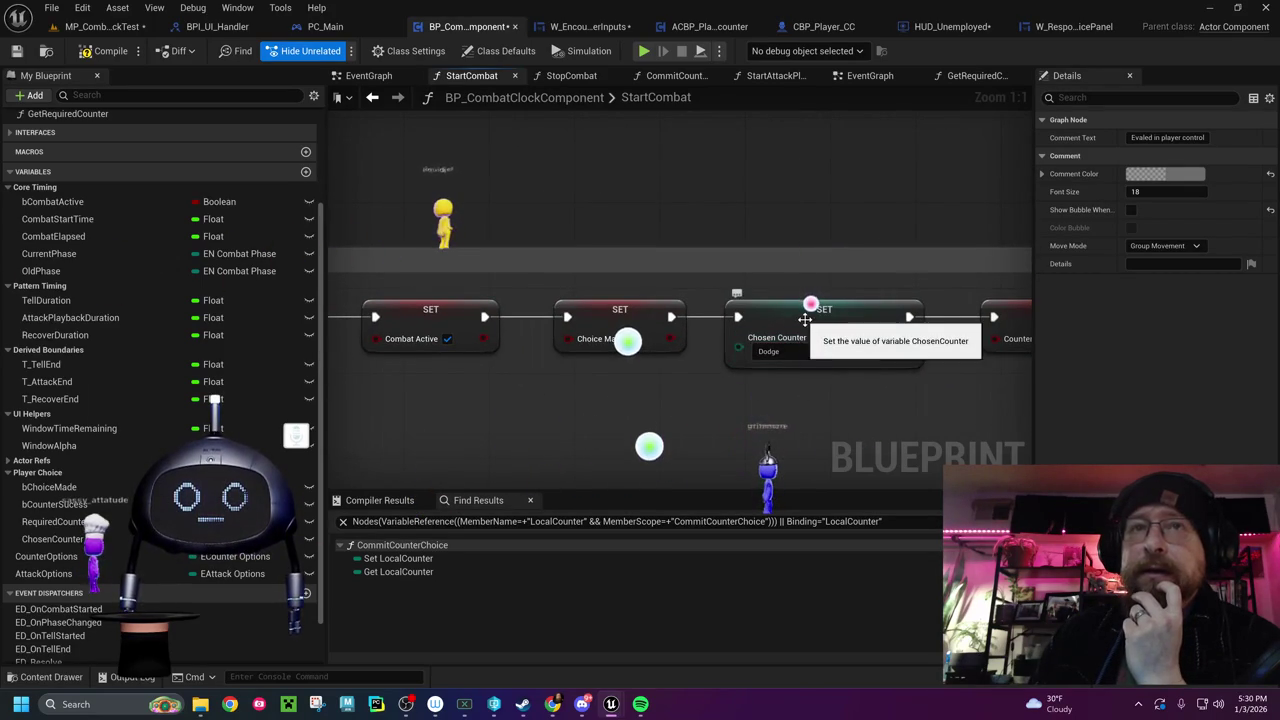
mouse_move(805, 320)
left_mouse_down()
mouse_move(1000, 330)
mouse_move(990, 380)
mouse_move(710, 396)
left_mouse_up()
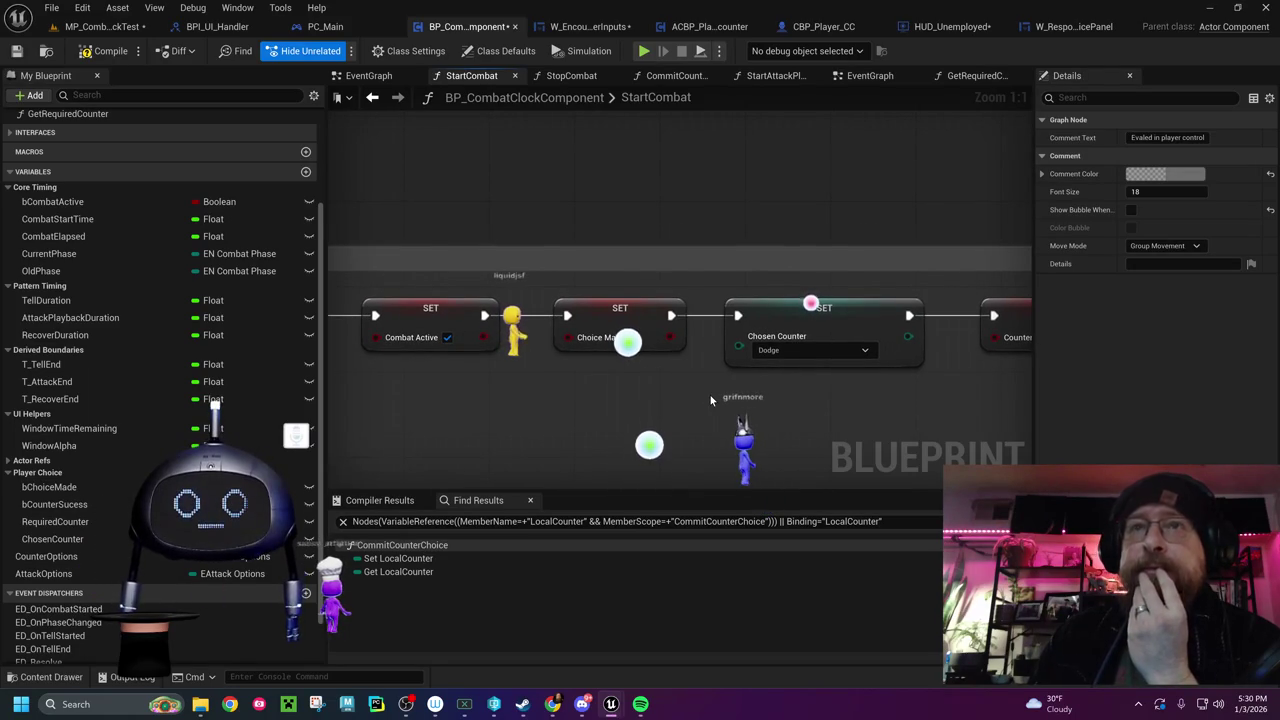
left_click_drag(724, 397, 492, 325)
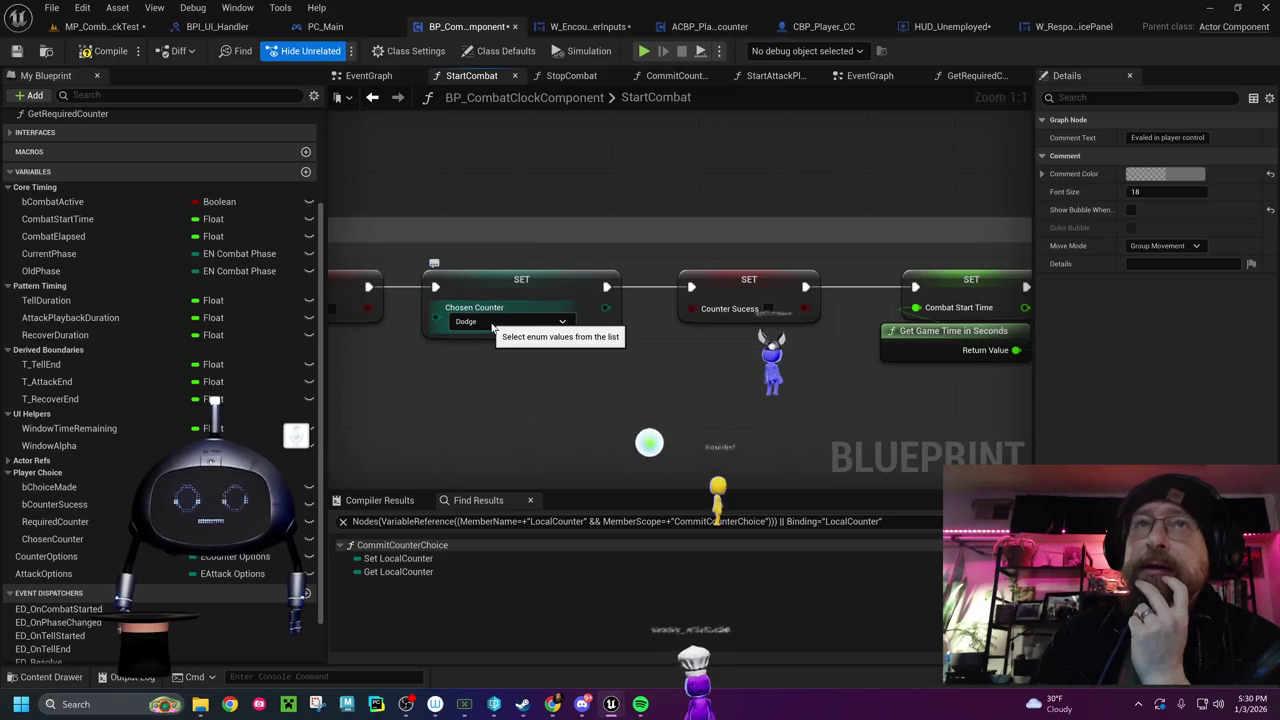
left_click_drag(740, 395, 377, 381)
left_click_drag(1020, 420, 341, 425)
left_click_drag(442, 421, 631, 431)
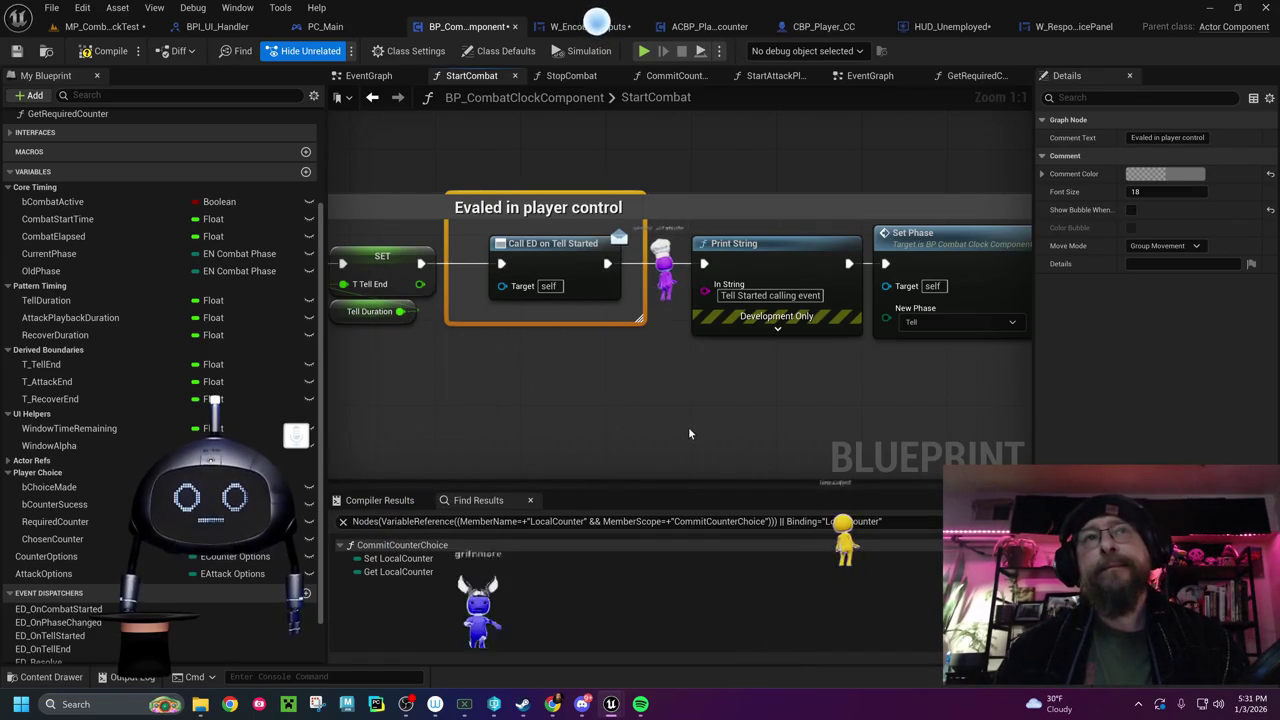
Inspect the CommitCounterChoice graph and the EventGraph's Branch and Print String nodes
left_click(667, 77)
mouse_move(473, 395)
left_mouse_down()
mouse_move(646, 453)
mouse_move(1173, 438)
left_mouse_up()
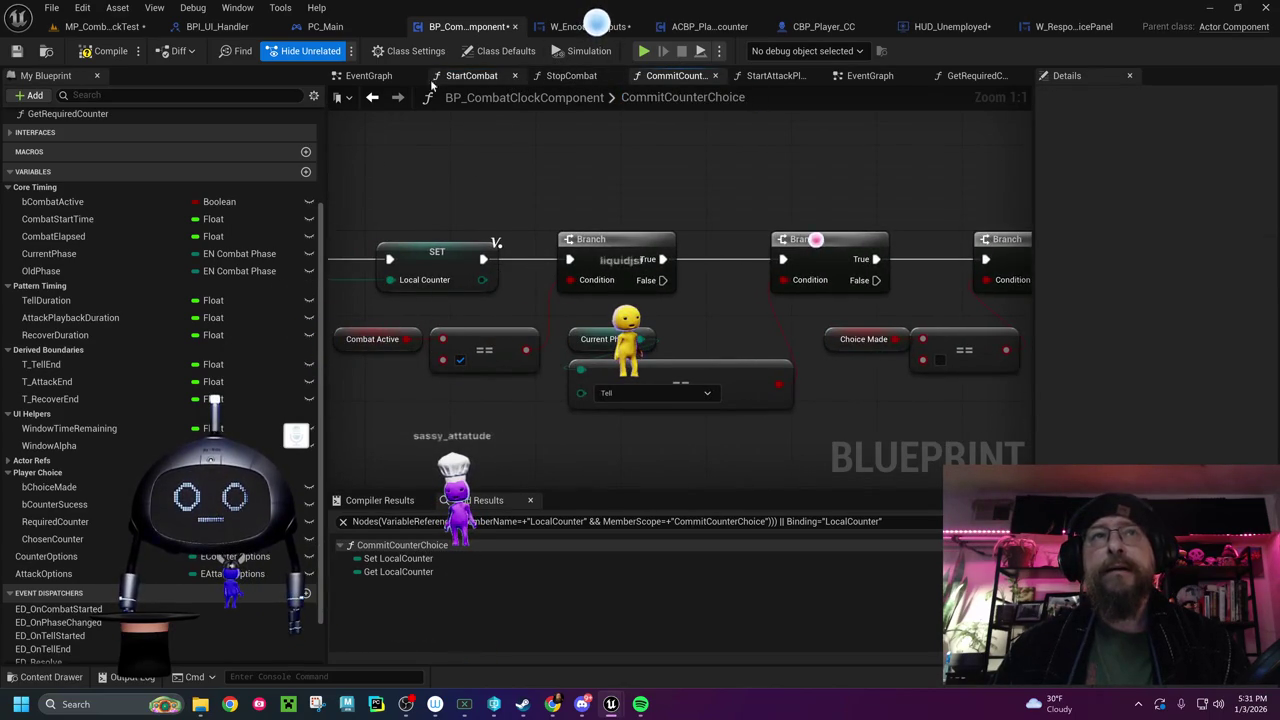
left_click(368, 76)
mouse_move(575, 234)
left_mouse_down()
mouse_move(837, 323)
mouse_move(1026, 330)
left_mouse_up()
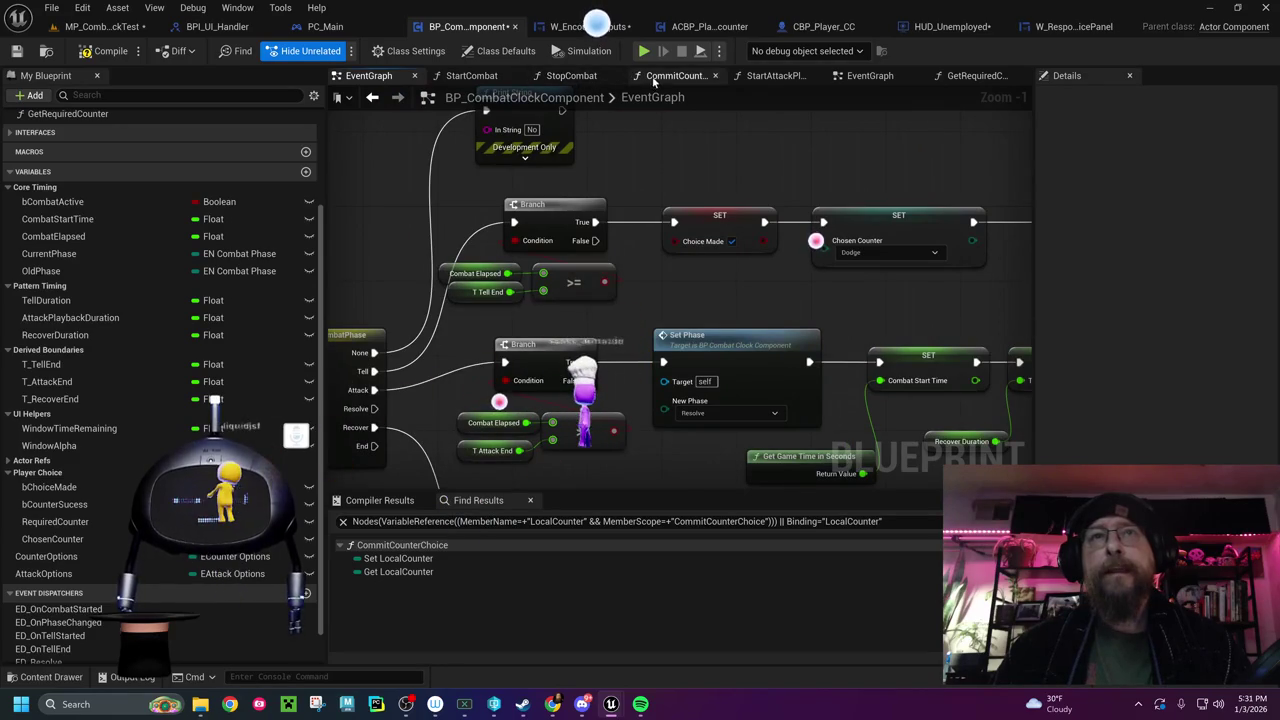
In StartCombat, set the Chosen Counter setter's value to None instead of Dodge
left_click(475, 78)
left_click_drag(515, 388, 300, 440)
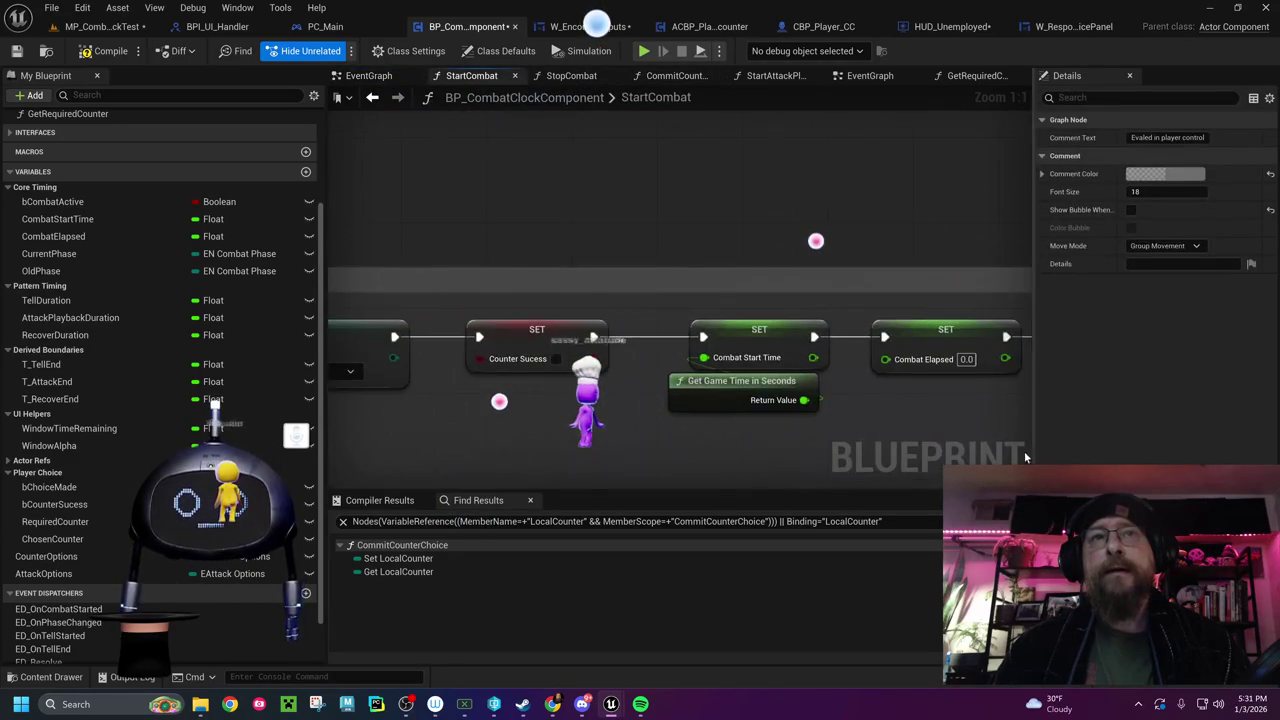
left_click_drag(789, 378, 604, 328)
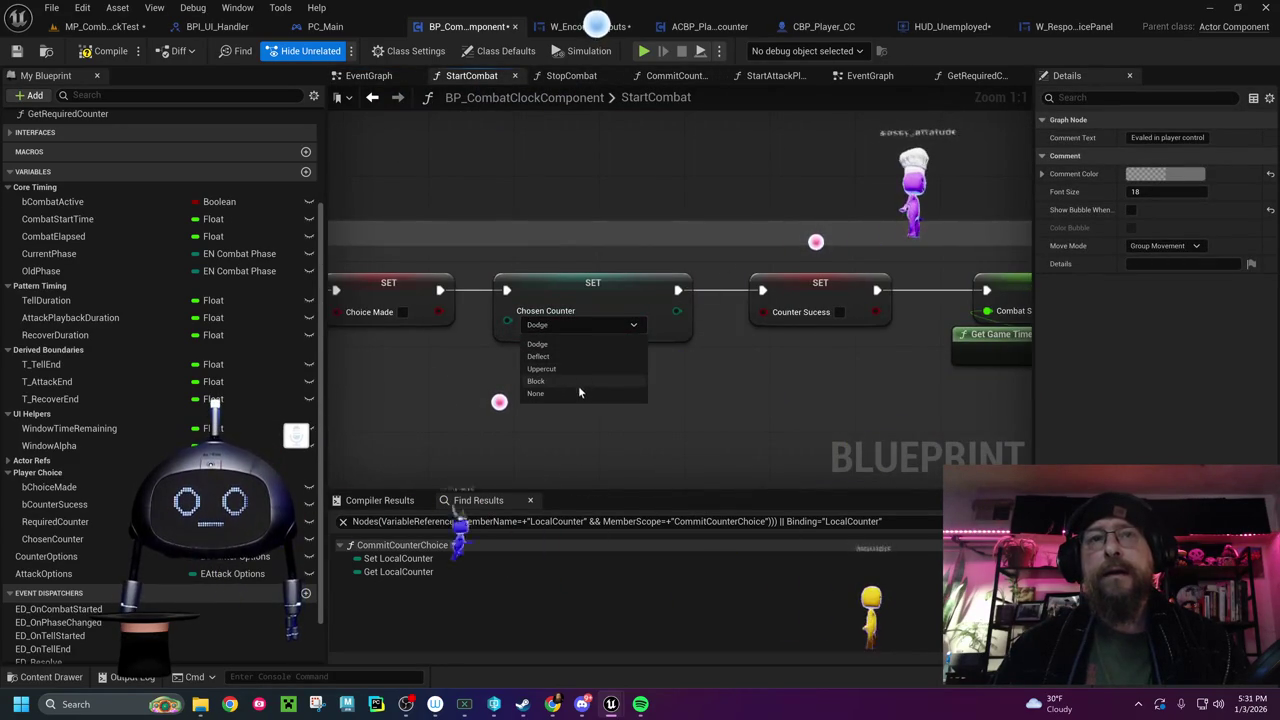
left_click(576, 393)
left_click_drag(901, 409, 500, 388)
left_click_drag(577, 352, 467, 352)
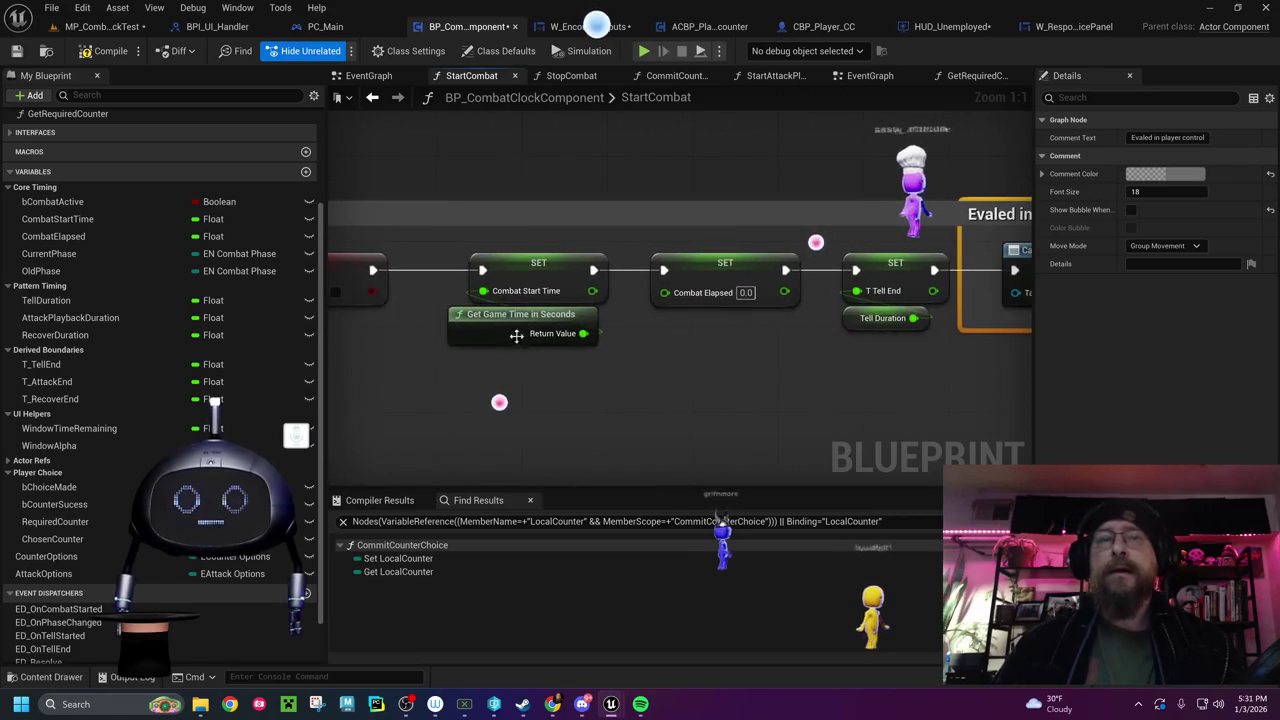
left_click_drag(1010, 262, 699, 273)
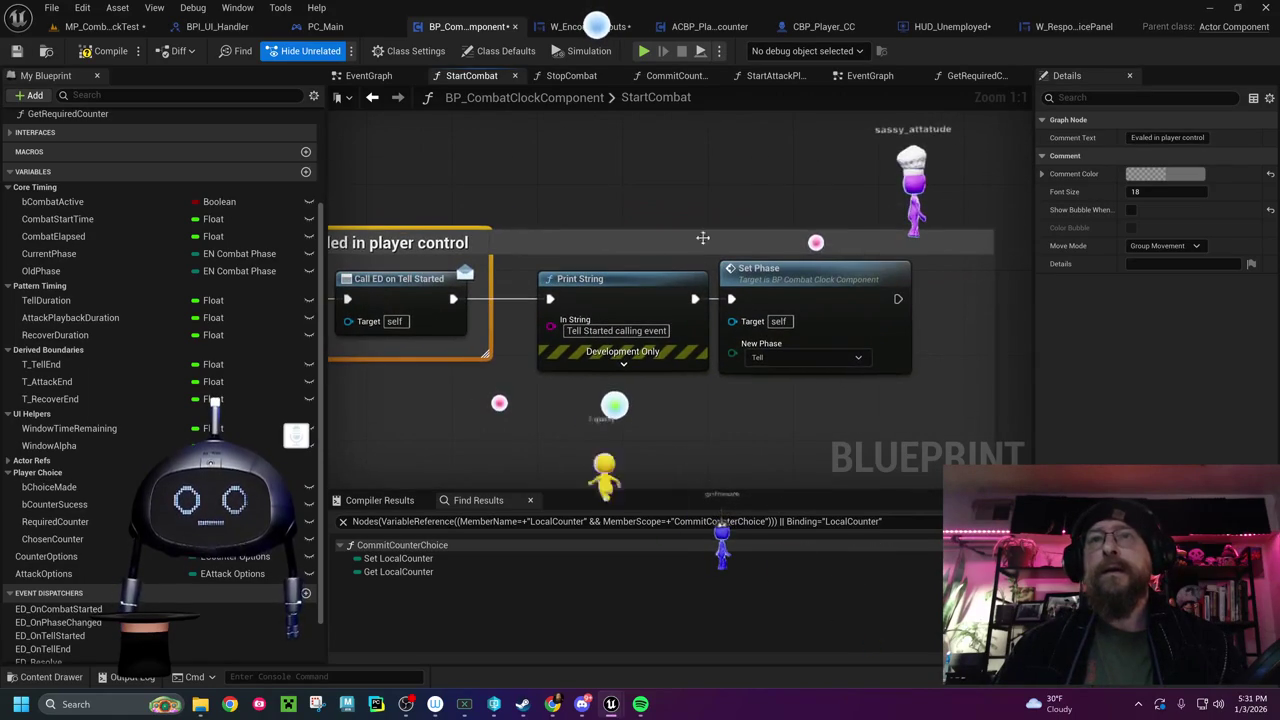
Re-examine the CommitCounterChoice node chain from its entry node, zoomed out
left_click(678, 78)
left_click_drag(529, 195, 946, 201)
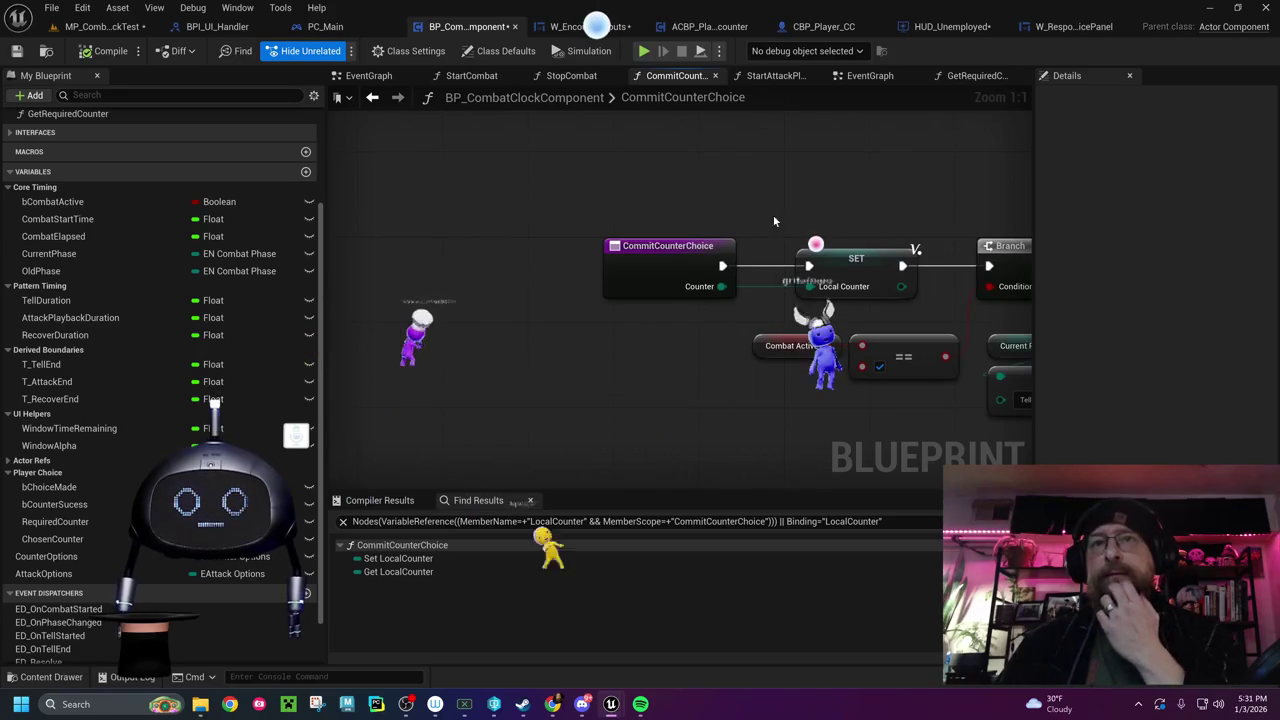
scroll(788, 355, "down", 4)
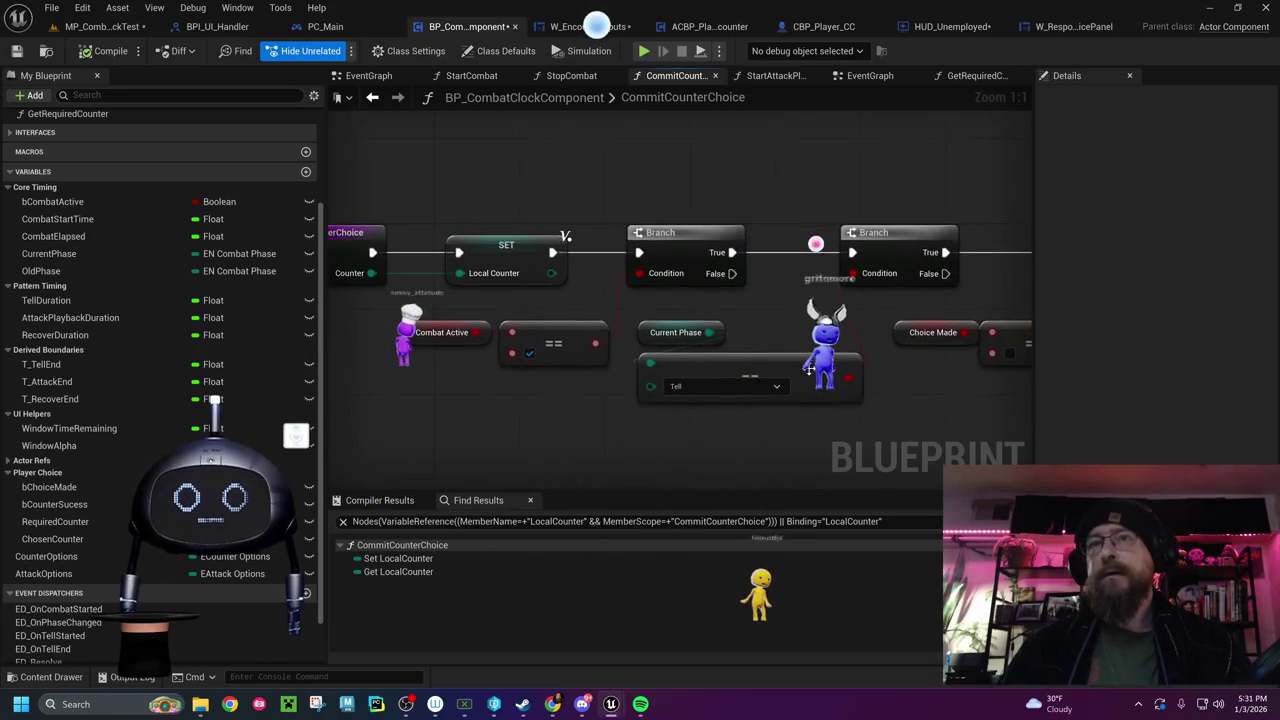
mouse_move(854, 409)
left_mouse_down()
mouse_move(620, 370)
mouse_move(674, 351)
left_mouse_up()
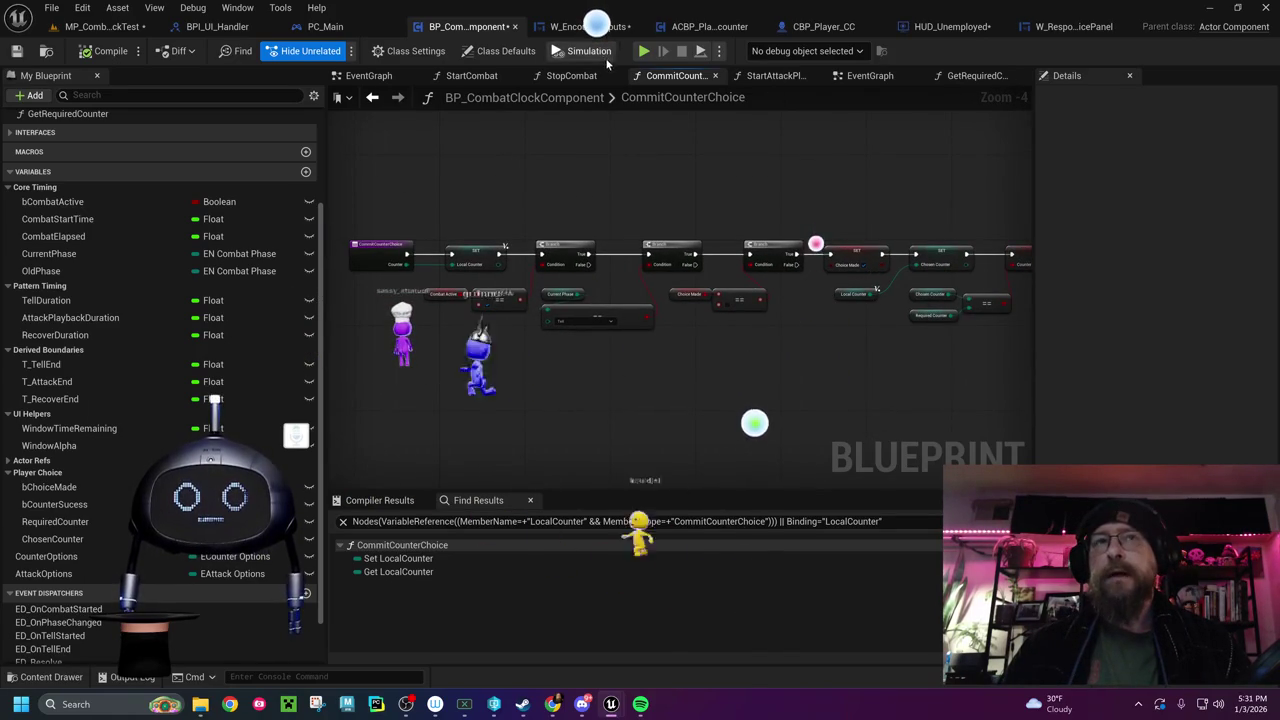
Review StartCombat's setters back to its entry node, then add a new function
left_click(471, 76)
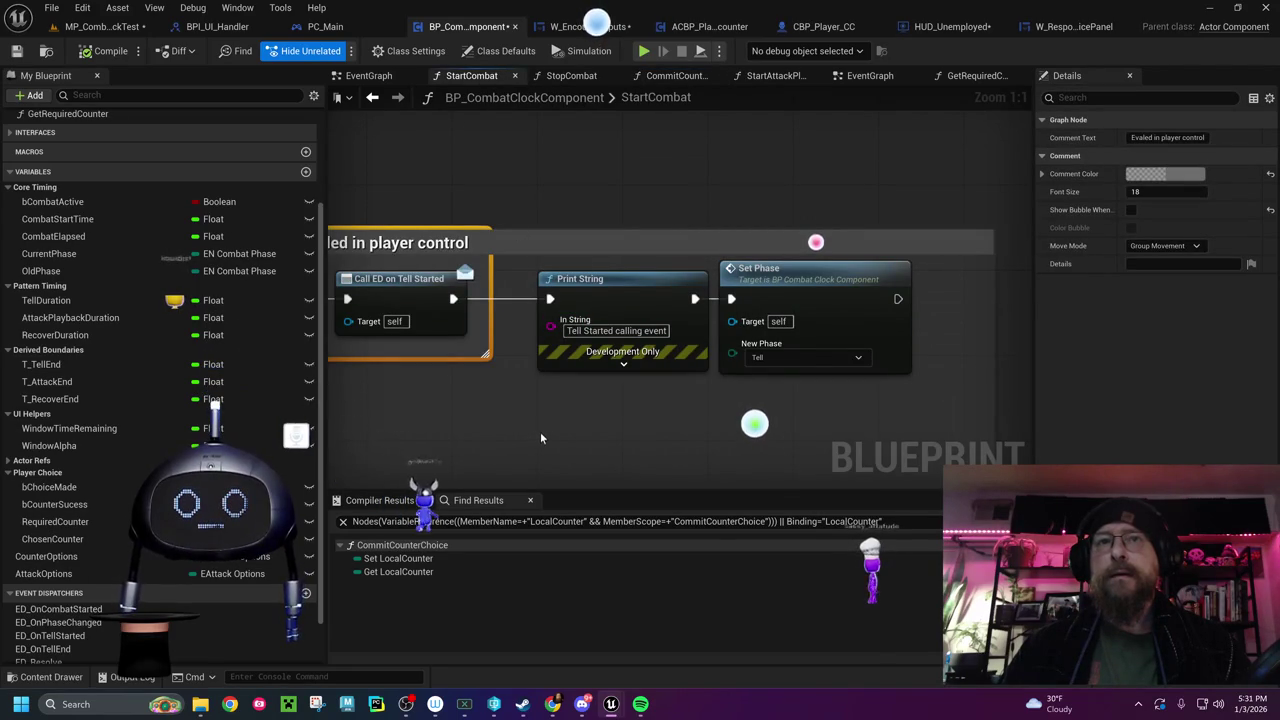
left_click_drag(546, 430, 917, 419)
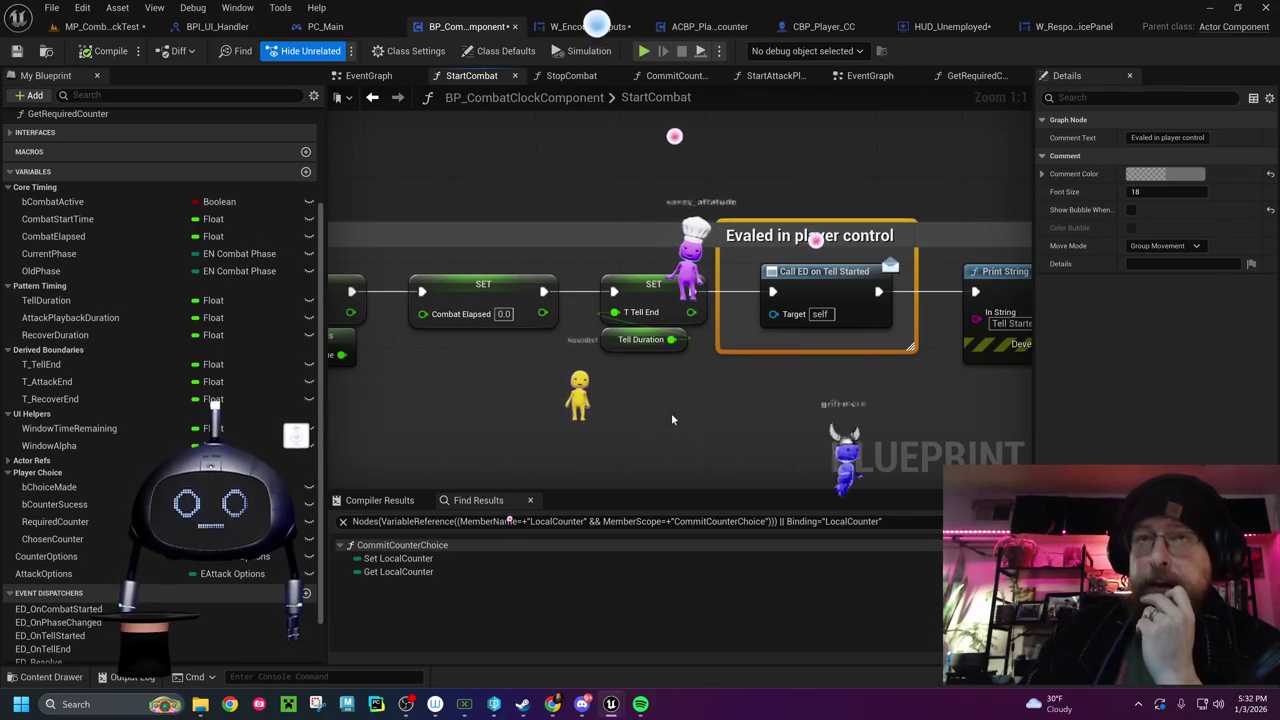
left_click_drag(545, 419, 1005, 401)
mouse_move(644, 393)
left_mouse_down()
mouse_move(1000, 412)
mouse_move(579, 361)
left_mouse_up()
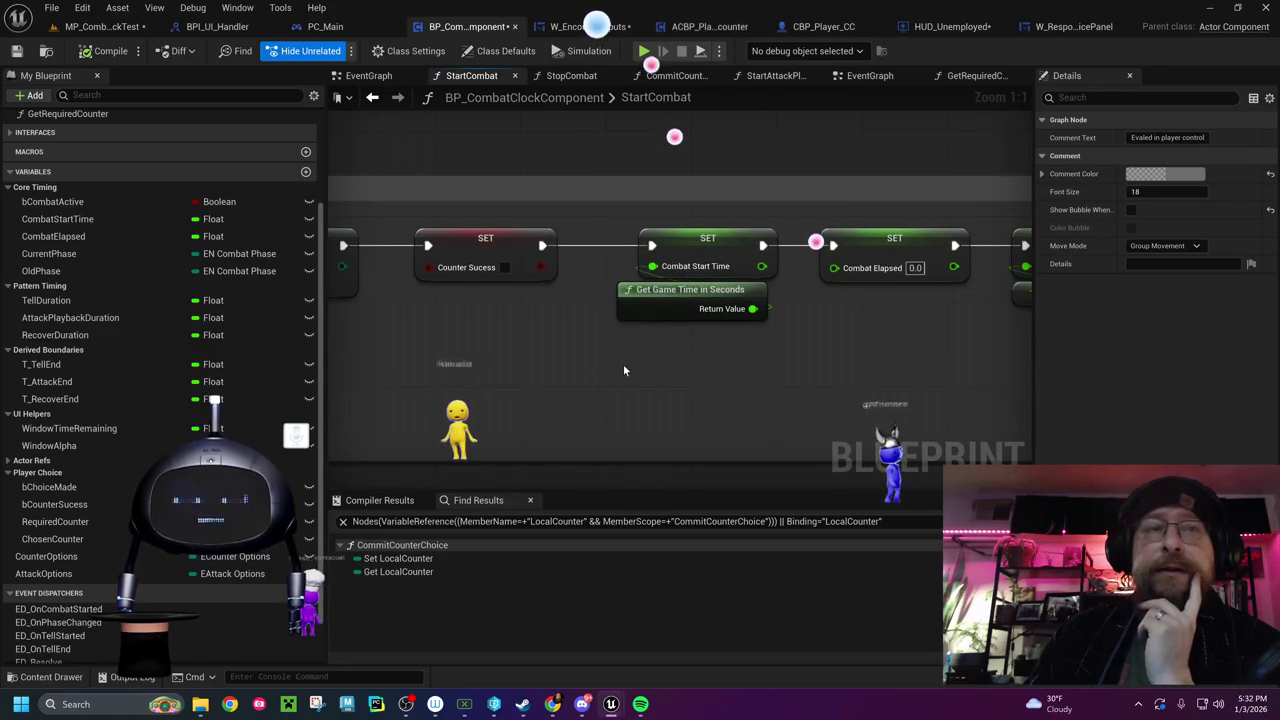
scroll(139, 336, "up", 3)
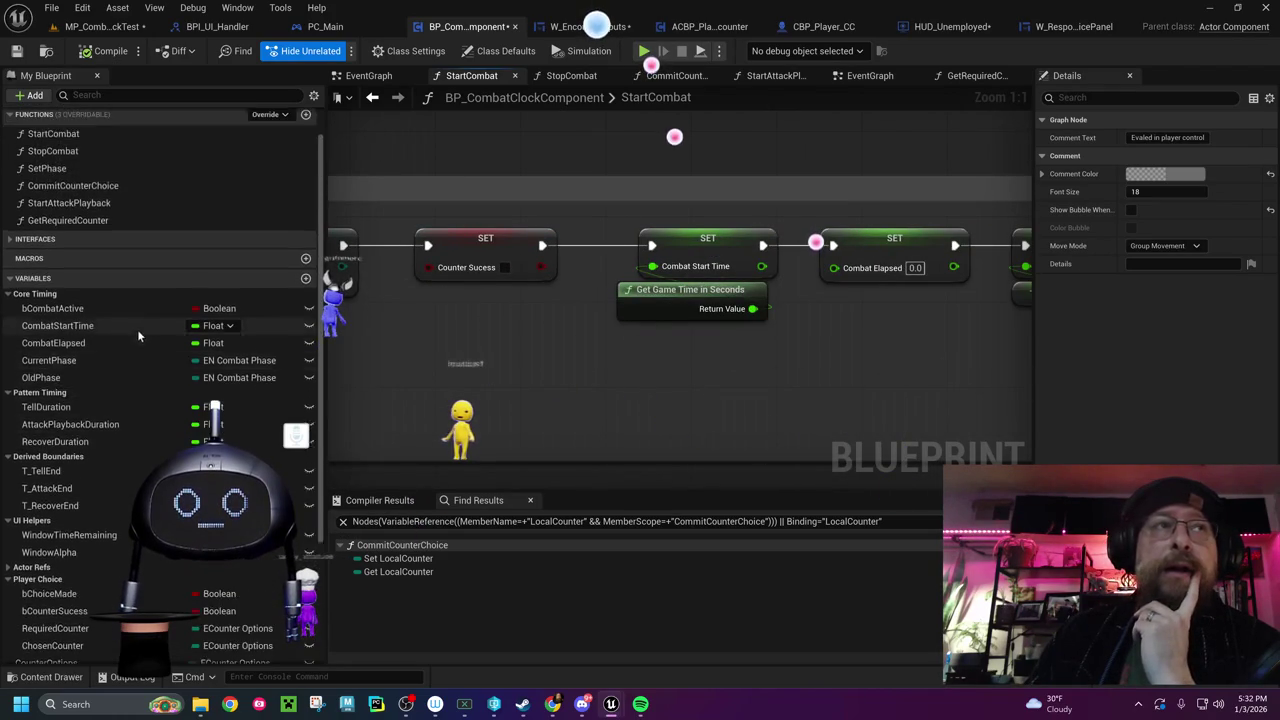
scroll(137, 329, "up", 1)
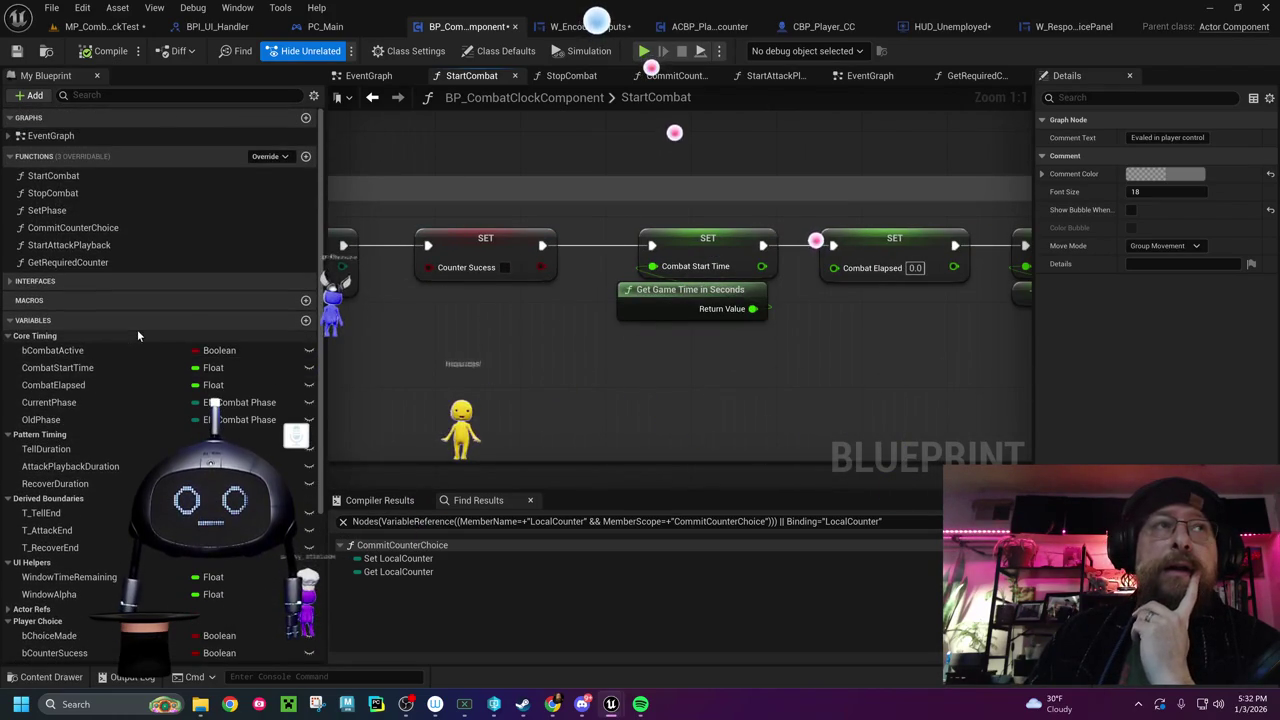
left_click(306, 157)
Name the new function PickEnemyAttack
type("PickEnem")
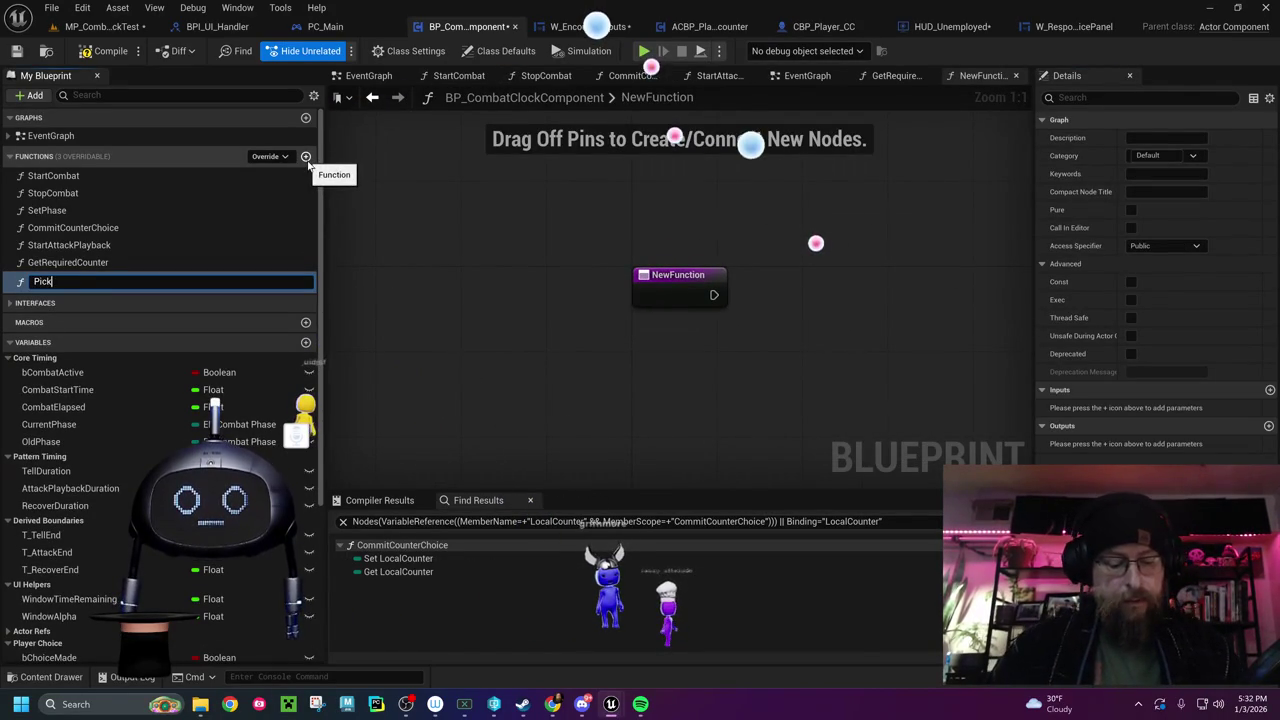
type("yAt")
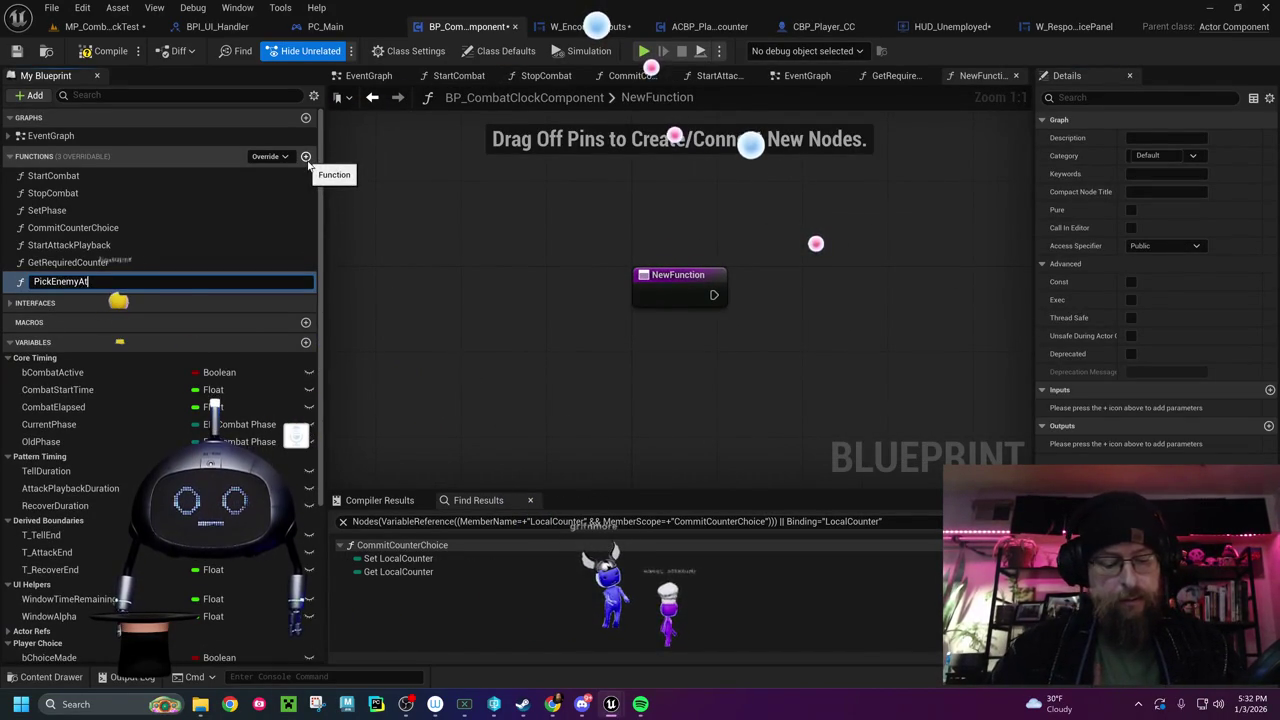
type("tack")
key("Return")
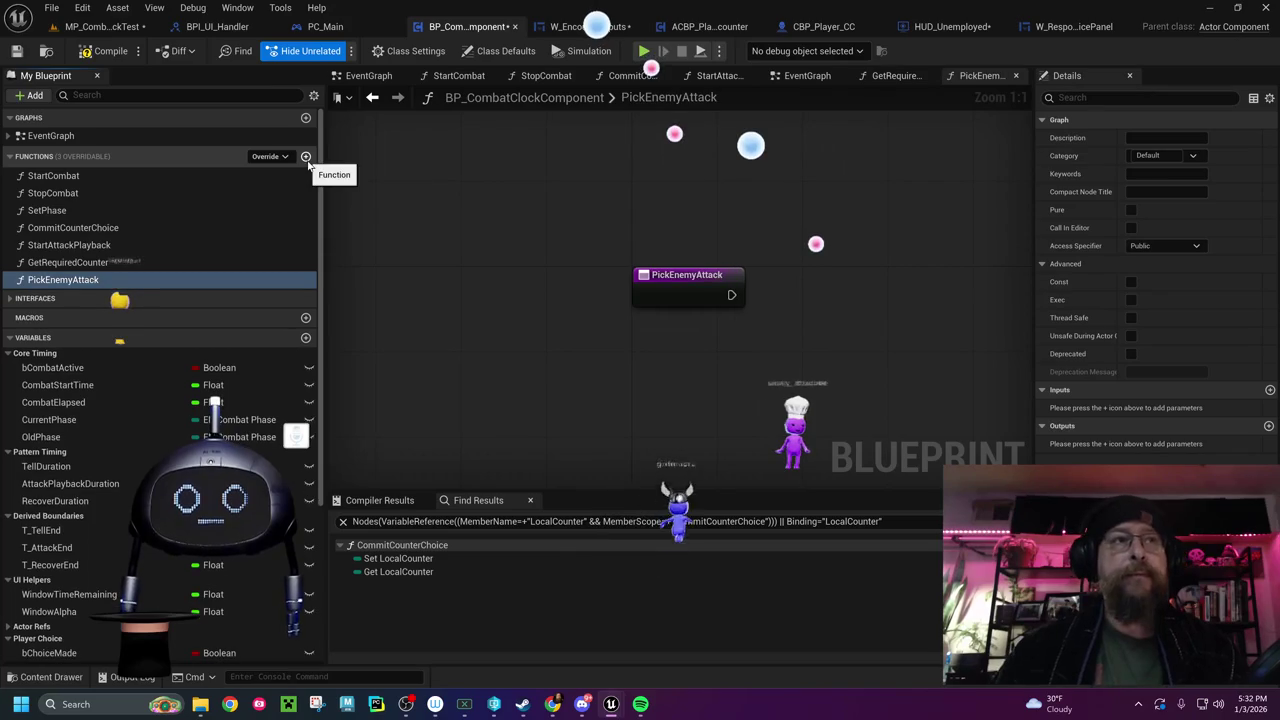
left_click_drag(697, 364, 513, 364)
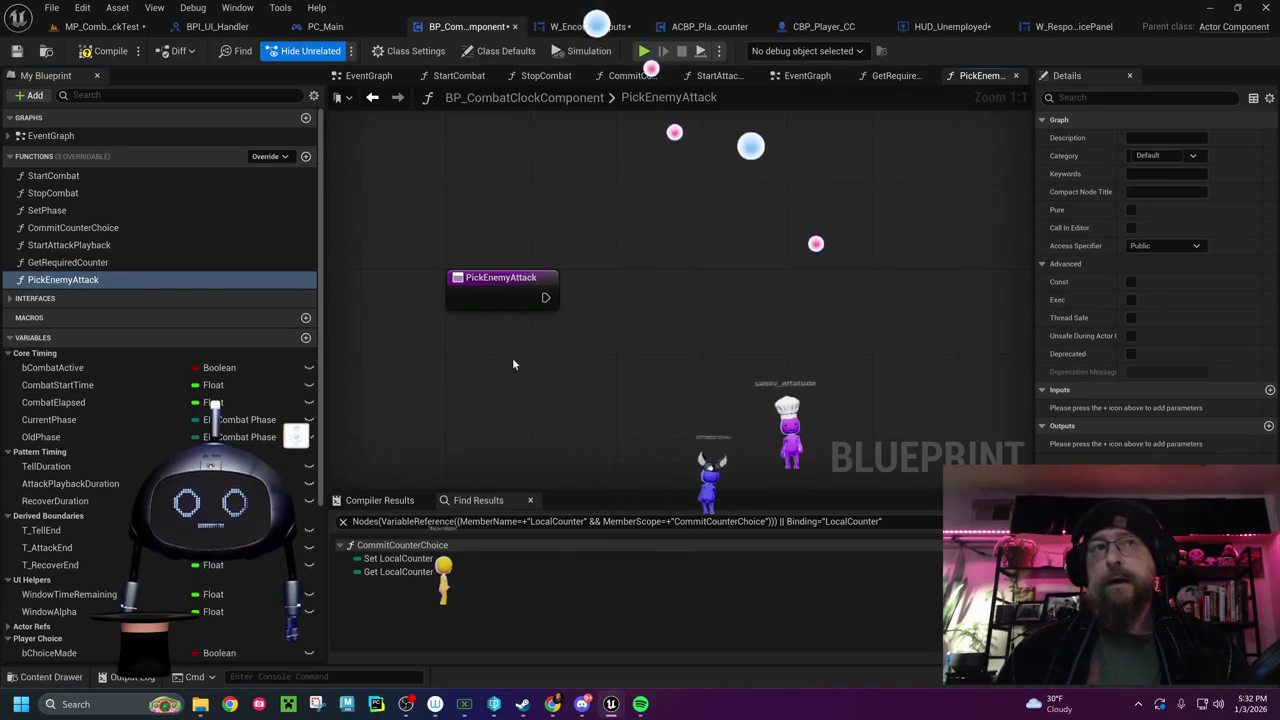
Add a Random Integer node to the PickEnemyAttack graph, then delete it
right_click(579, 323)
type("raqndom f")
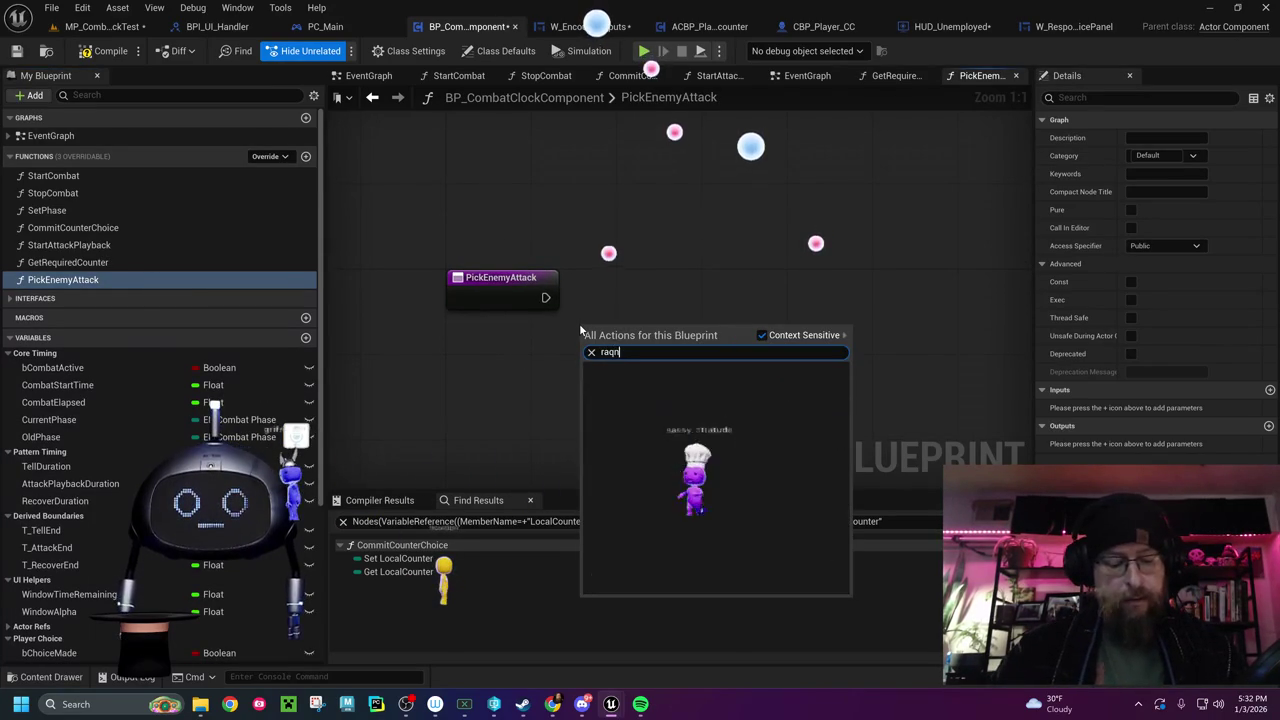
type("loa")
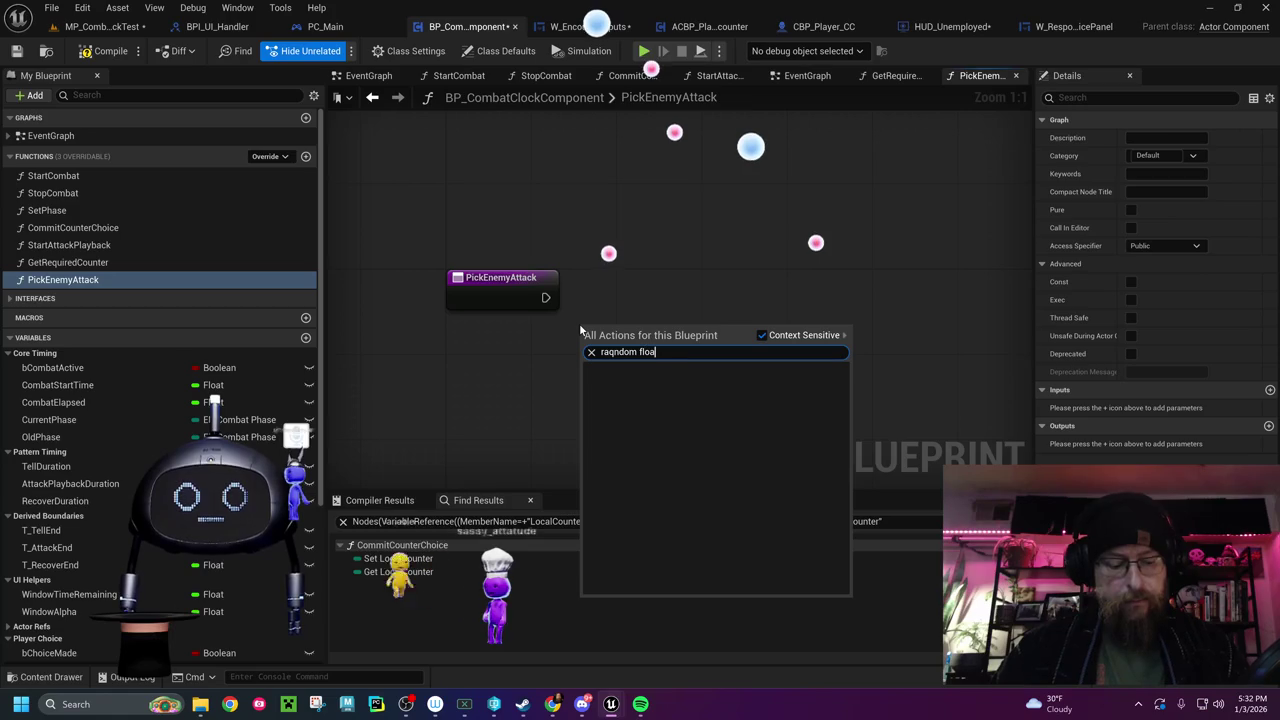
key("BackSpace")
key("BackSpace")
key("BackSpace")
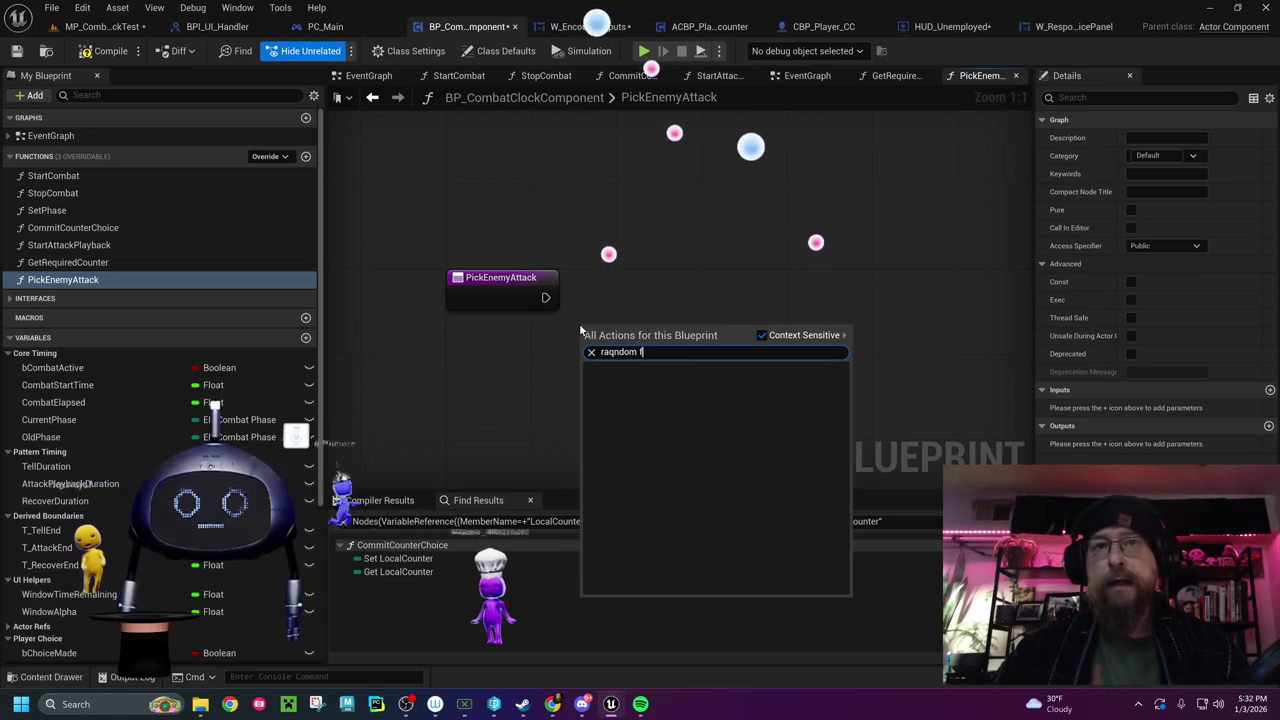
type("ndom")
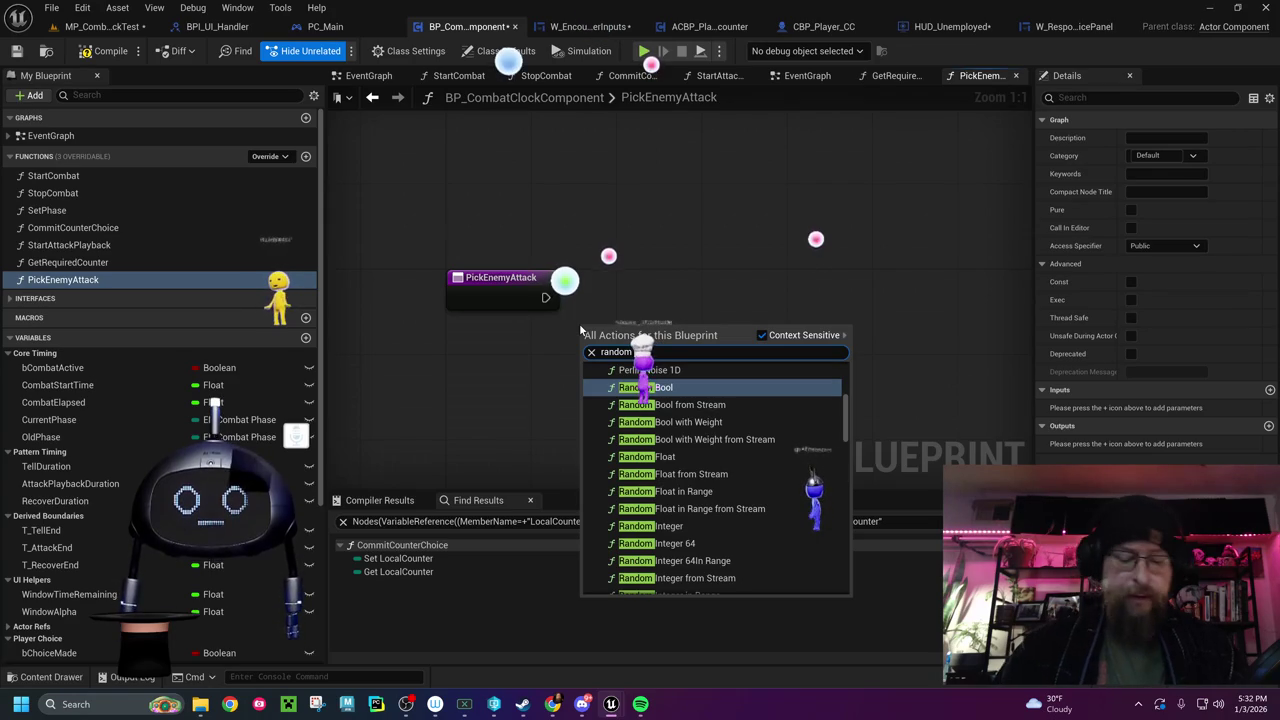
type(" inte")
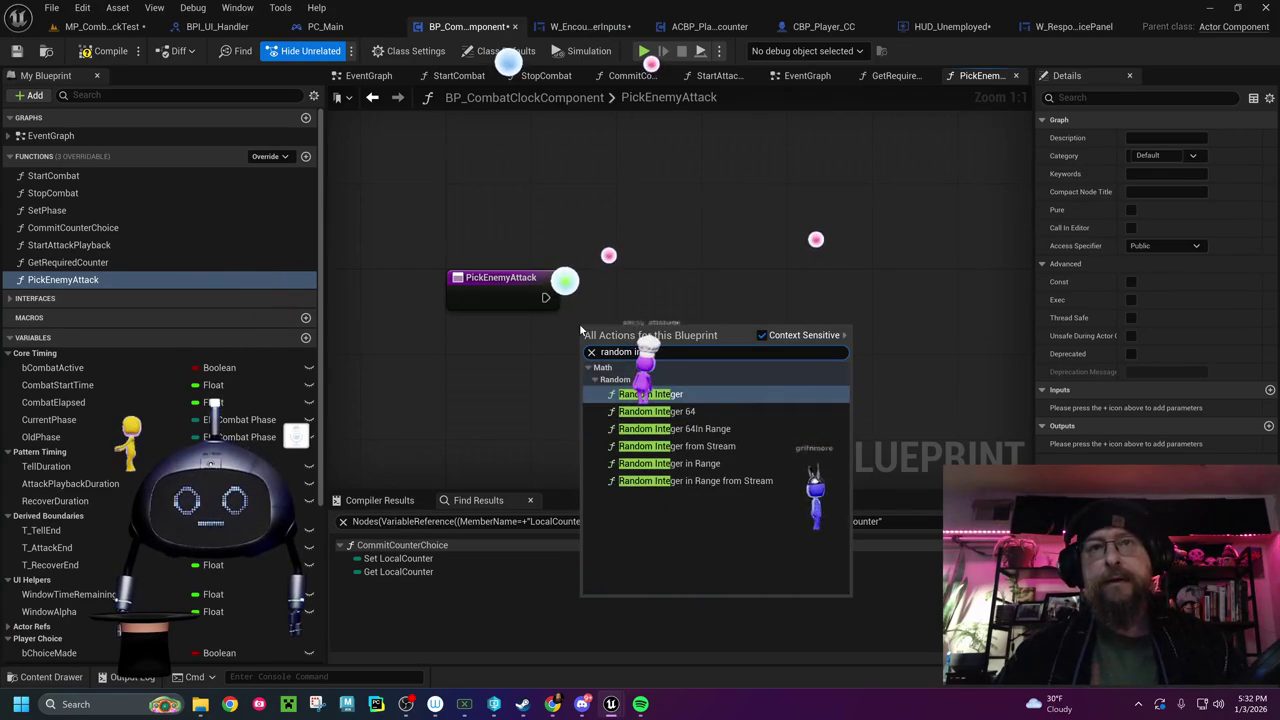
key("Return")
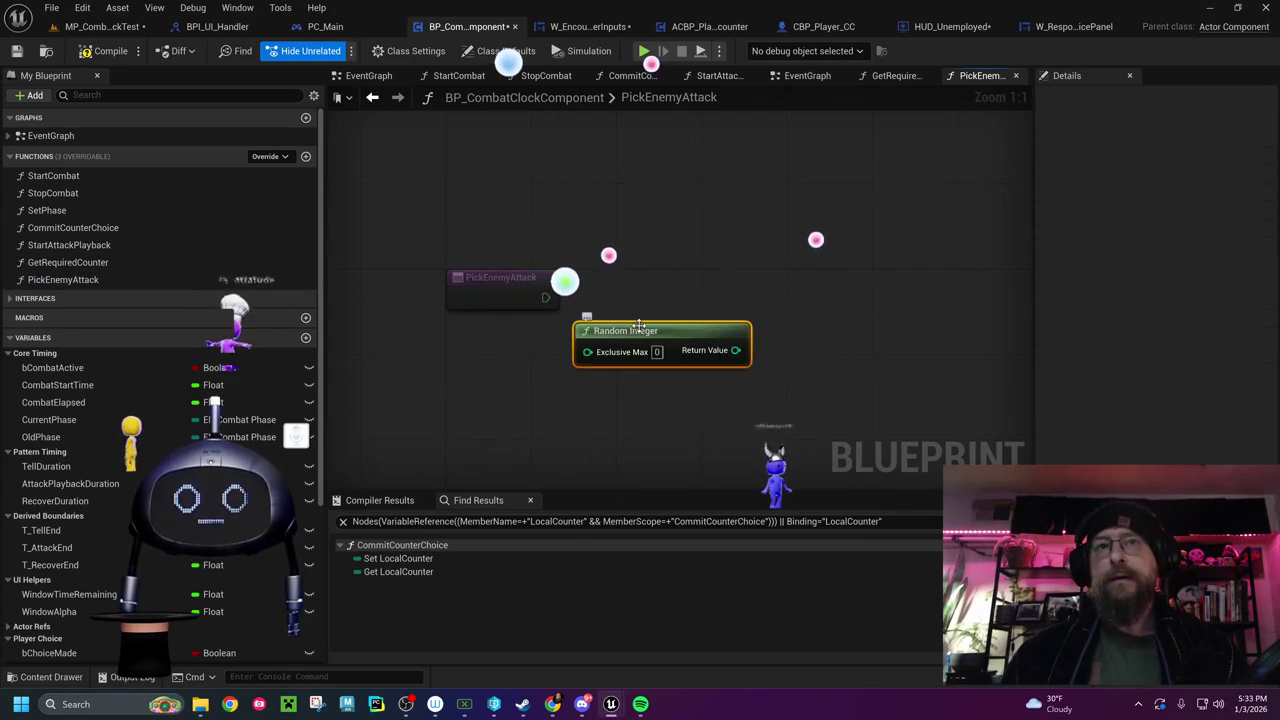
left_click_drag(638, 325, 543, 337)
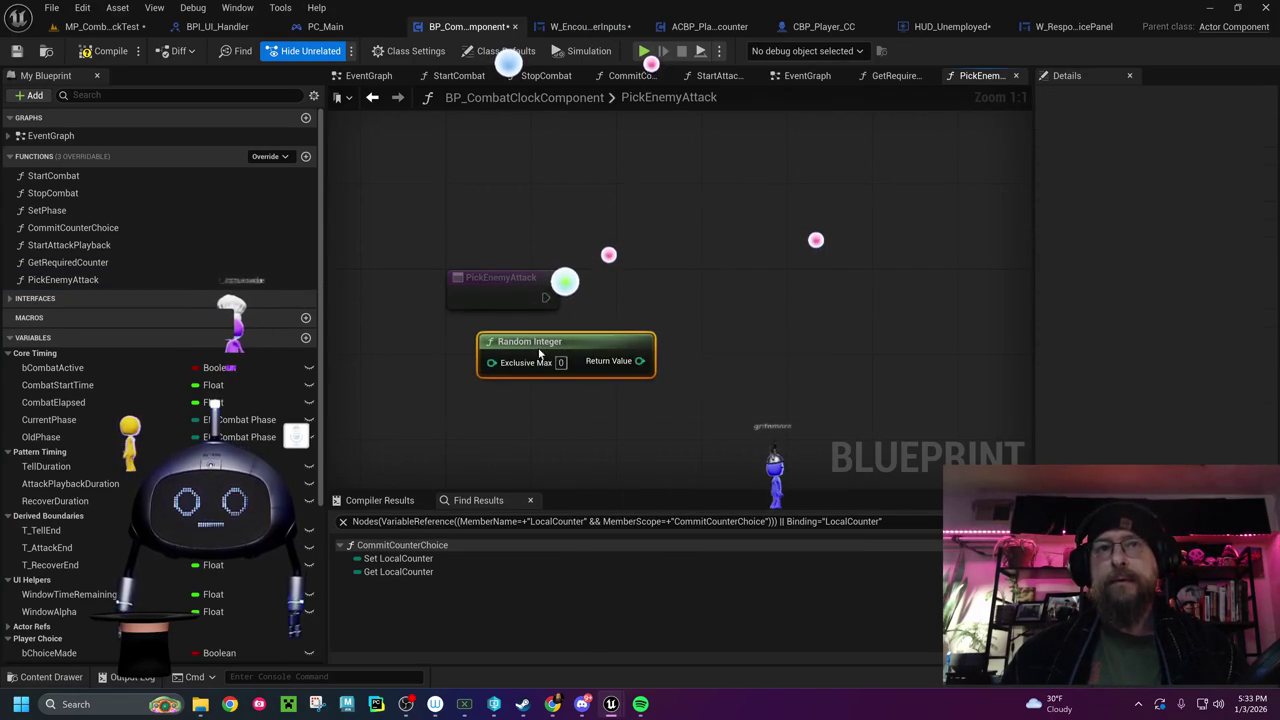
key("Delete")
right_click(533, 349)
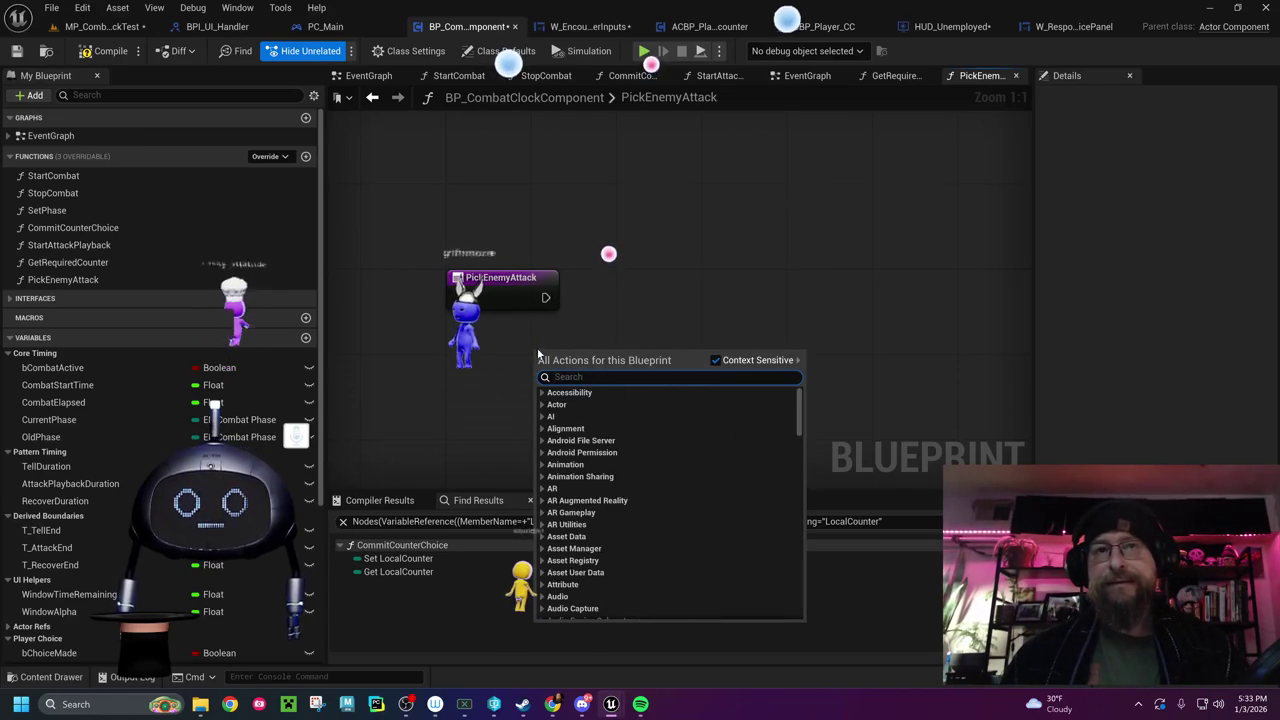
Undo the deletion to bring back the Random Integer node
key("Escape")
key("ctrl+z")
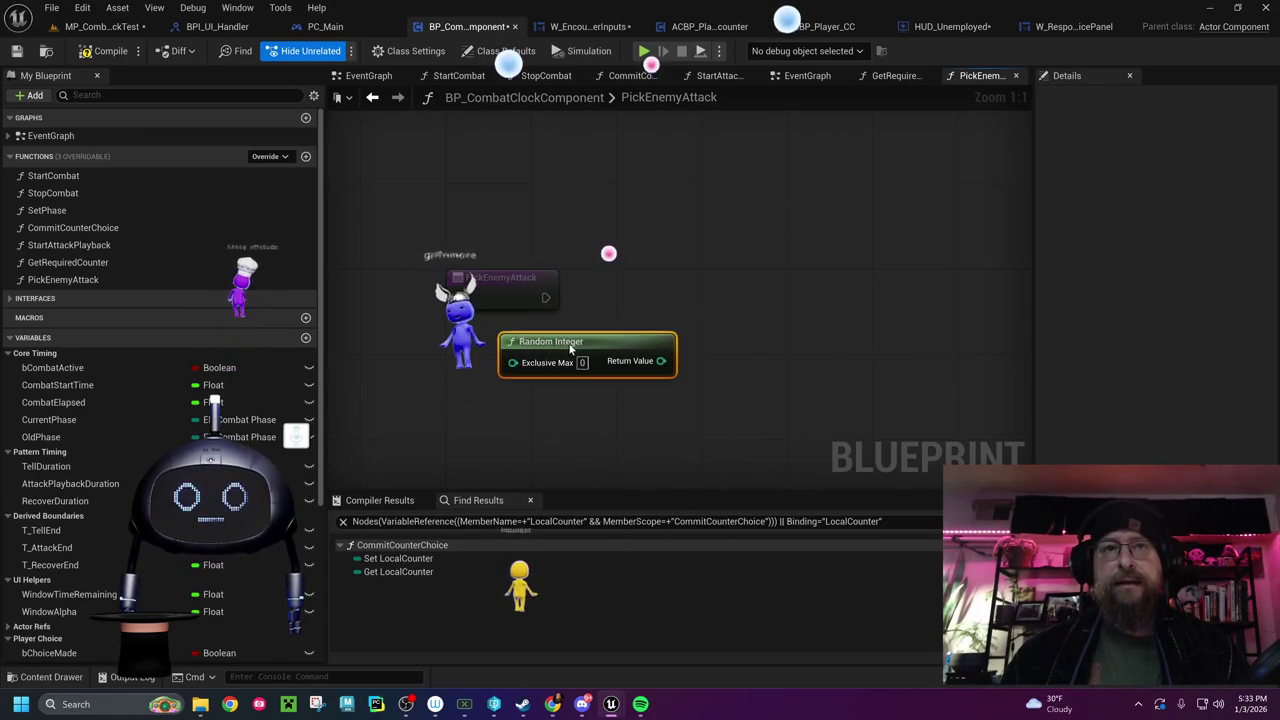
left_click_drag(481, 424, 642, 451)
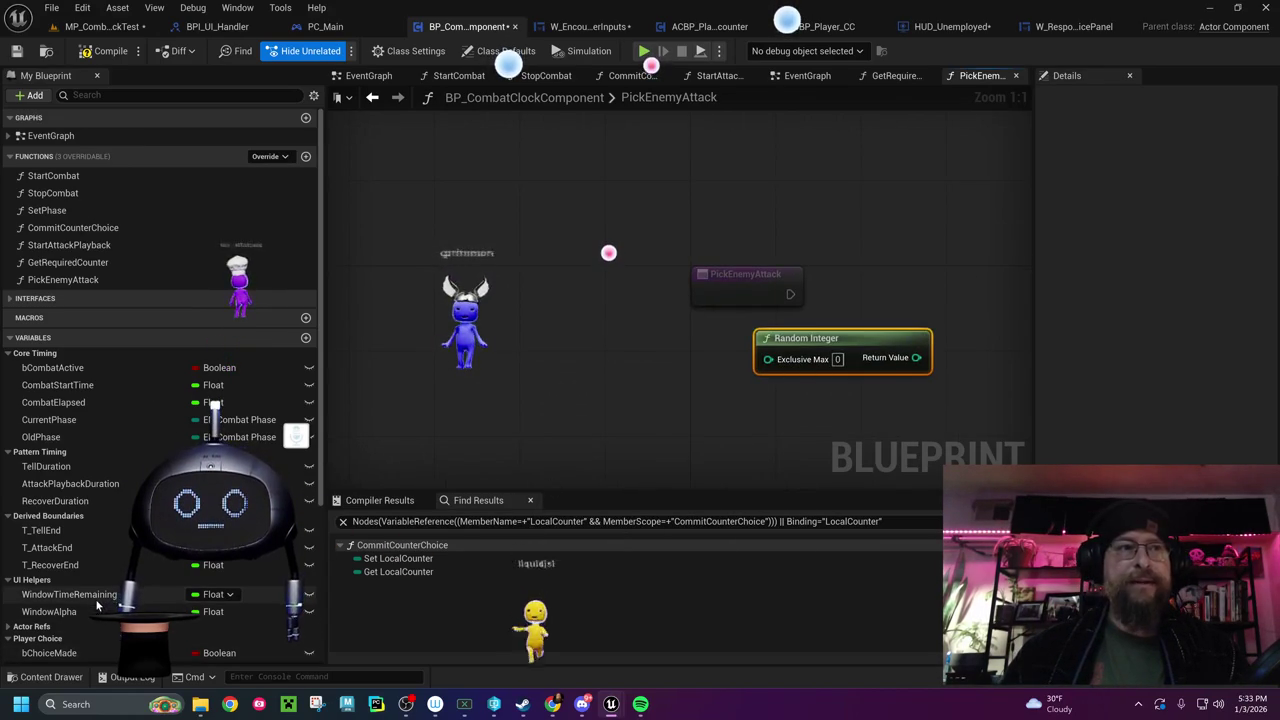
scroll(180, 590, "down", 5)
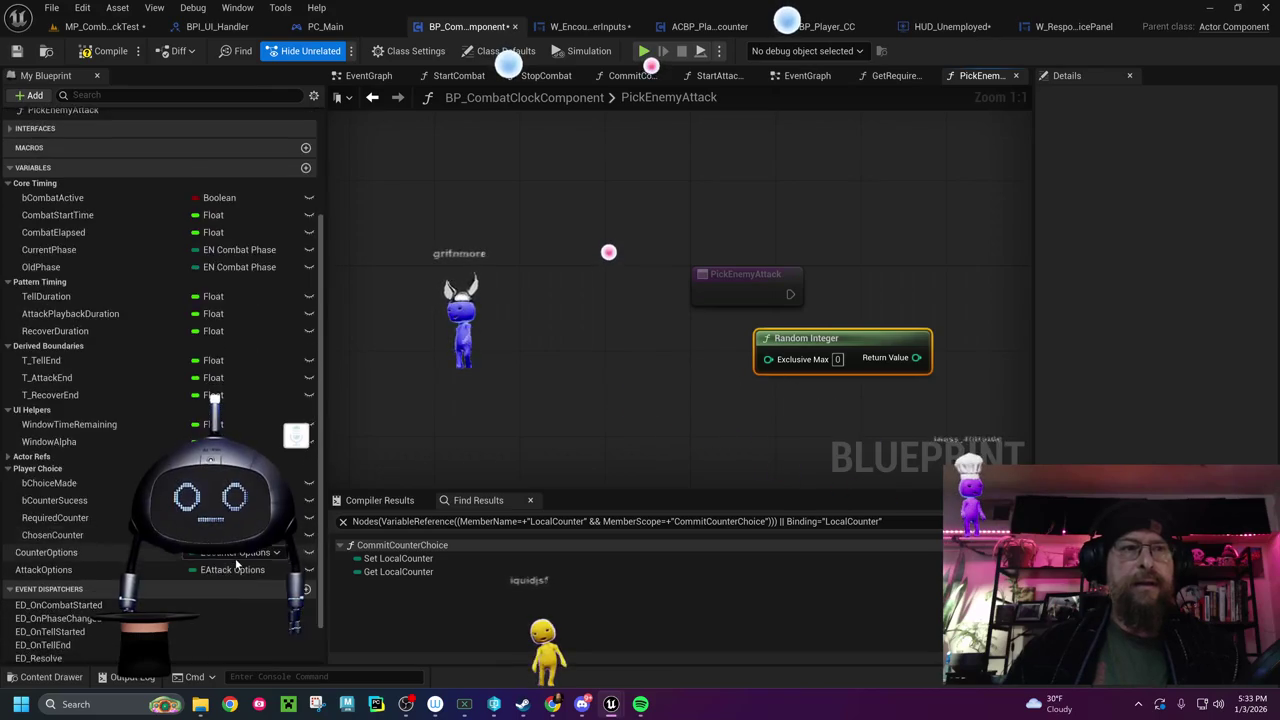
Add an AttackOptions getter and a Literal enum EAttackOptions node, grouped beside Random Integer
mouse_move(92, 528)
left_mouse_down()
mouse_move(333, 456)
mouse_move(483, 349)
left_mouse_up()
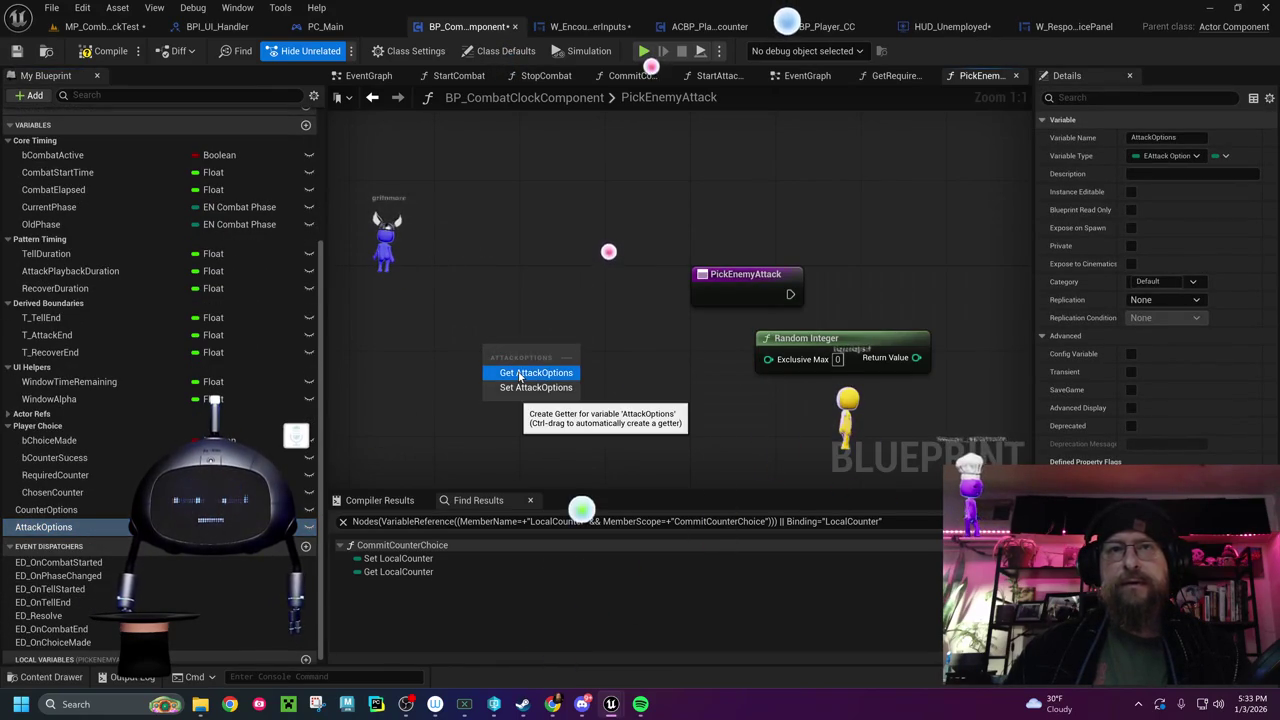
left_click(519, 374)
left_click_drag(561, 353, 602, 388)
type("len")
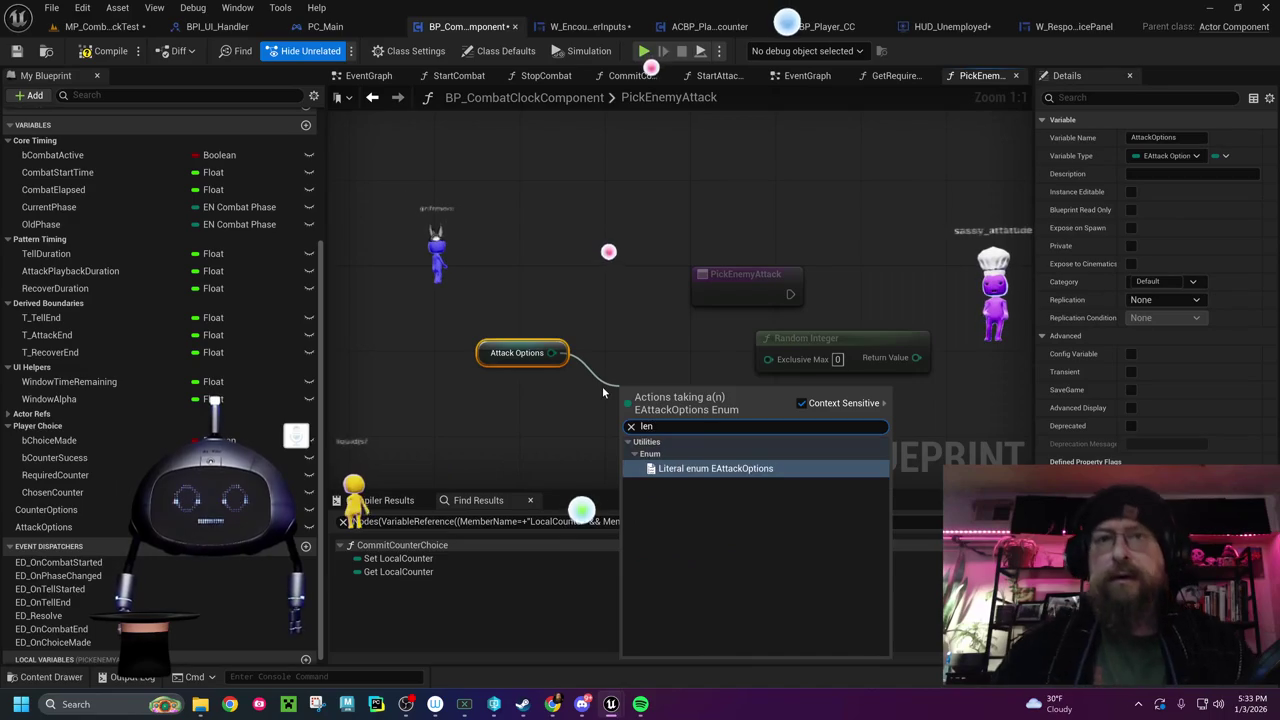
left_click(707, 468)
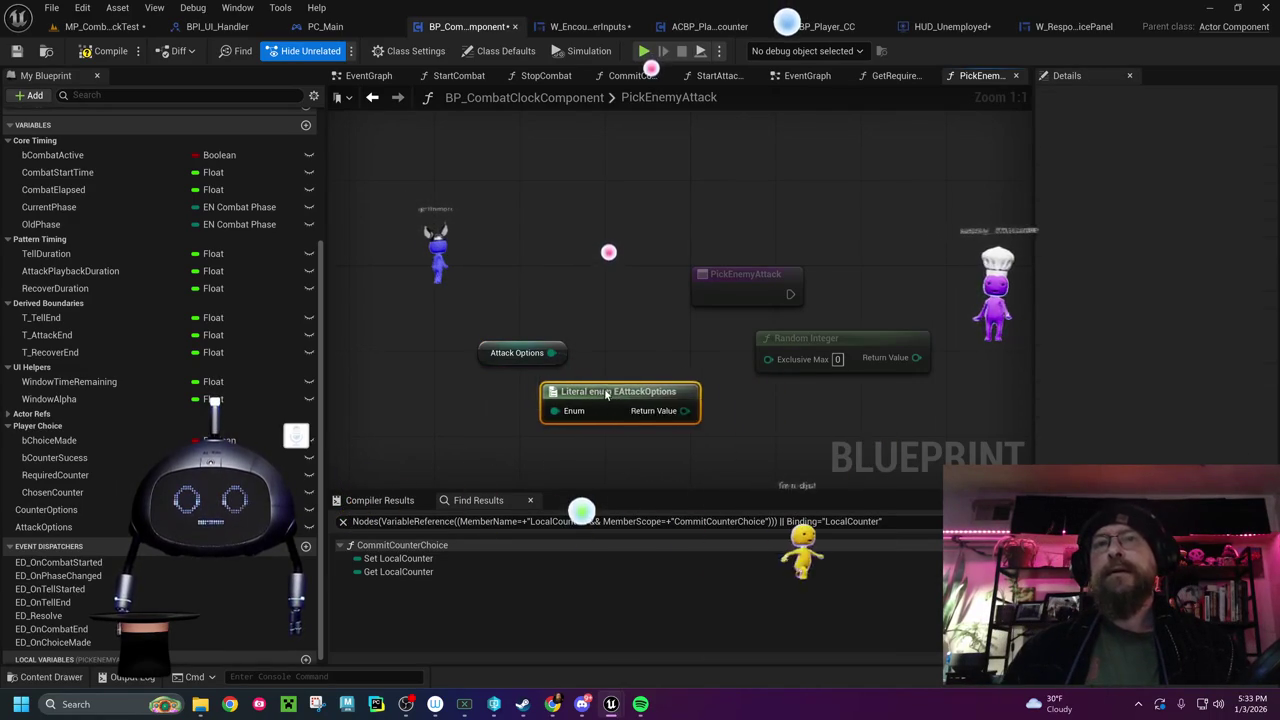
left_click_drag(619, 395, 534, 384)
mouse_move(471, 326)
left_mouse_down()
mouse_move(578, 408)
mouse_move(460, 377)
mouse_move(538, 415)
left_mouse_up()
type("len")
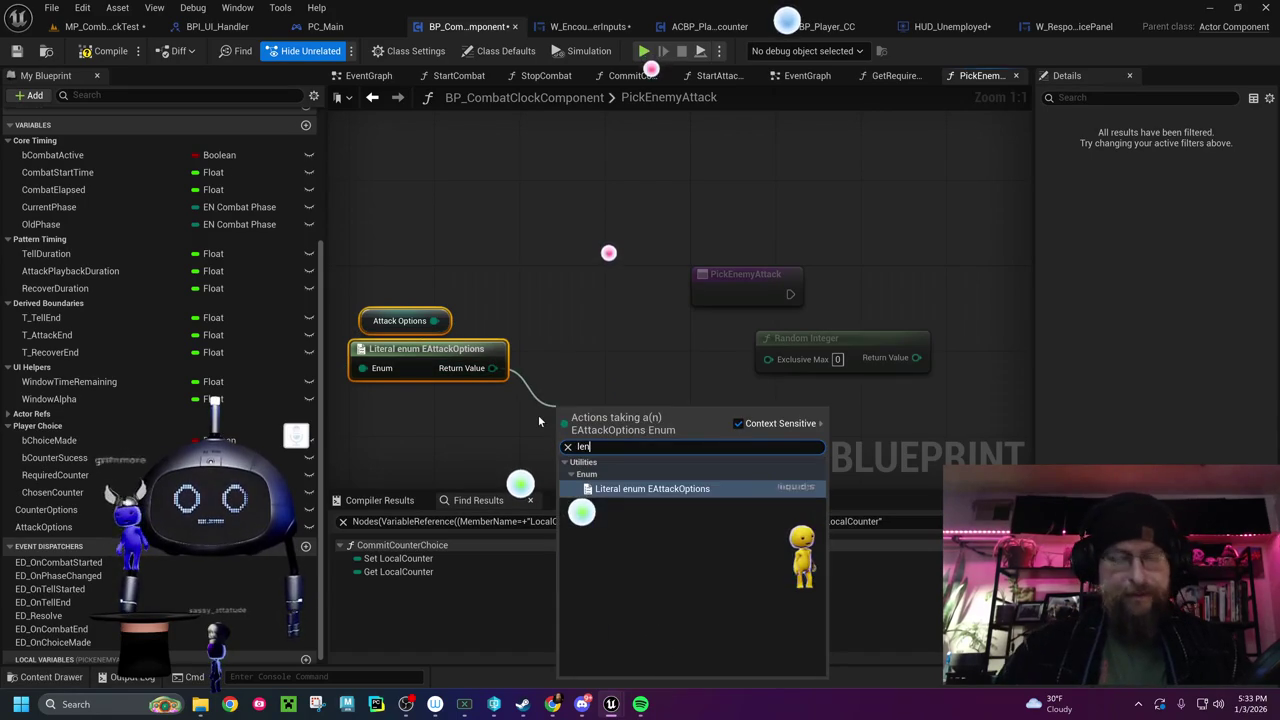
left_click(591, 397)
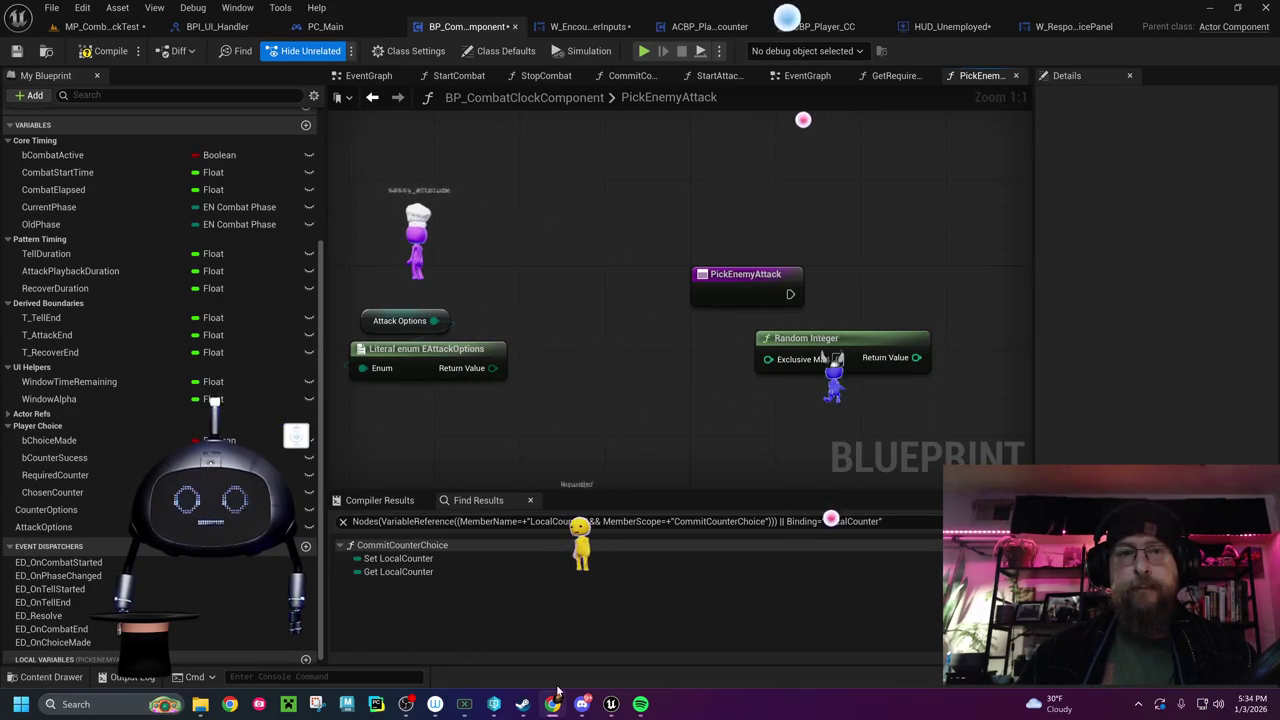
Snip a capture of the PickEnemyAttack graph area and minimize Snipping Tool
key("super+shift+s")
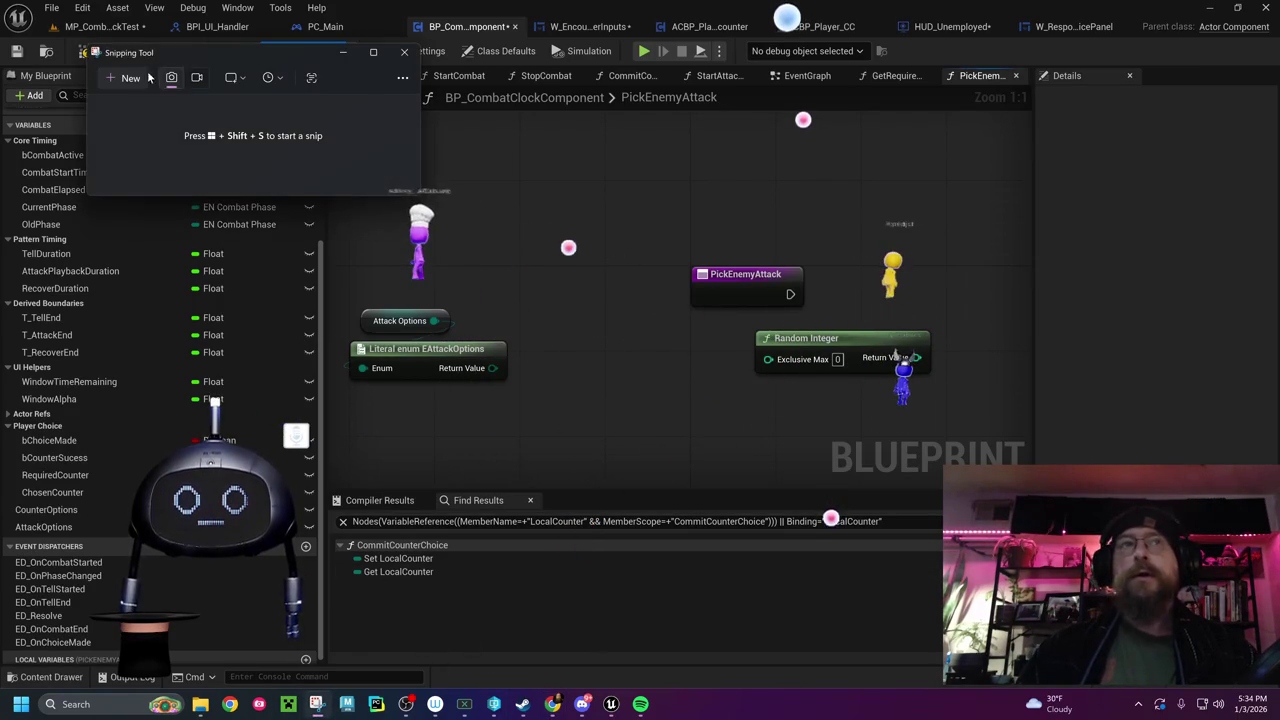
left_click(130, 78)
mouse_move(333, 183)
left_mouse_down()
mouse_move(1138, 478)
mouse_move(983, 463)
left_mouse_up()
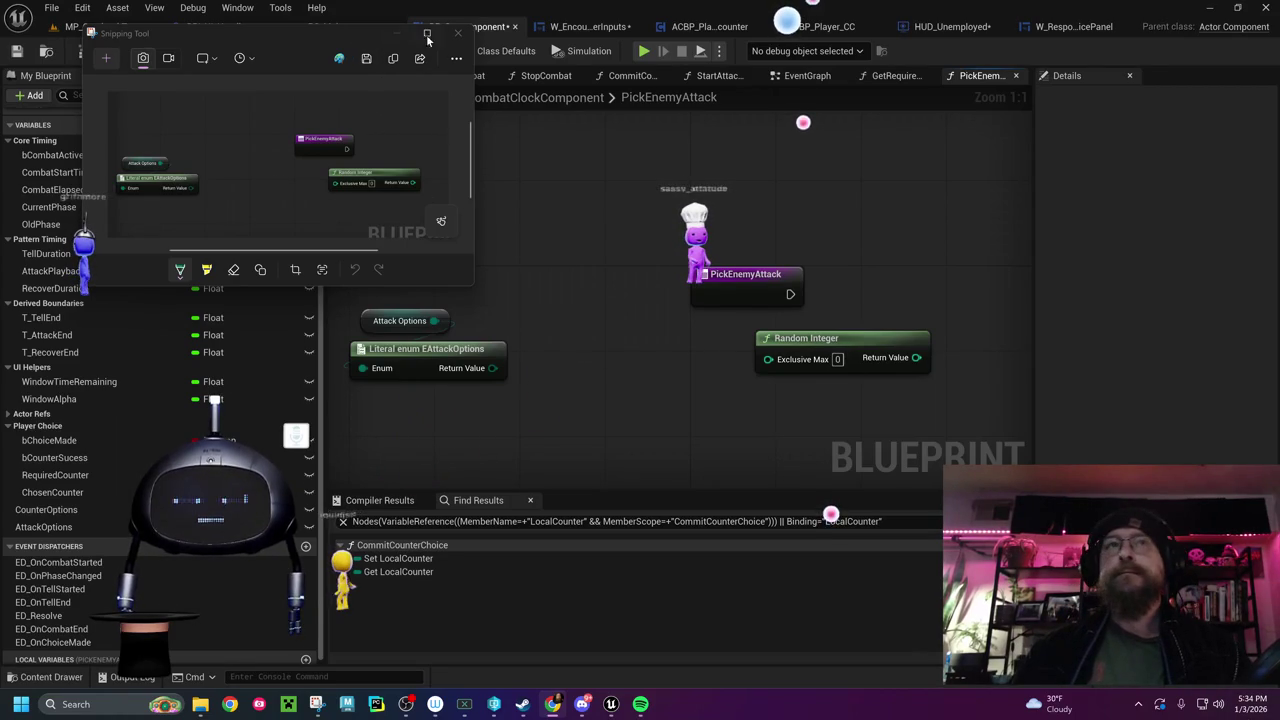
left_click(397, 33)
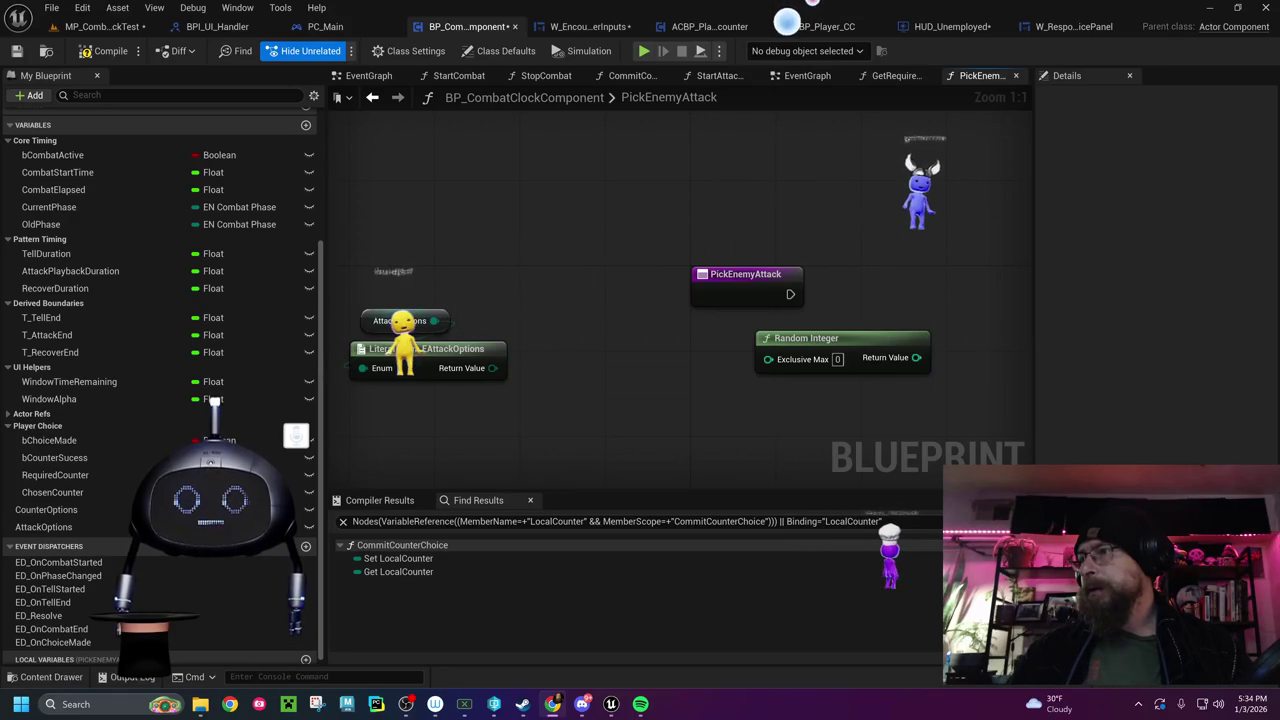
Delete the Literal enum EAttackOptions node and search 'array' from Attack Options
left_click_drag(540, 412, 460, 362)
key("Delete")
mouse_move(437, 320)
left_mouse_down()
mouse_move(586, 450)
mouse_move(573, 452)
left_mouse_up()
type("array")
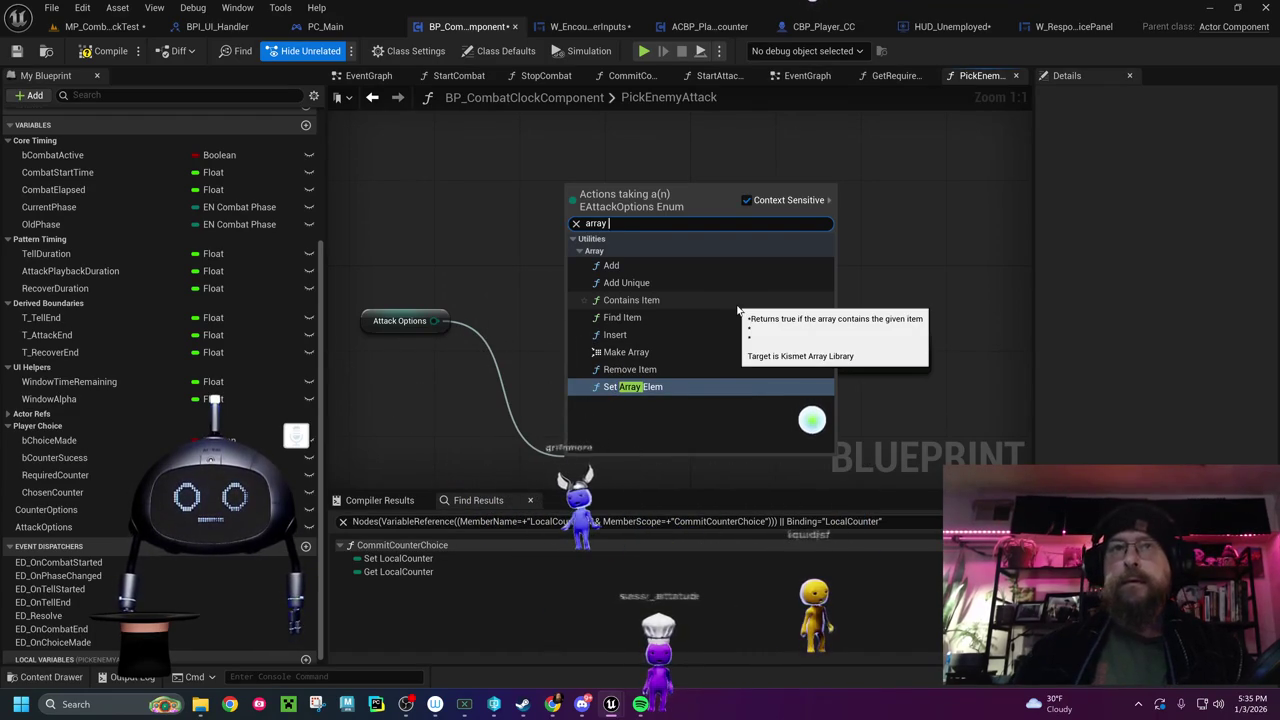
Add a Length node with Context Sensitive off, then delete it again
double_click(631, 224)
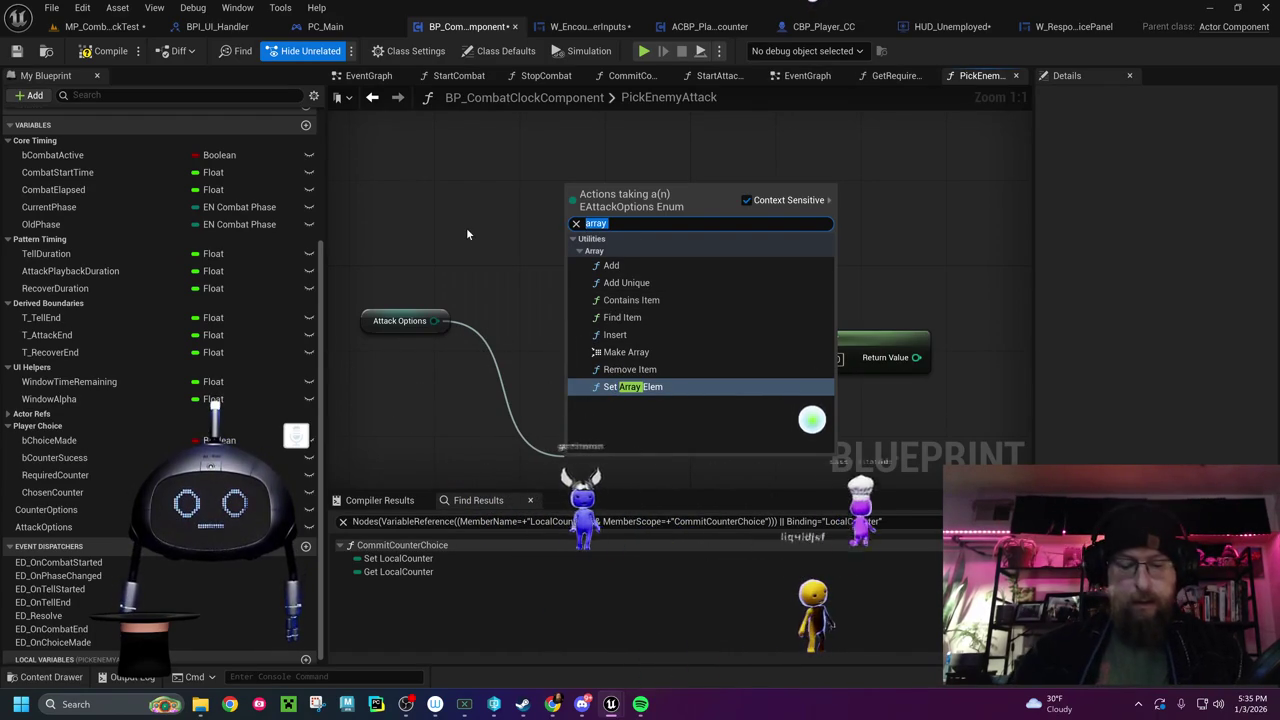
type("length")
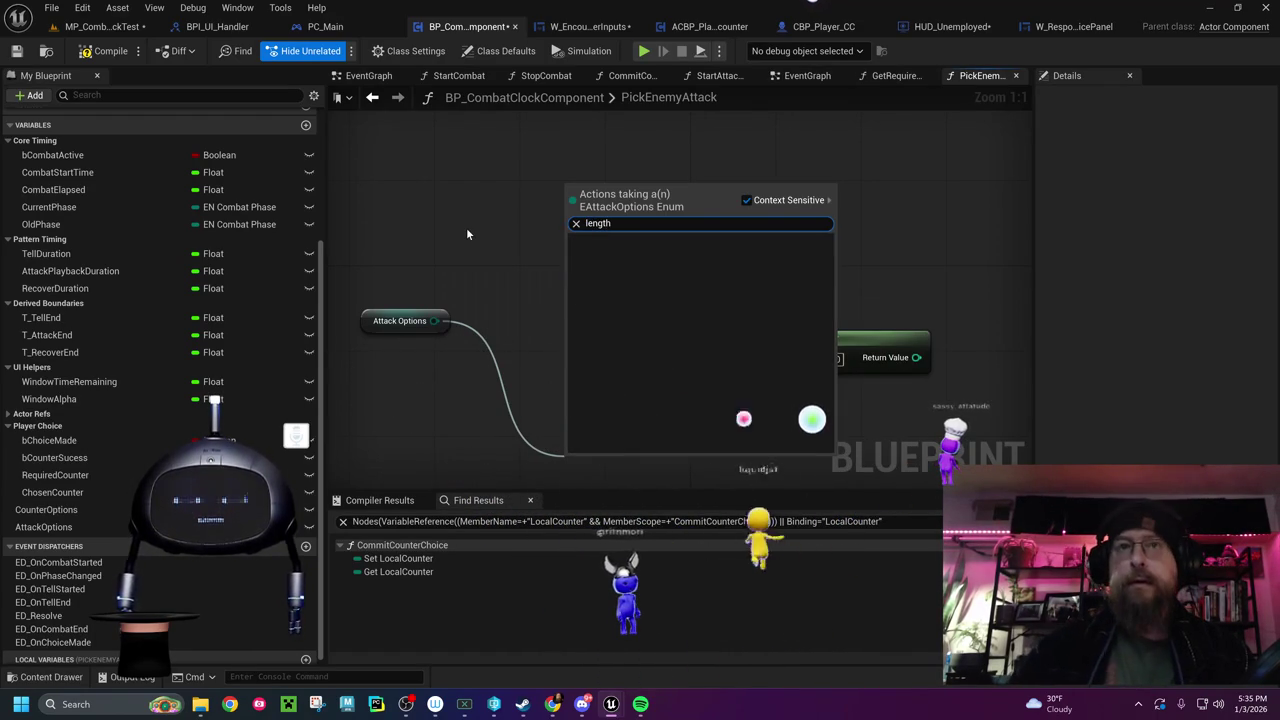
left_click(745, 202)
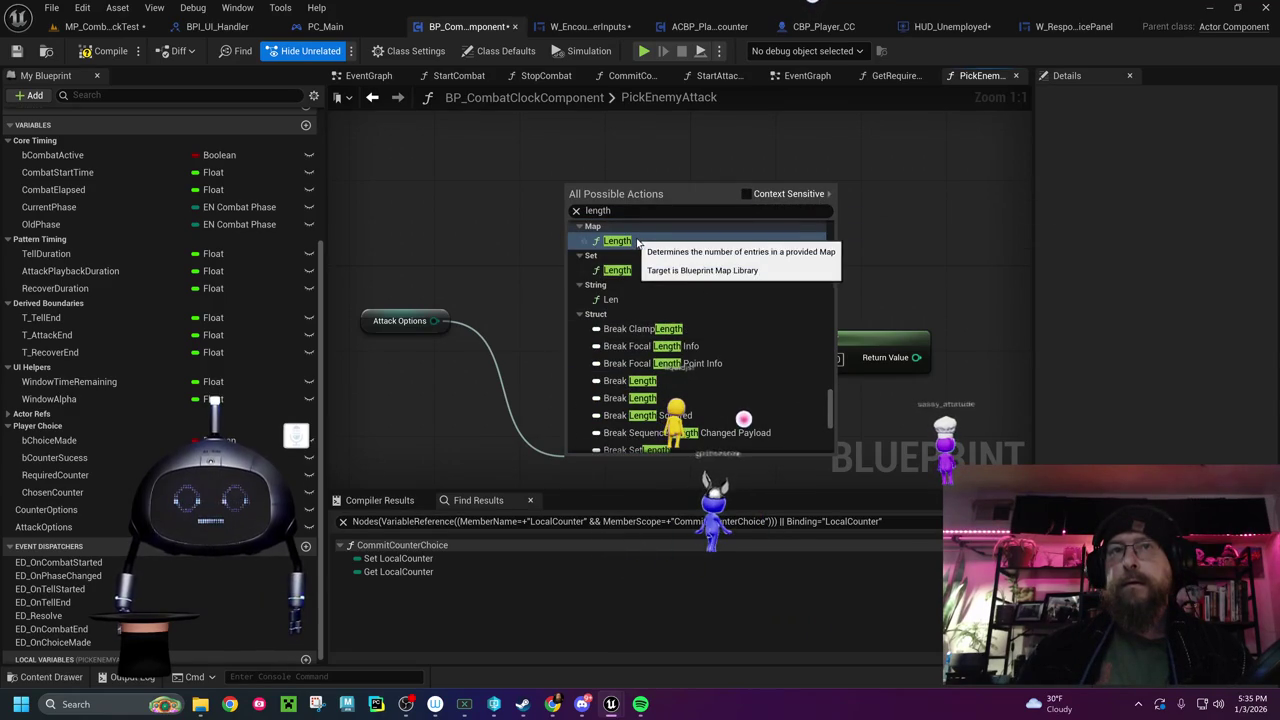
left_click(638, 242)
left_click_drag(617, 471, 566, 414)
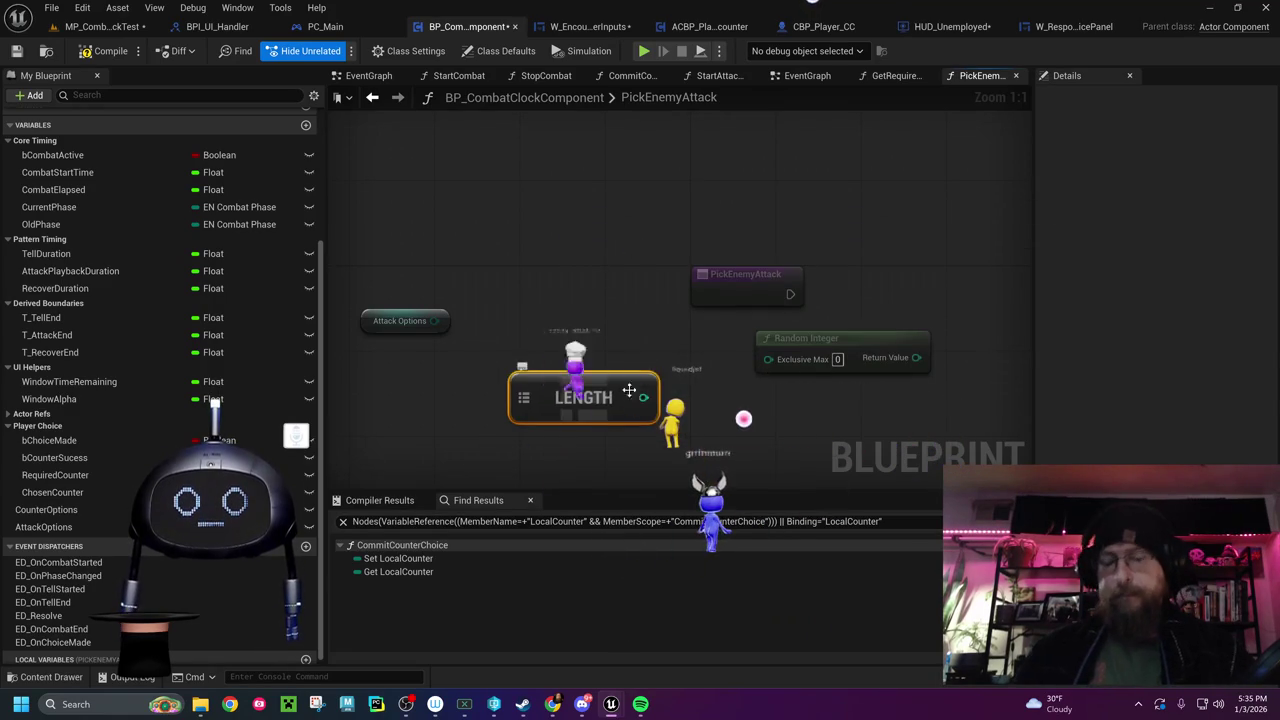
key("Delete")
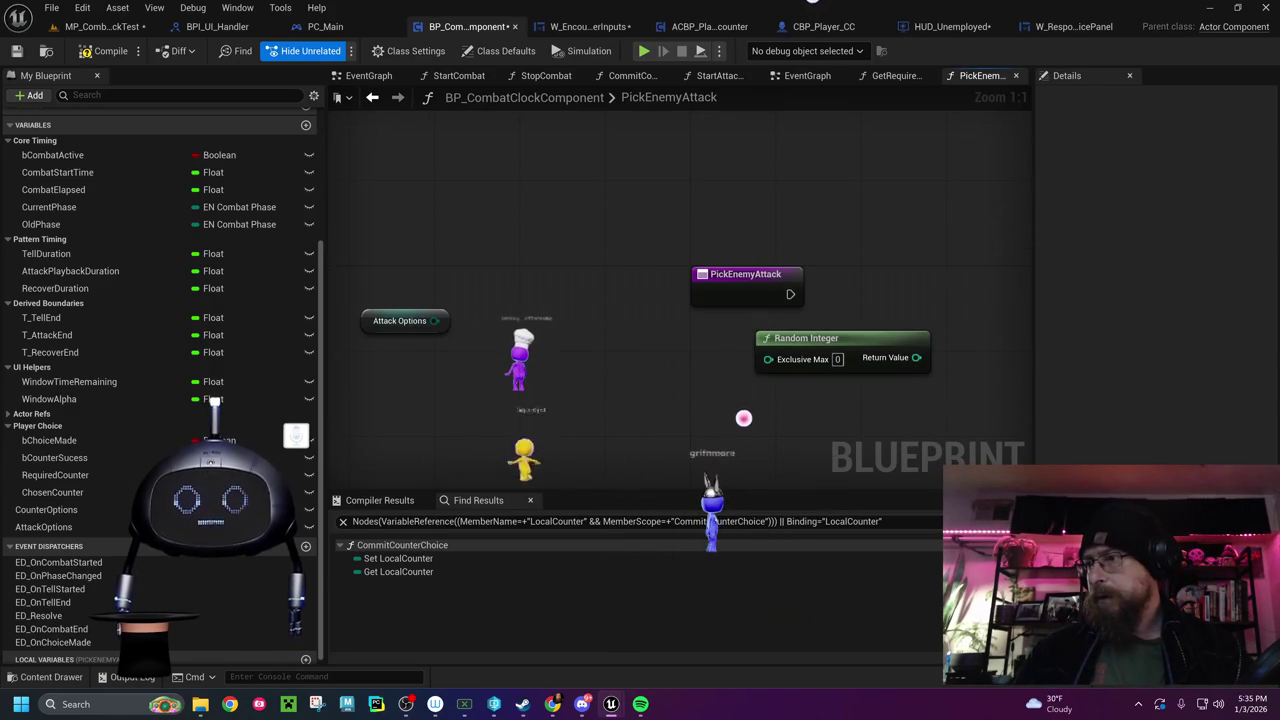
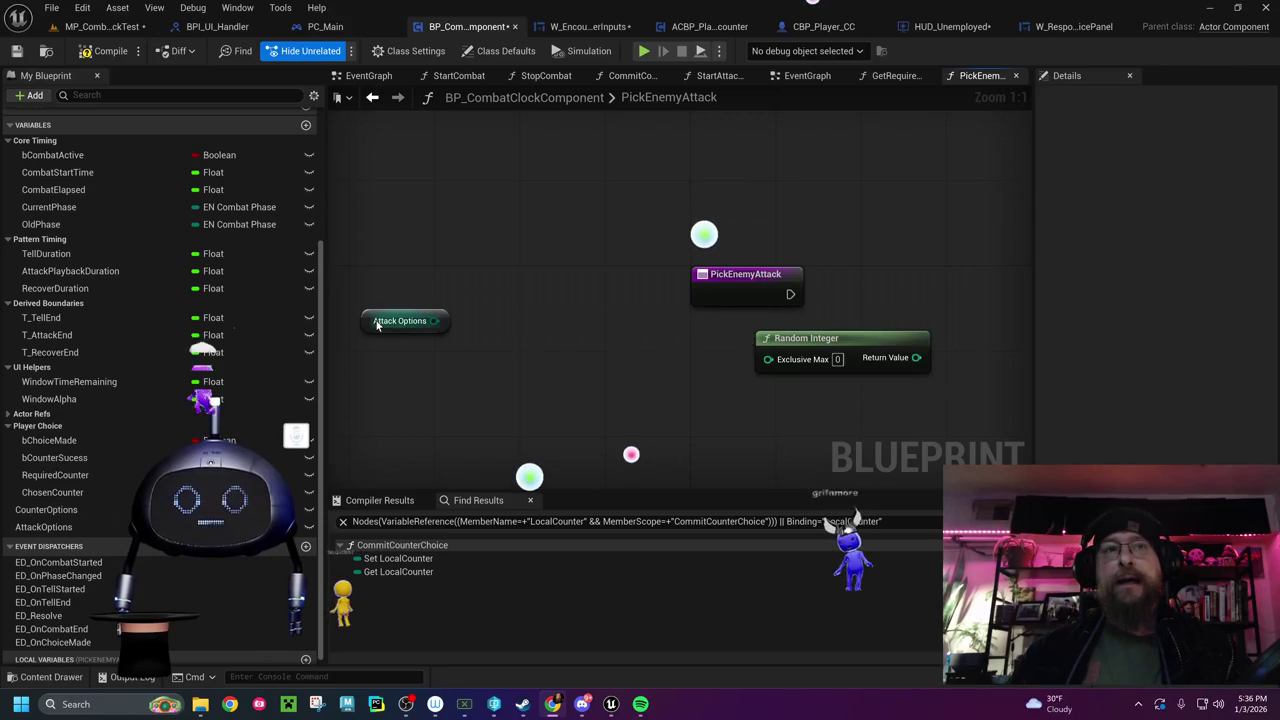
Select the Attack Options getter and drag from its output to bring up its action list
left_click(425, 321)
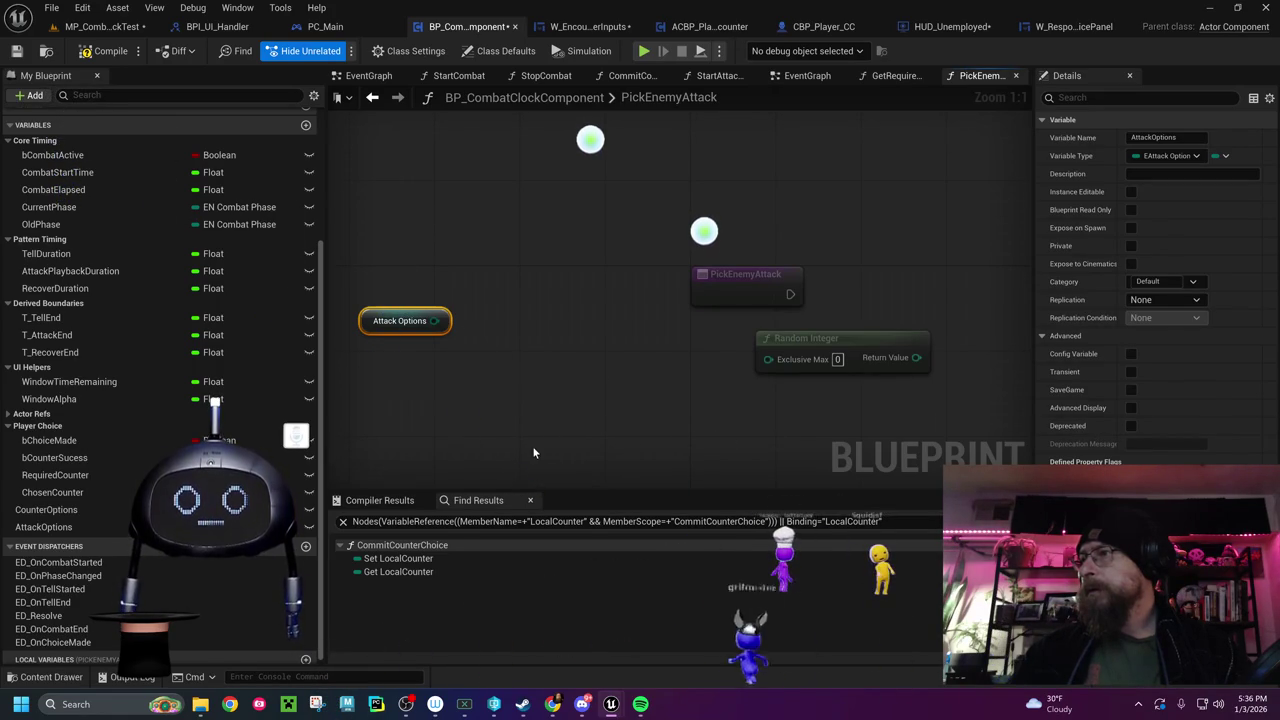
left_click_drag(435, 320, 478, 388)
type("get num")
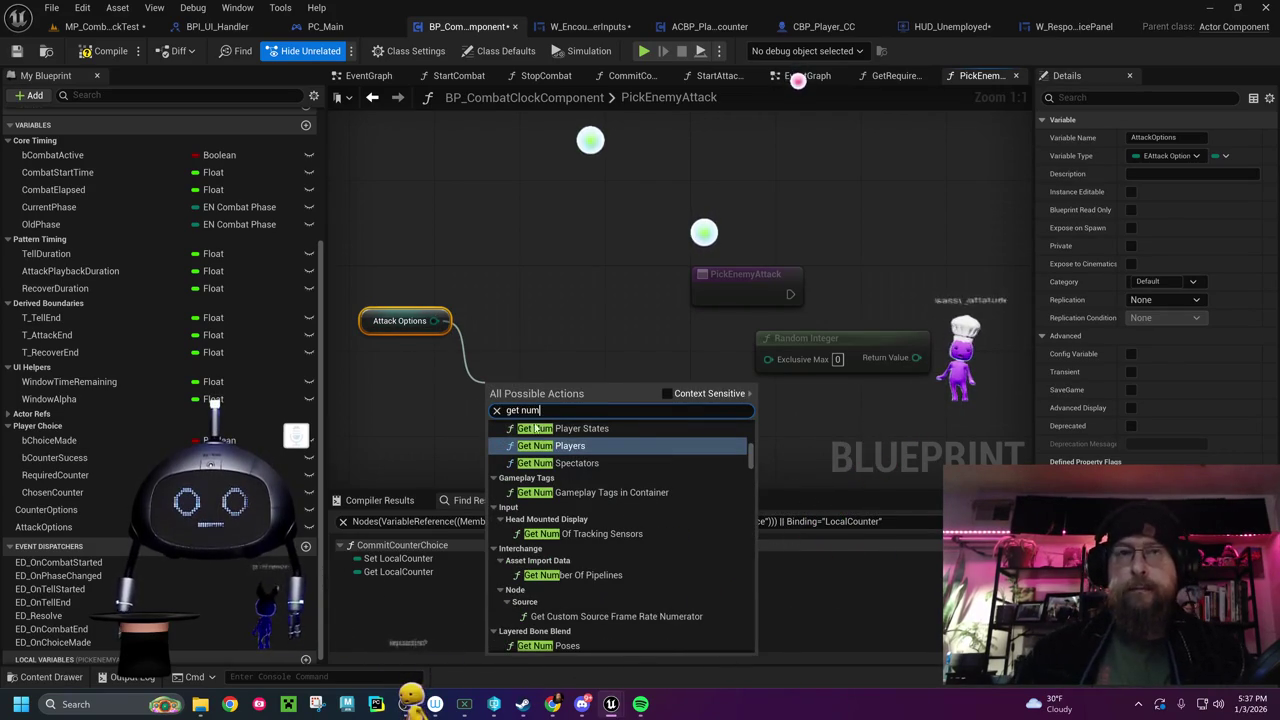
left_click(668, 394)
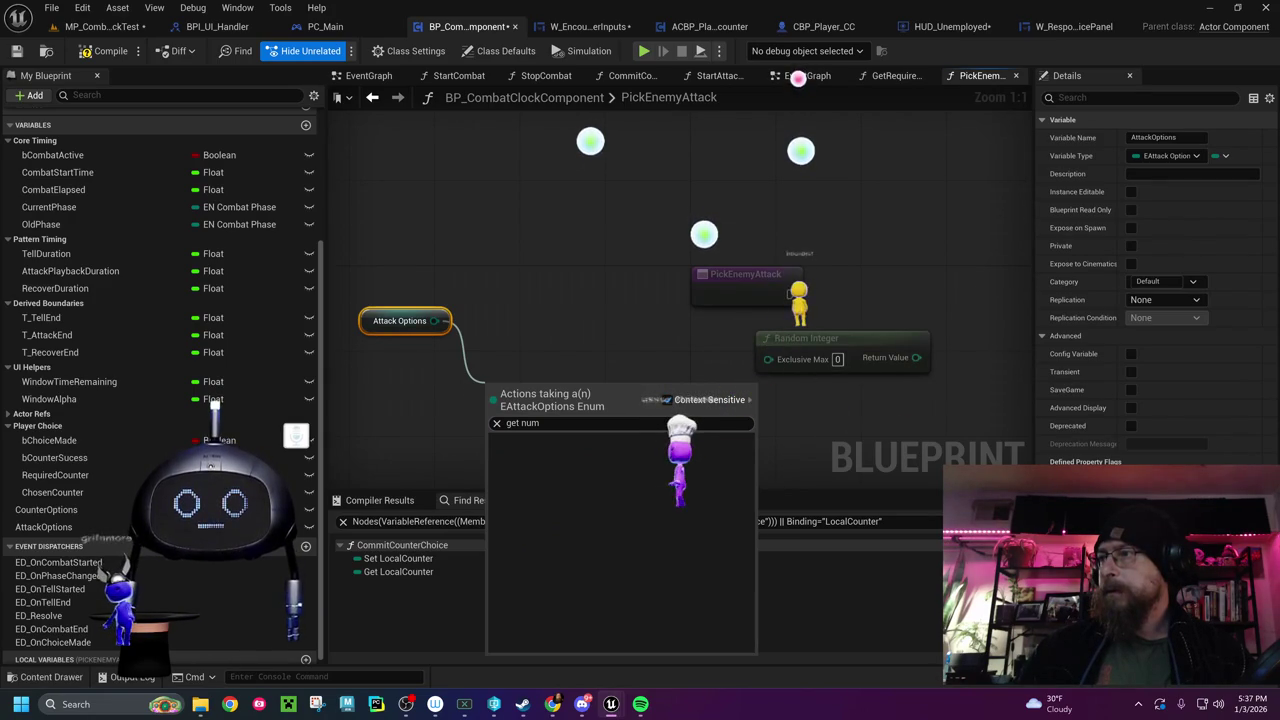
key("ctrl+a")
type("number")
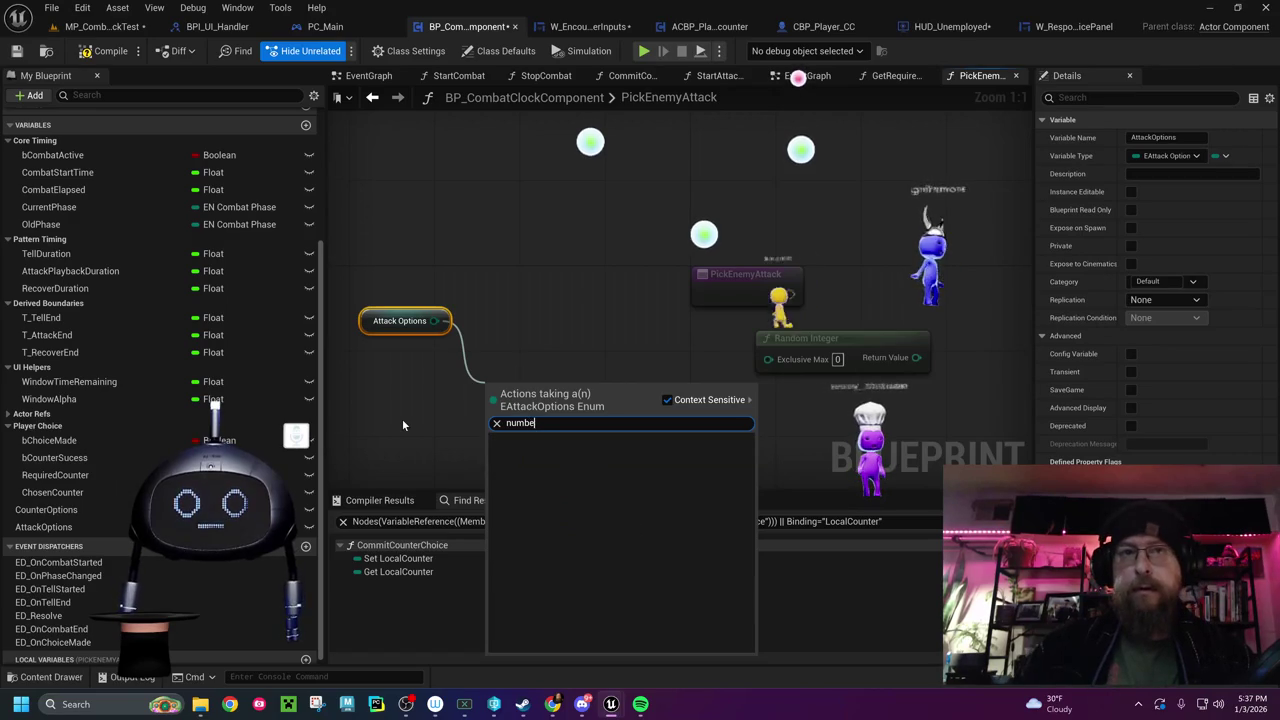
key("BackSpace")
key("BackSpace")
key("BackSpace")
type("entries")
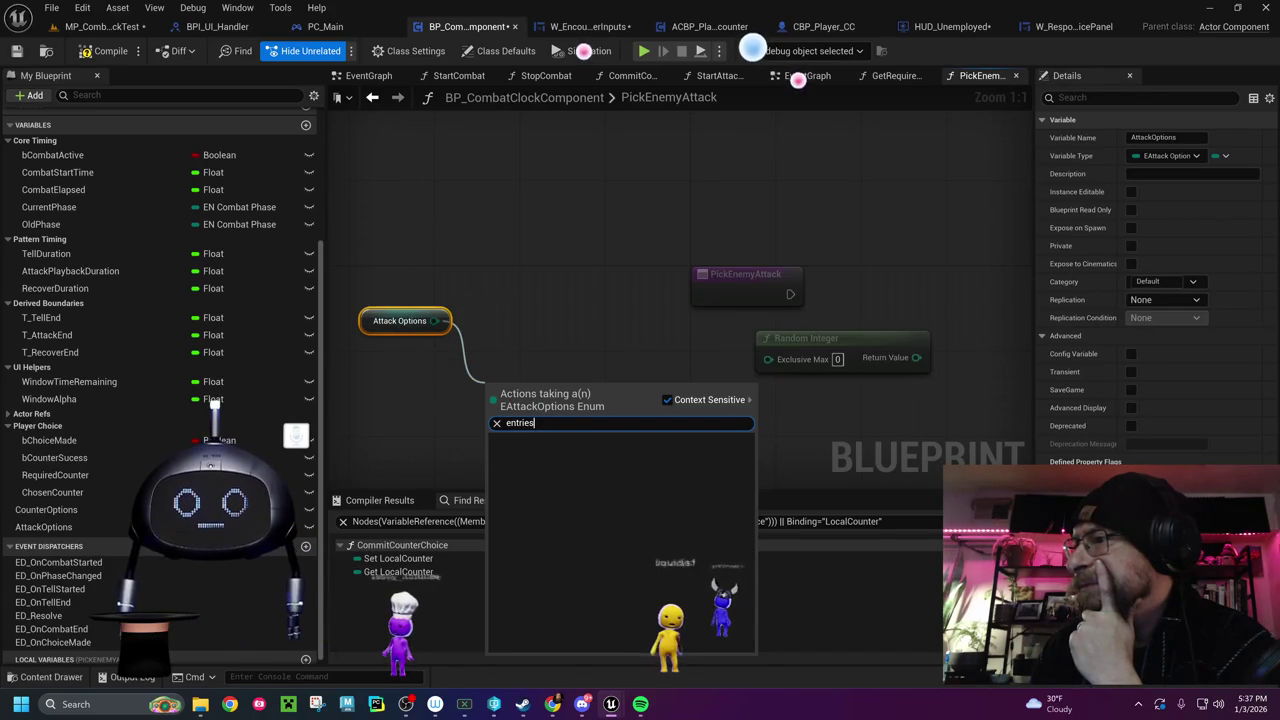
key("Escape")
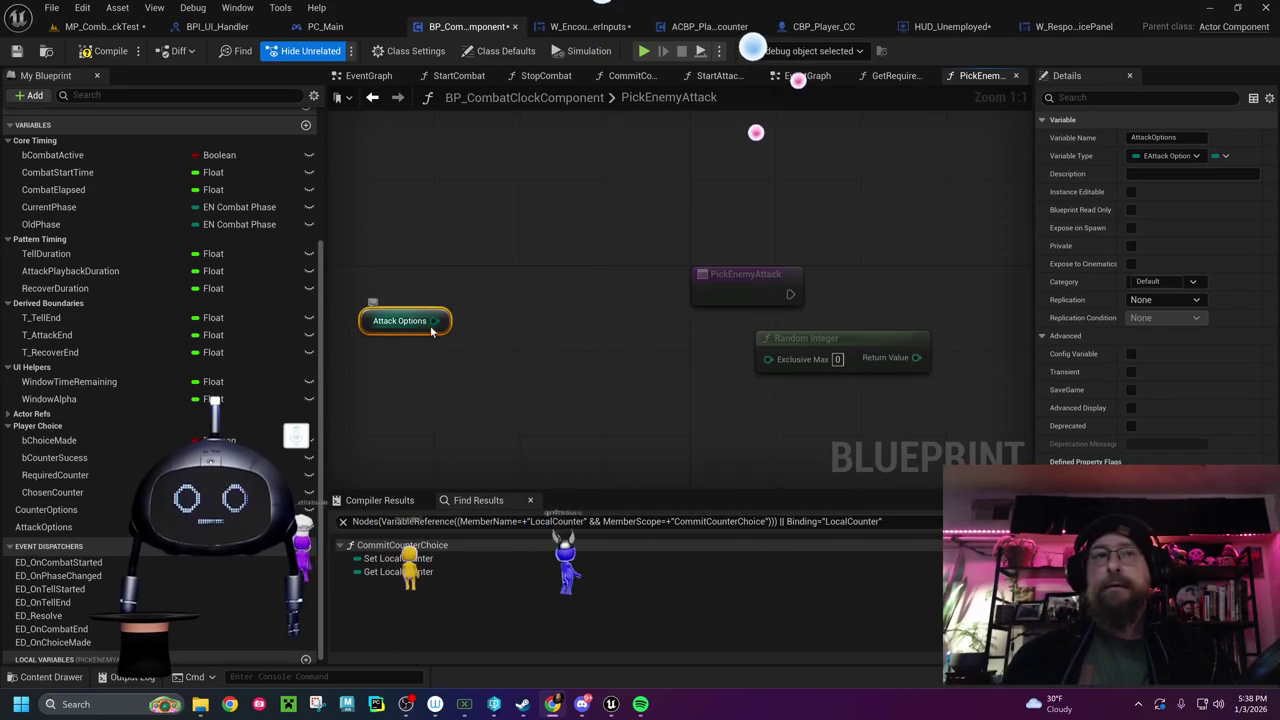
left_click_drag(434, 321, 483, 379)
Add a Literal enum EAttackOptions node from the 'options' search and place it below Attack Options
type("option")
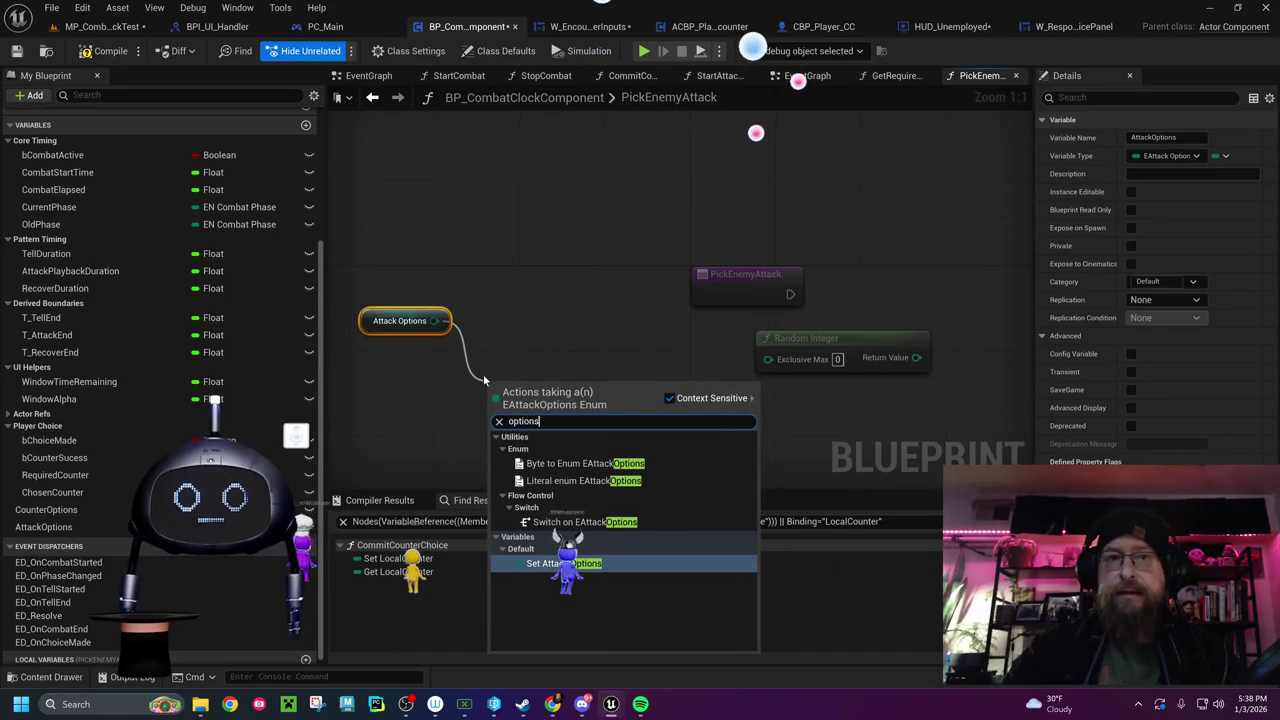
type("s")
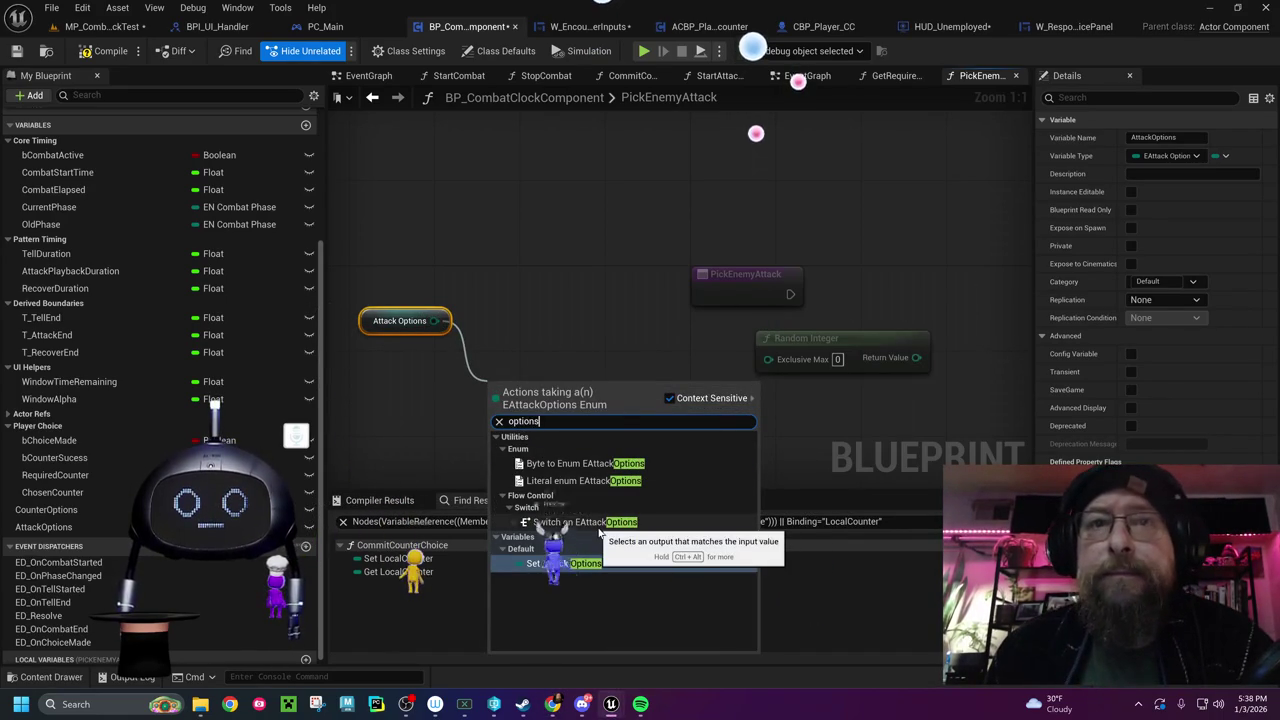
left_click(588, 481)
left_click_drag(590, 381, 462, 371)
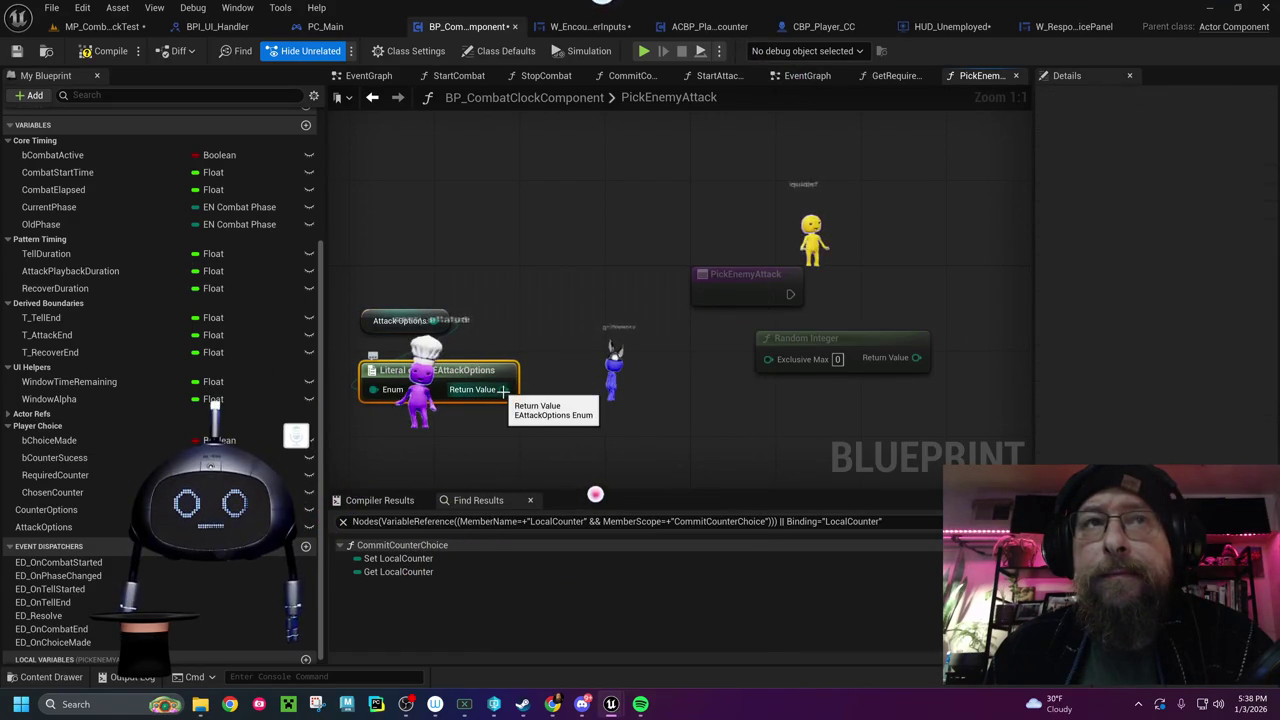
Search the literal enum's output actions for 'options', then dismiss the list without adding anything
left_click_drag(504, 389, 550, 432)
type("options")
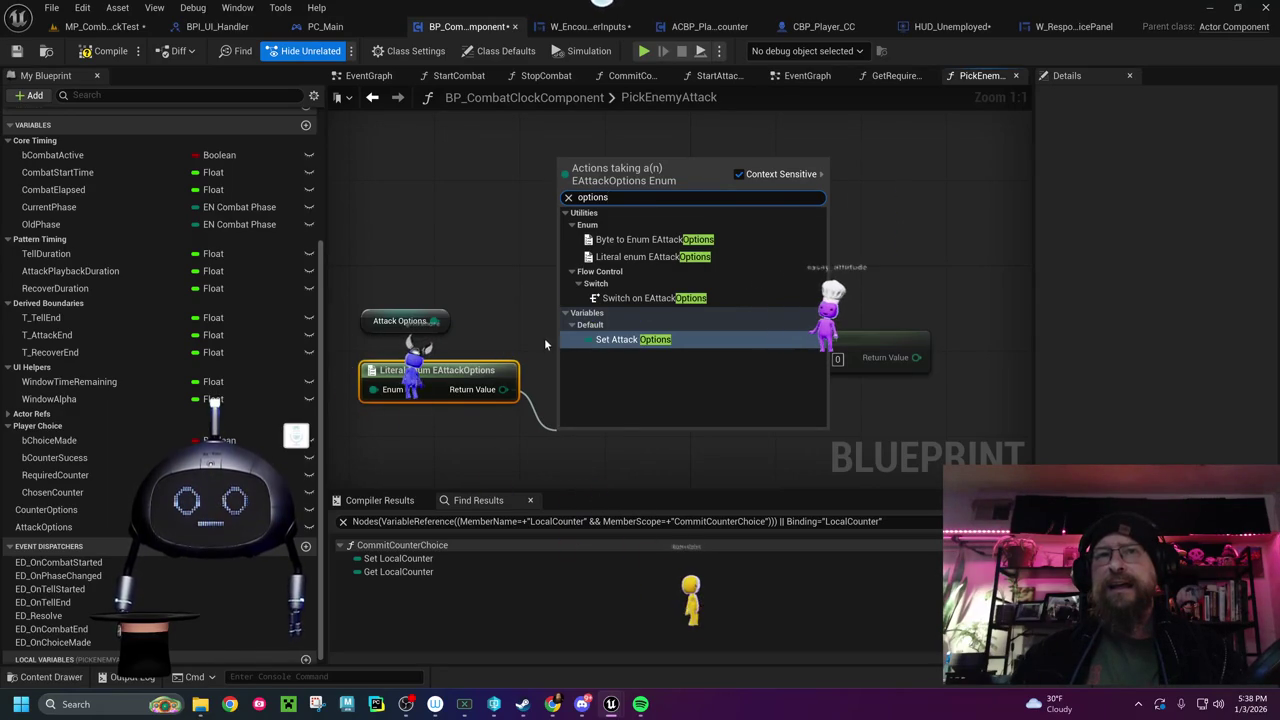
left_click(522, 310)
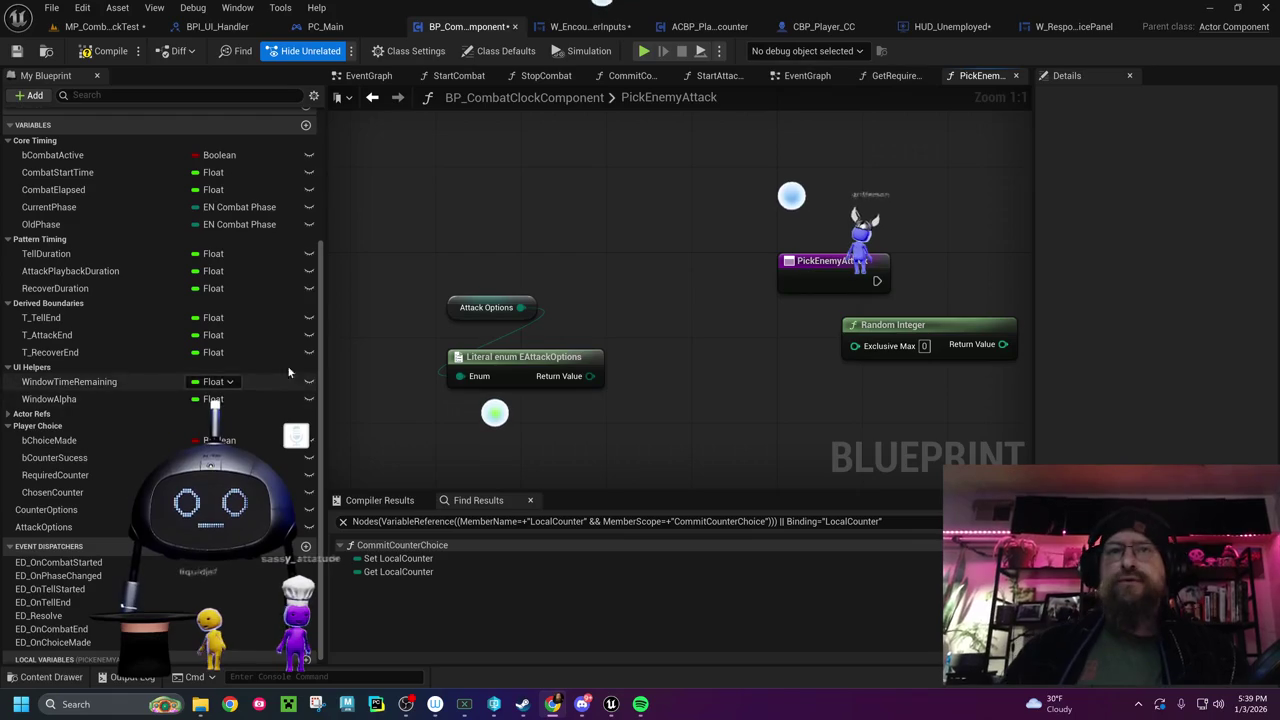
Delete the Literal enum EAttackOptions node and browse Utilities > Enum actions from Attack Options
left_click(535, 342)
key("Delete")
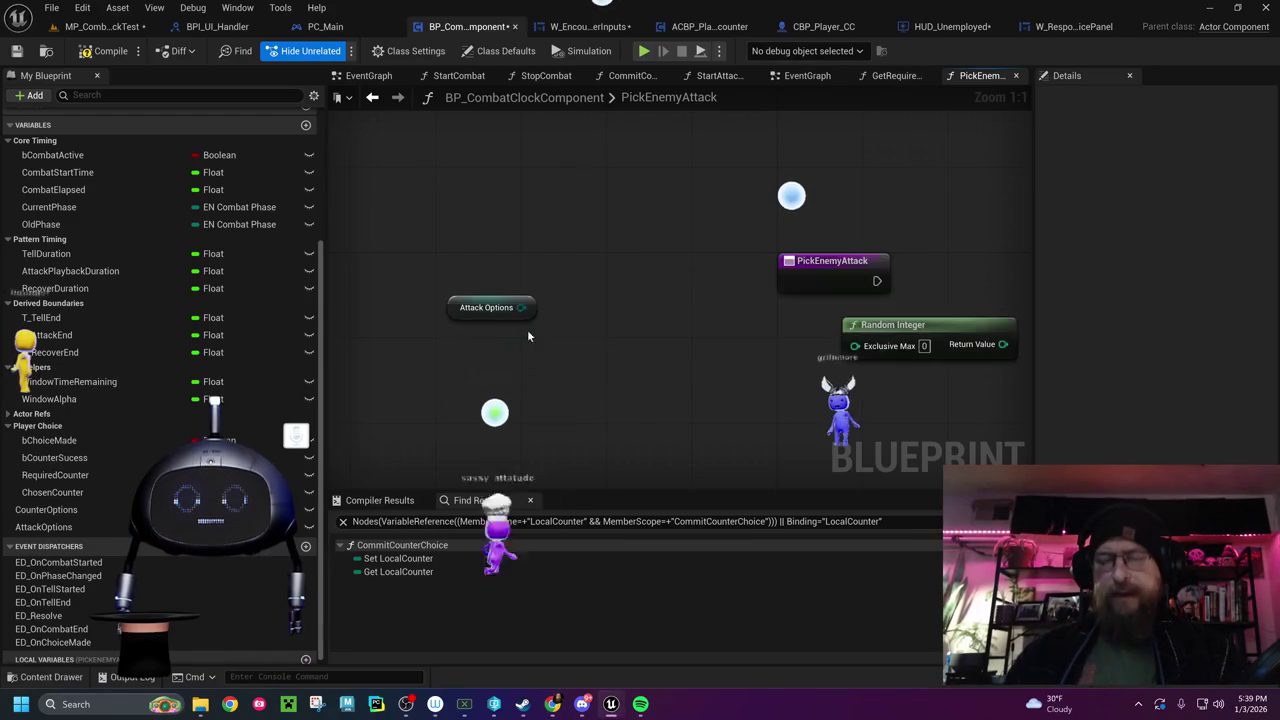
mouse_move(520, 307)
left_mouse_down()
mouse_move(560, 336)
mouse_move(565, 371)
left_mouse_up()
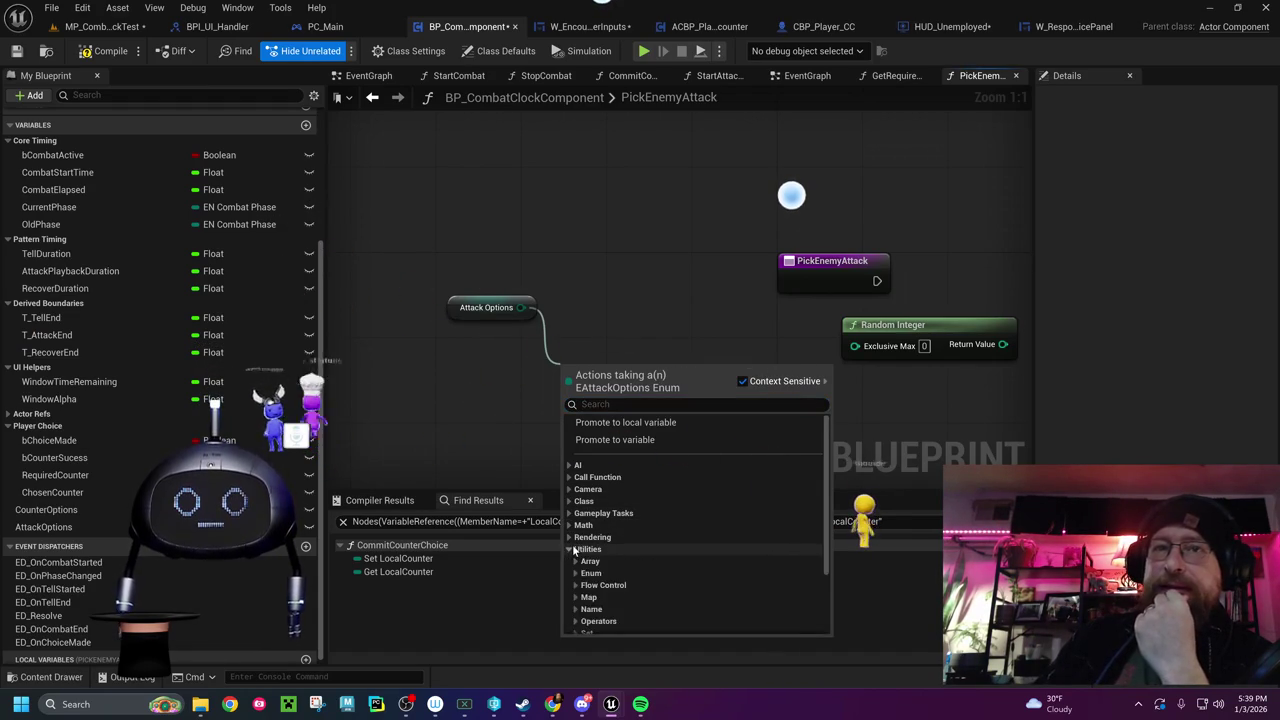
left_click(577, 549)
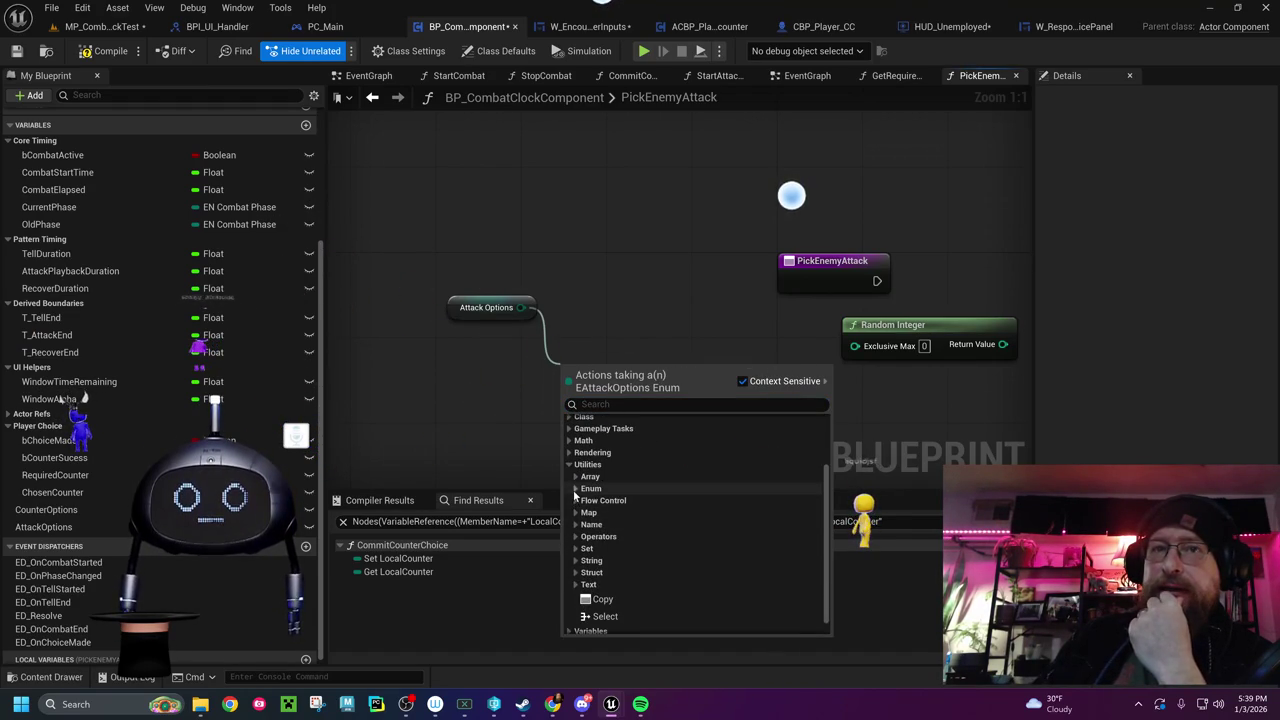
left_click(590, 488)
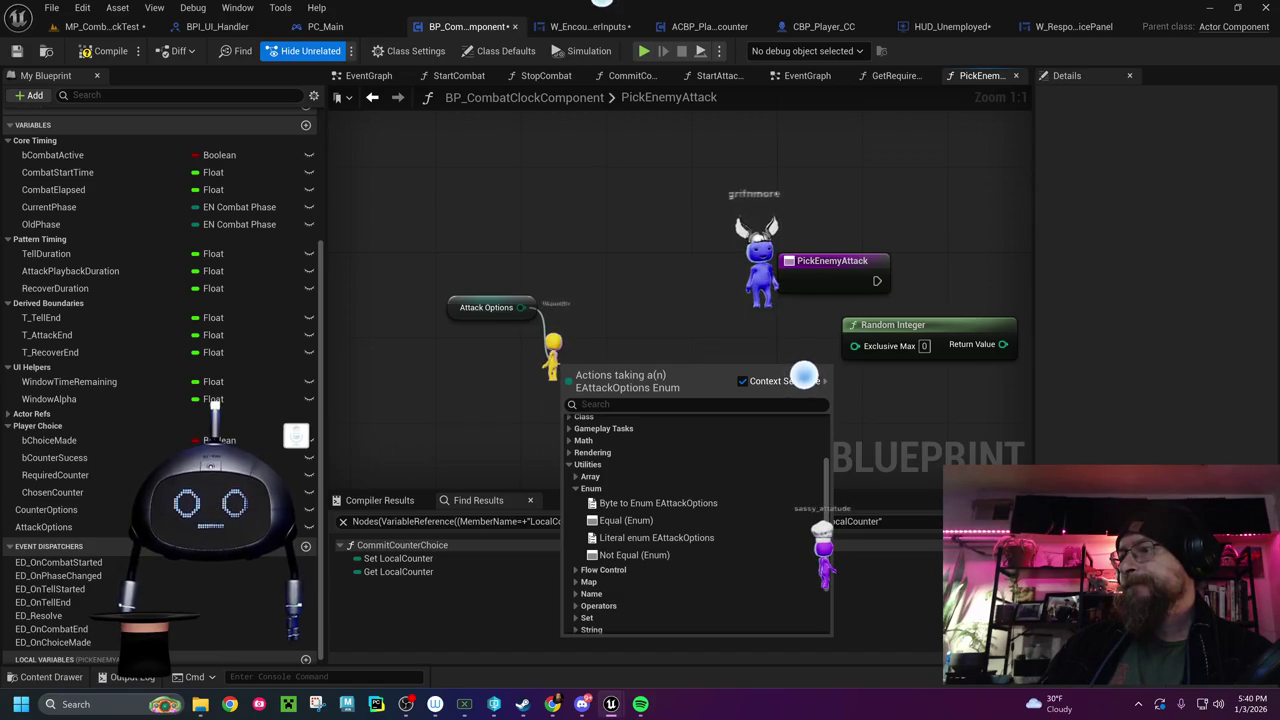
Close the Attack Options action list without adding a node
left_click(804, 375)
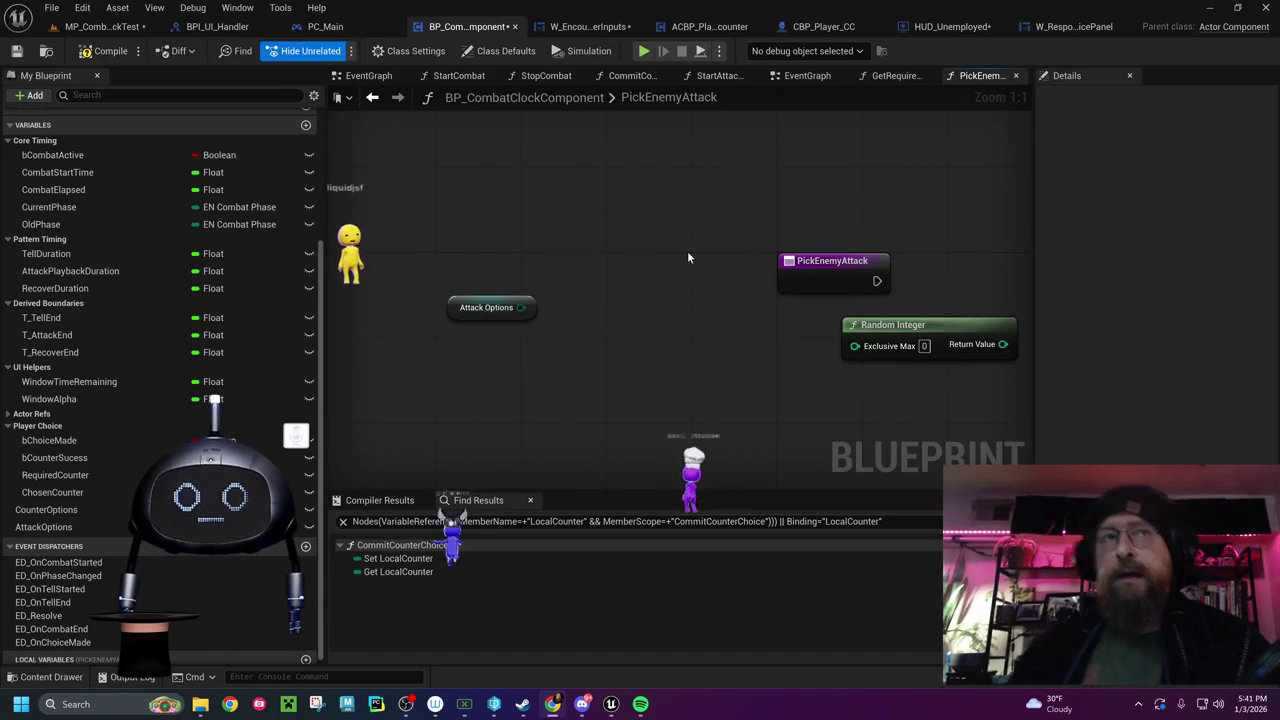
Create a new function named ConvertAttackEnumsToArray in My Blueprint and open its graph
scroll(98, 387, "up", 5)
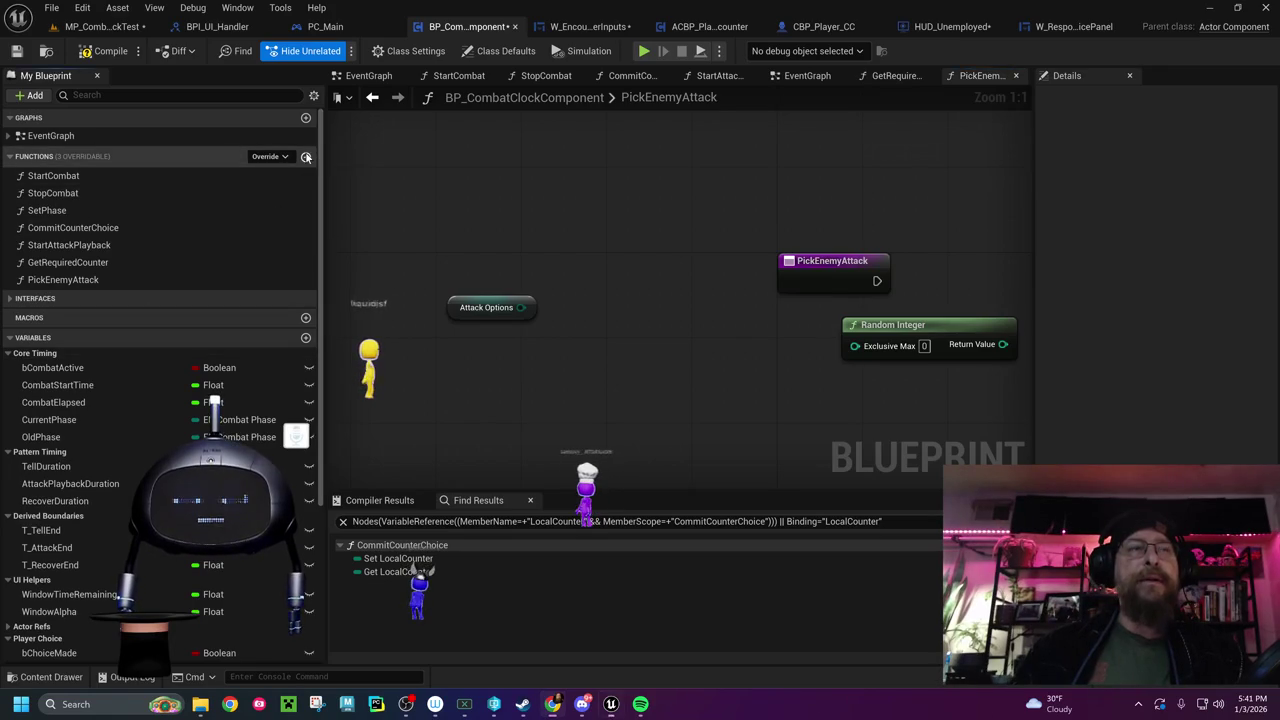
left_click(306, 157)
type("Convert")
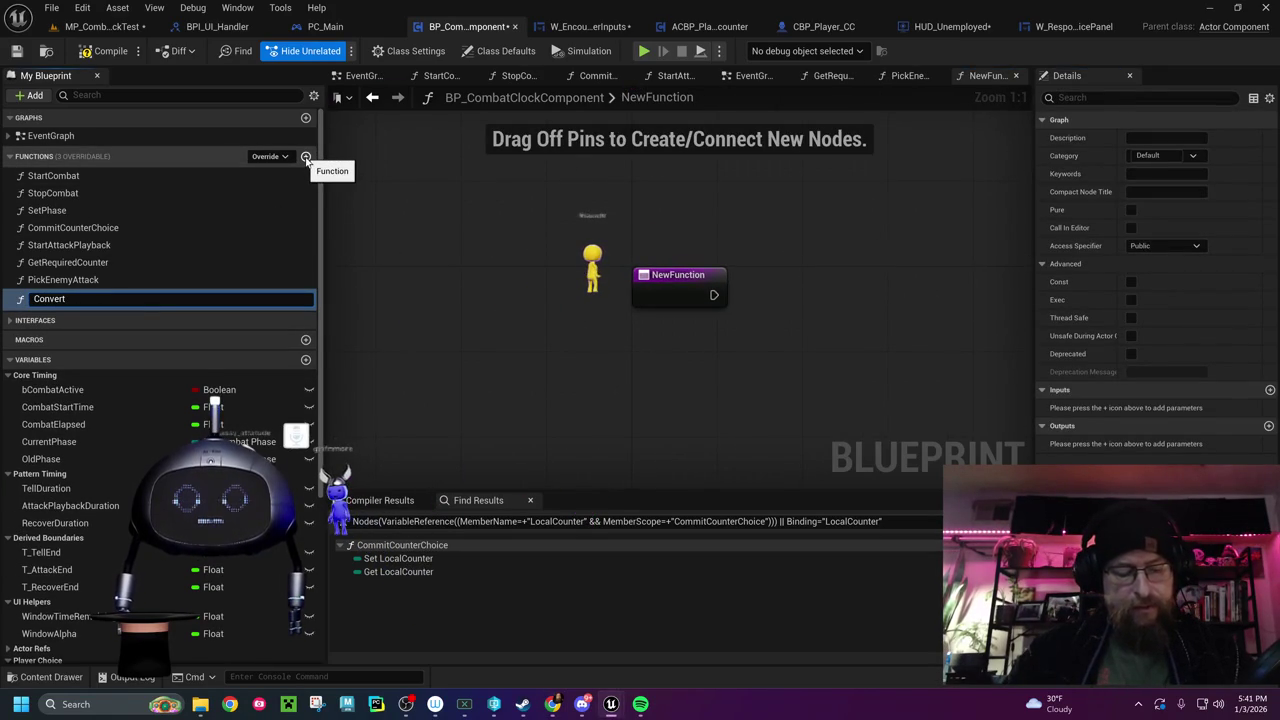
type("AttackEnums")
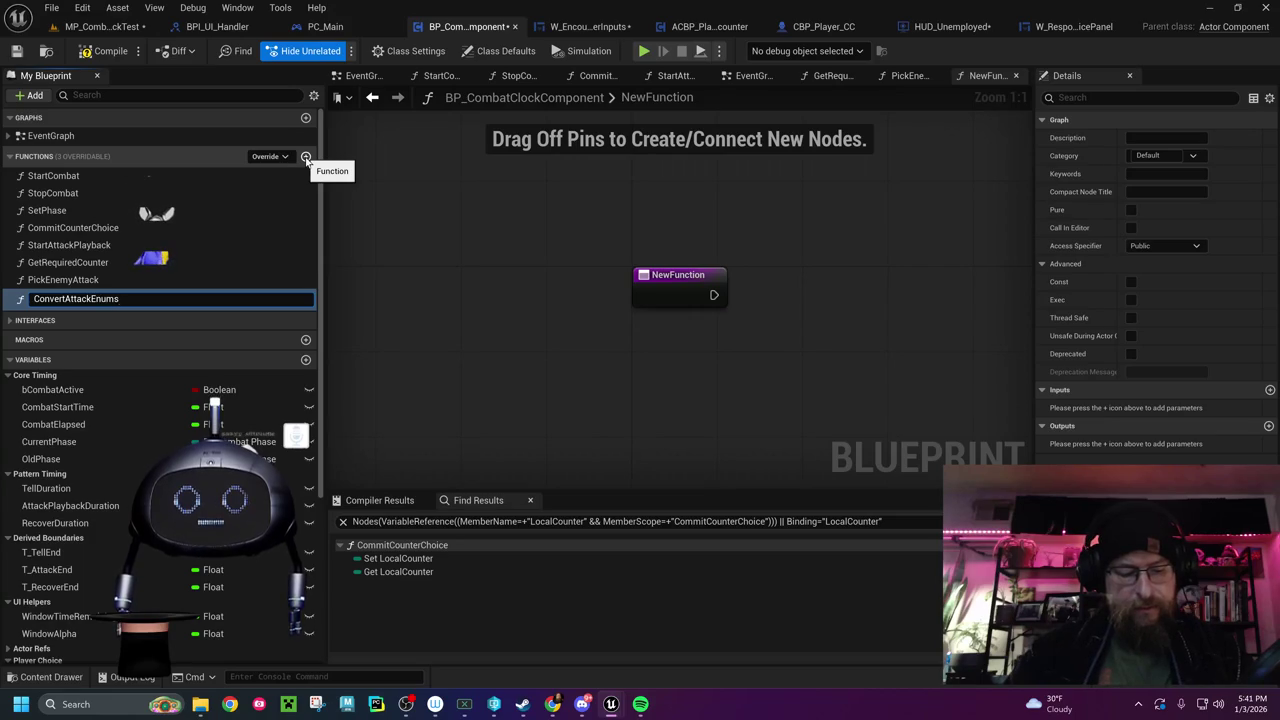
type("ToArray")
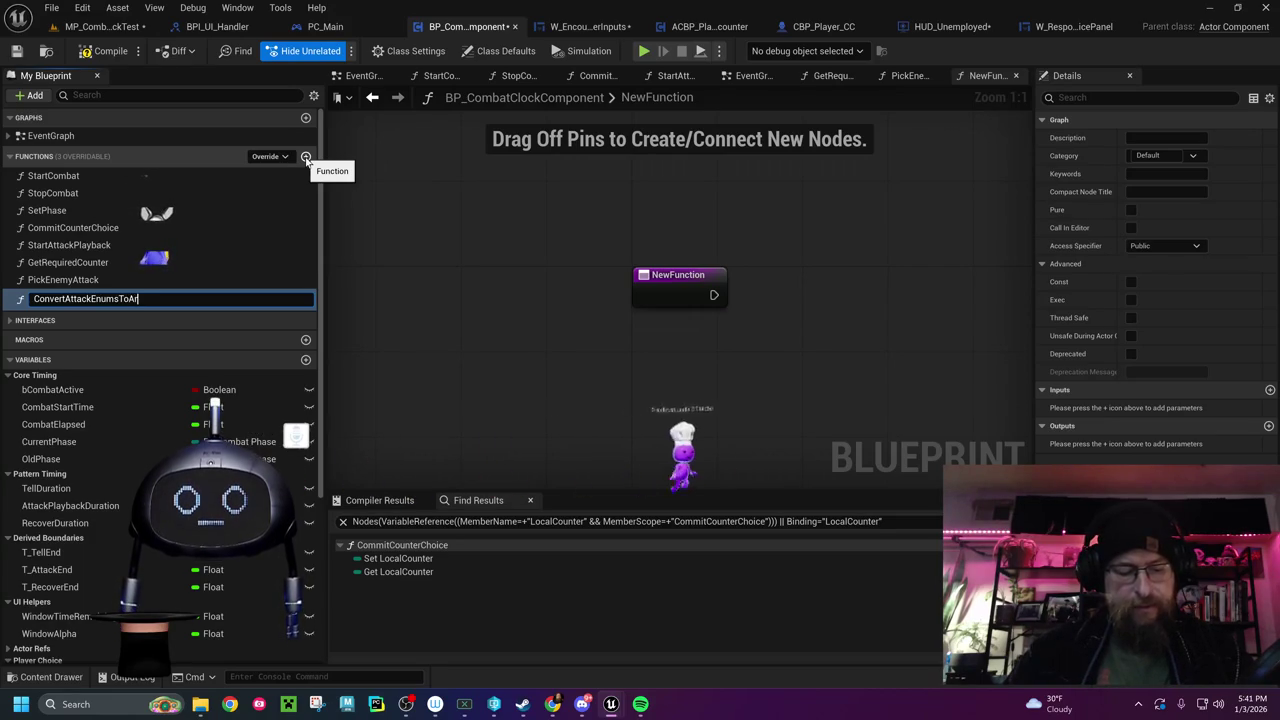
key("Return")
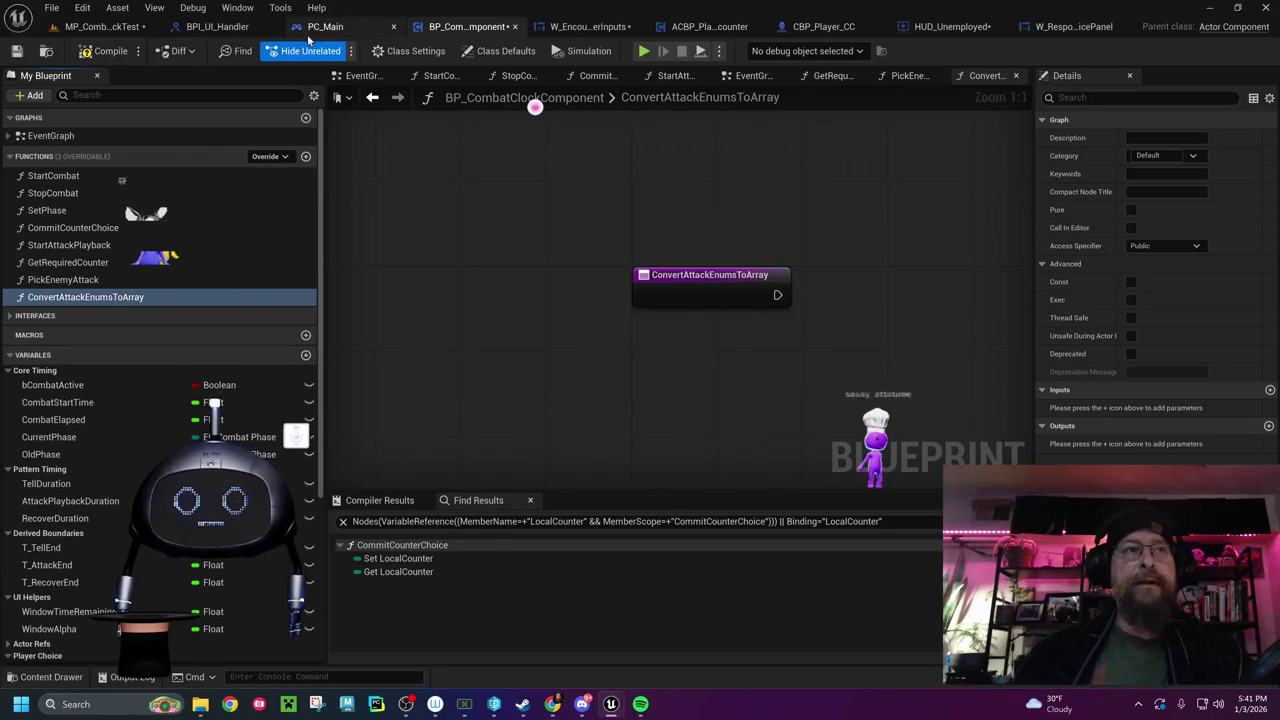
left_click(110, 302)
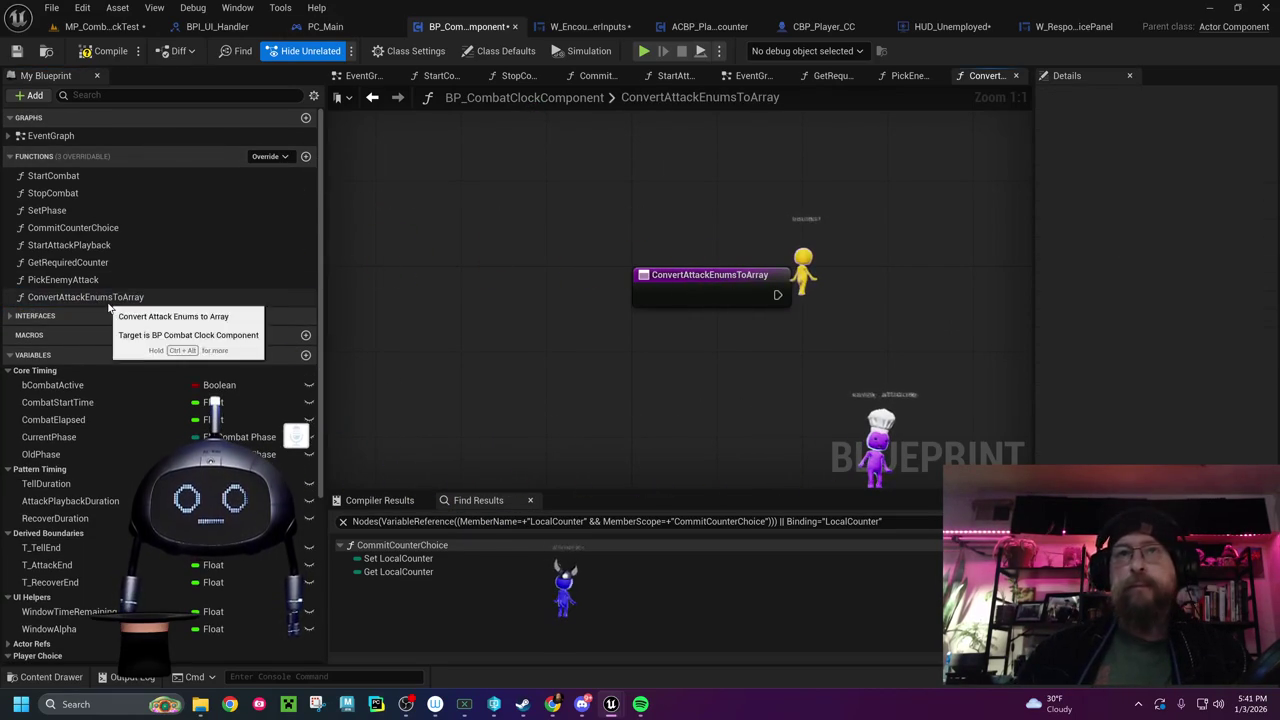
left_click(123, 299)
left_click(231, 290)
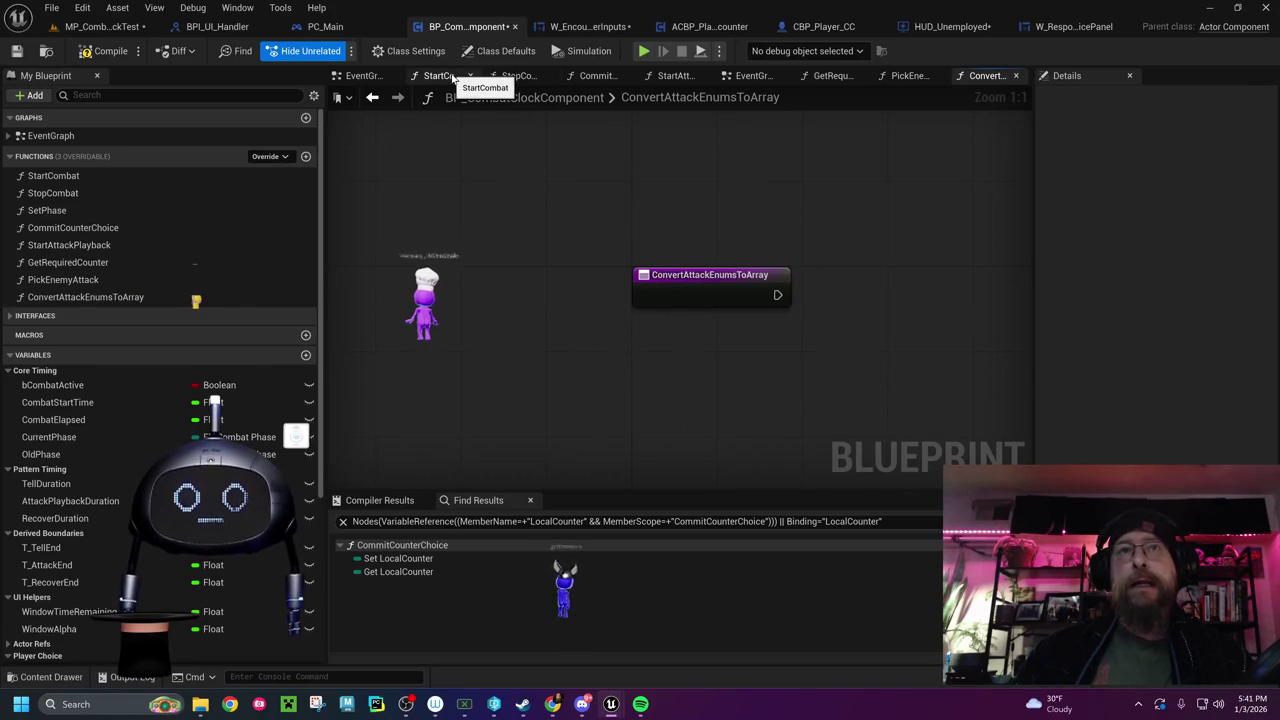
Switch to the GetRequiredCounter graph and pan to the Switch on EAttackOptions and Required Counter SET nodes
left_click(903, 77)
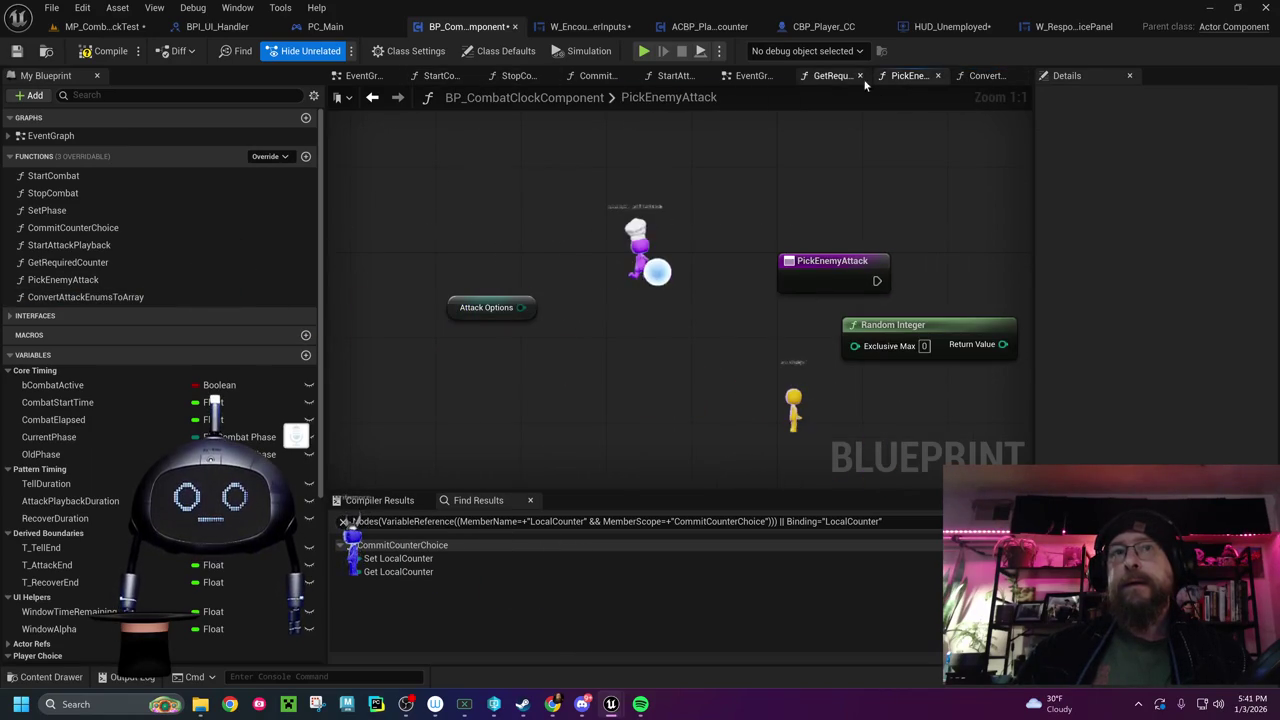
left_click(833, 76)
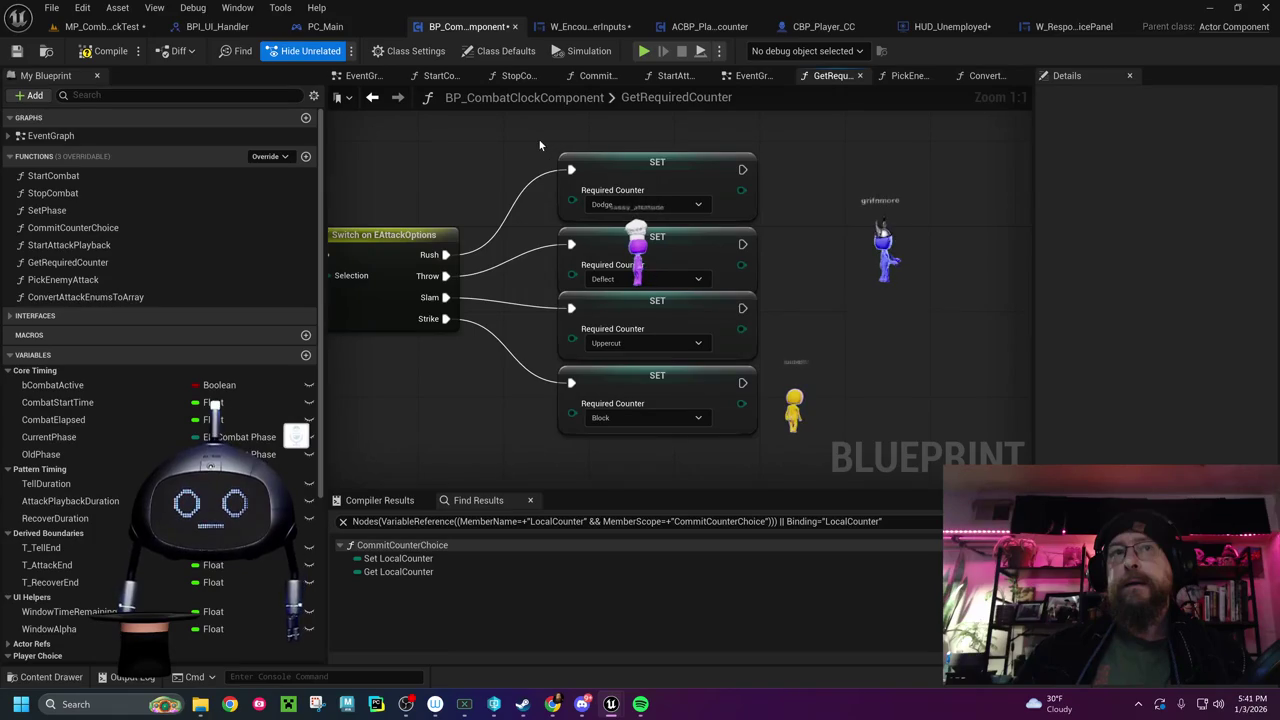
left_click_drag(486, 150, 780, 158)
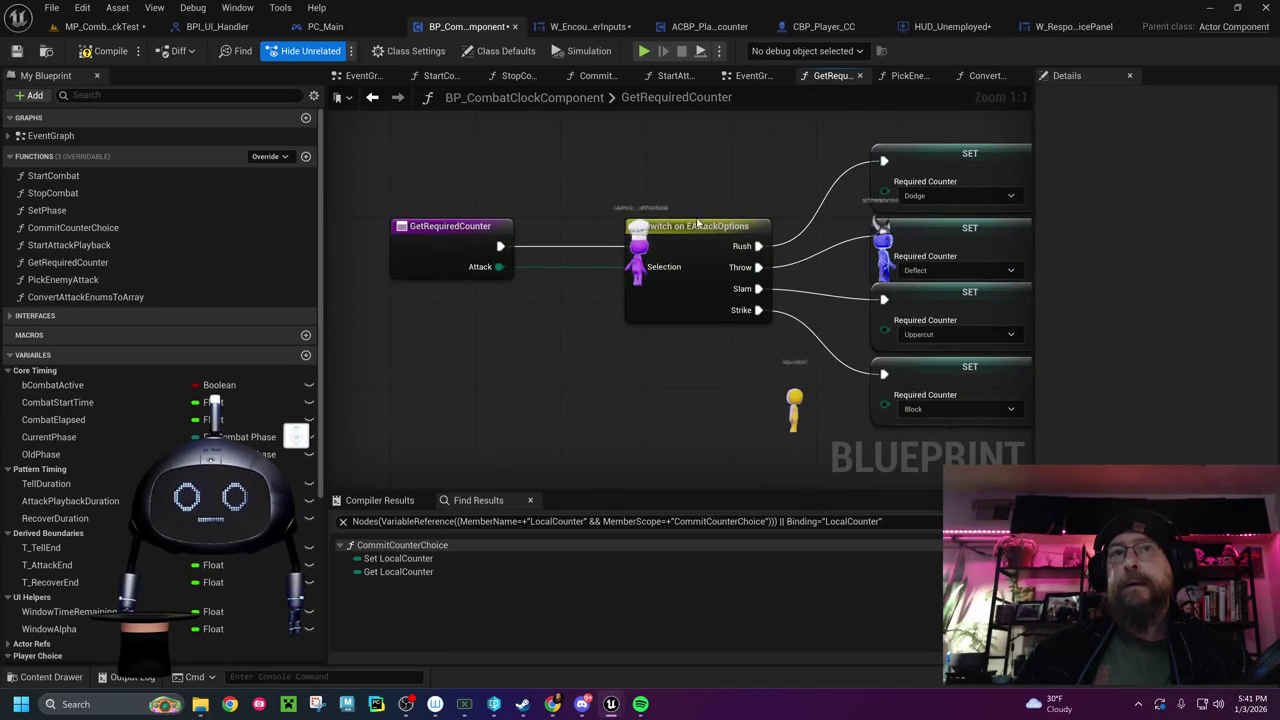
left_click_drag(572, 394, 397, 393)
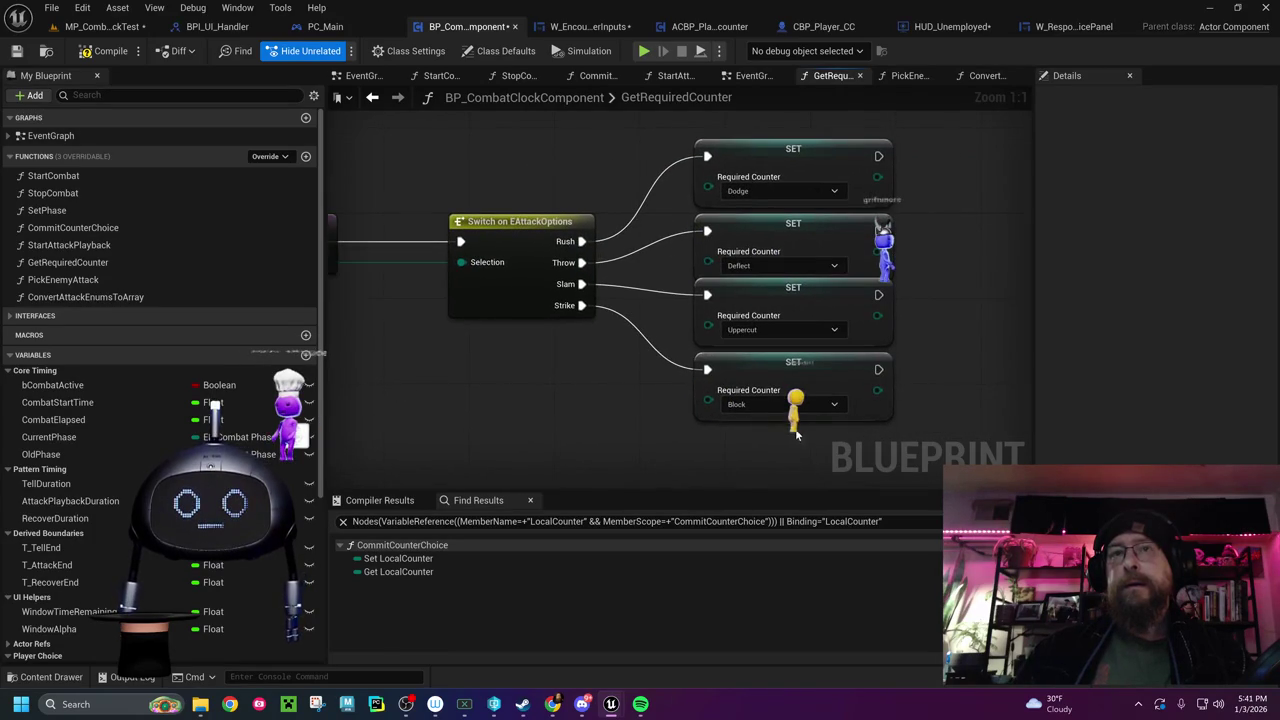
left_click_drag(915, 288, 721, 320)
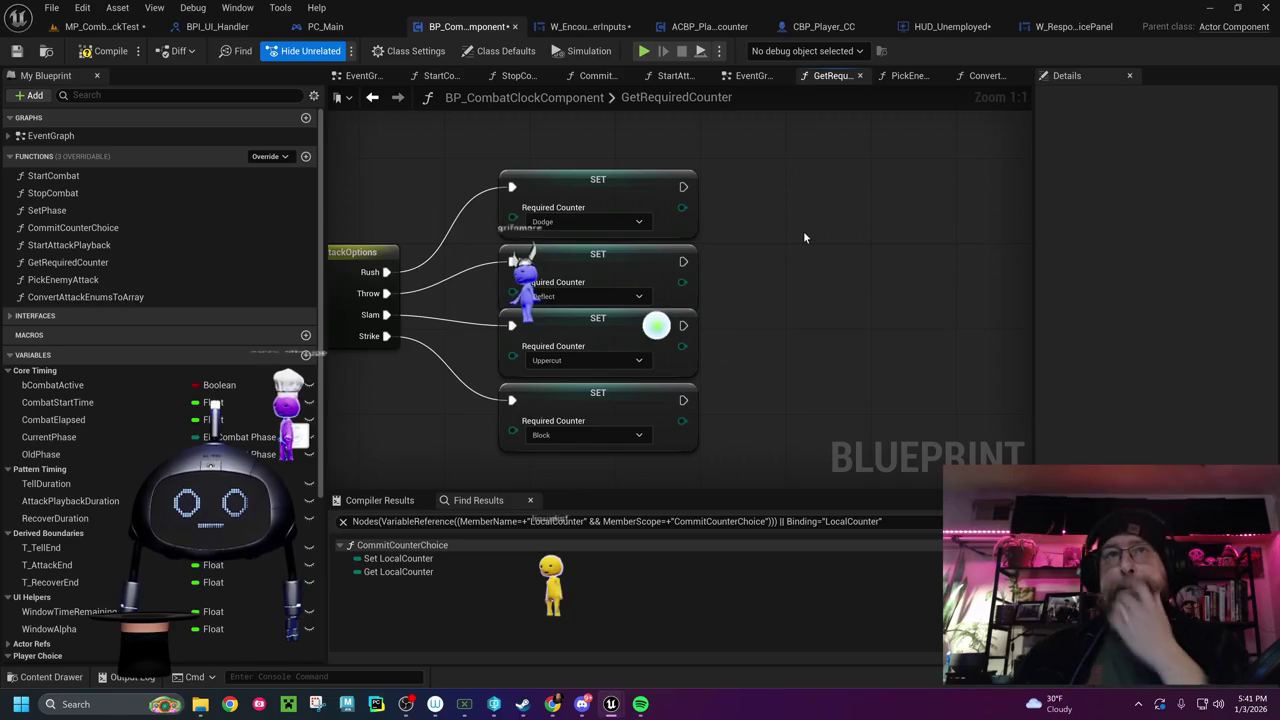